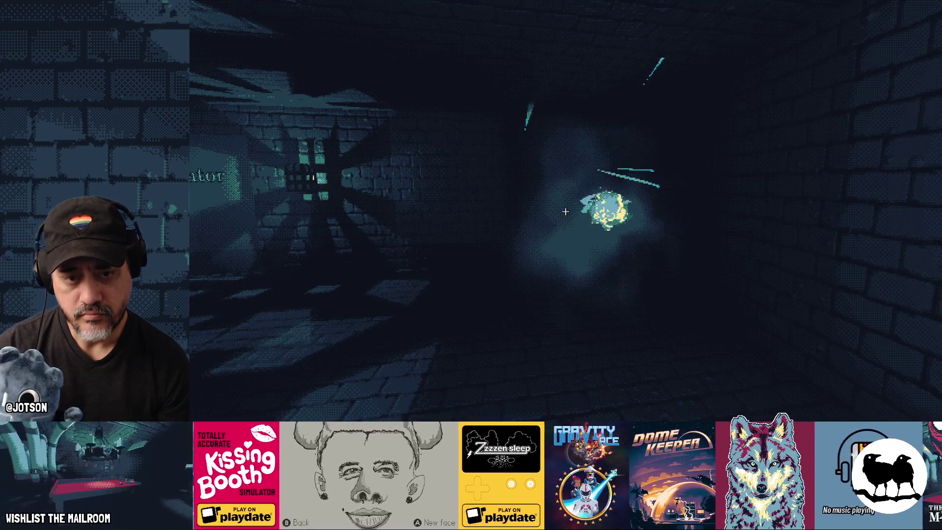
Look around the dungeon, stop the soul orb test run, and switch to GitHub Desktop.
{"action": "key", "text": "Left"}
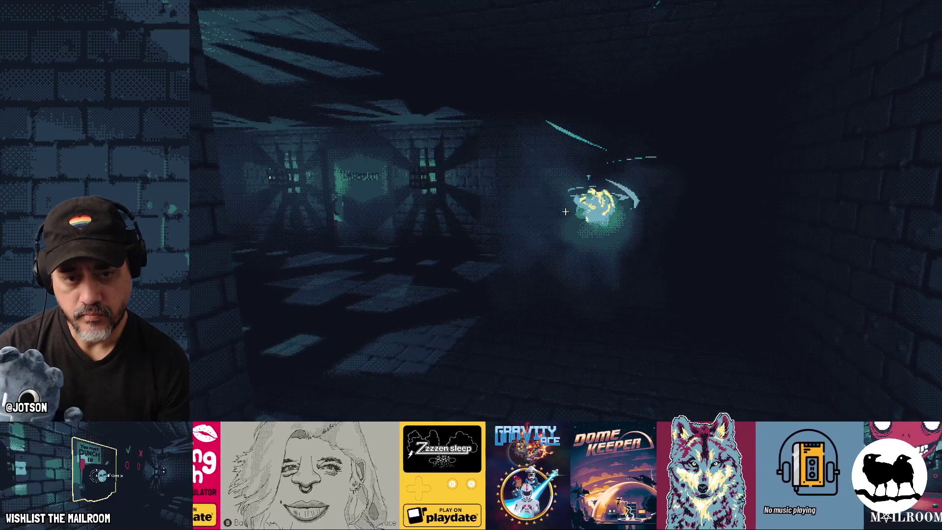
{"action": "key", "text": "Right"}
{"action": "key", "text": "F8"}
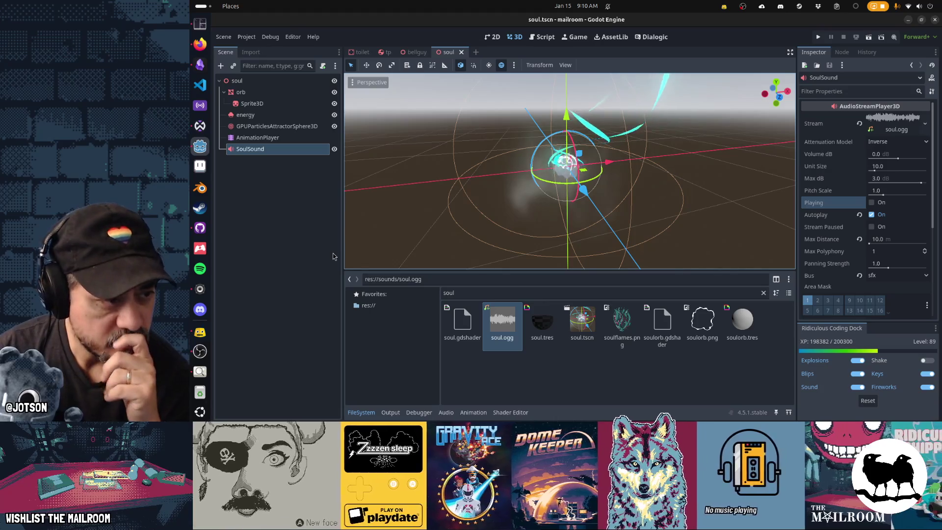
{"action": "key", "text": "alt+Tab"}
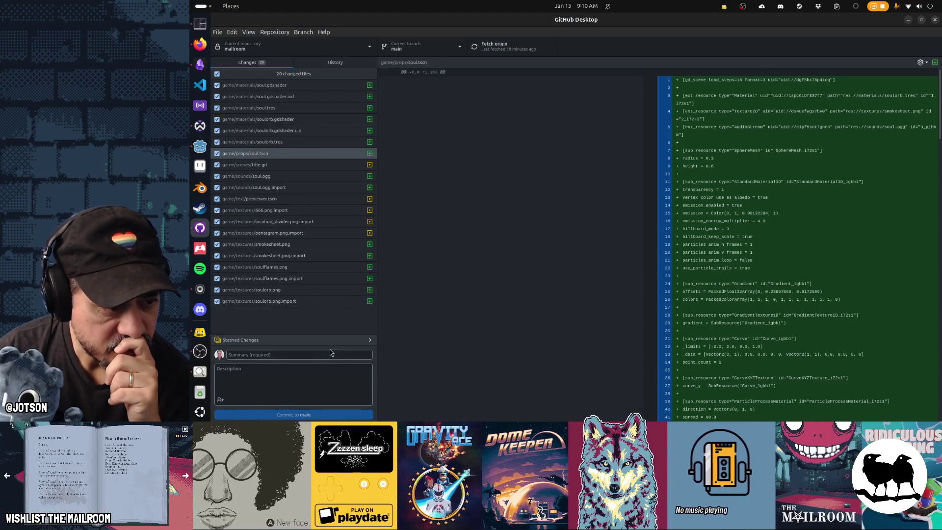
Commit the 20 changed files to main with summary 'Soul', then check off the Ghost task.
{"action": "left_click", "coordinate": [333, 62]}
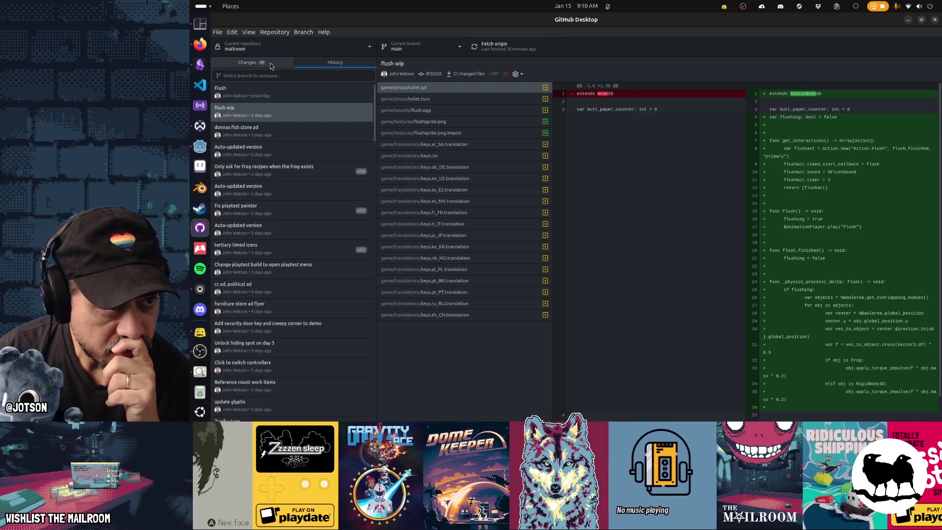
{"action": "left_click", "coordinate": [267, 63]}
{"action": "left_click", "coordinate": [296, 355]}
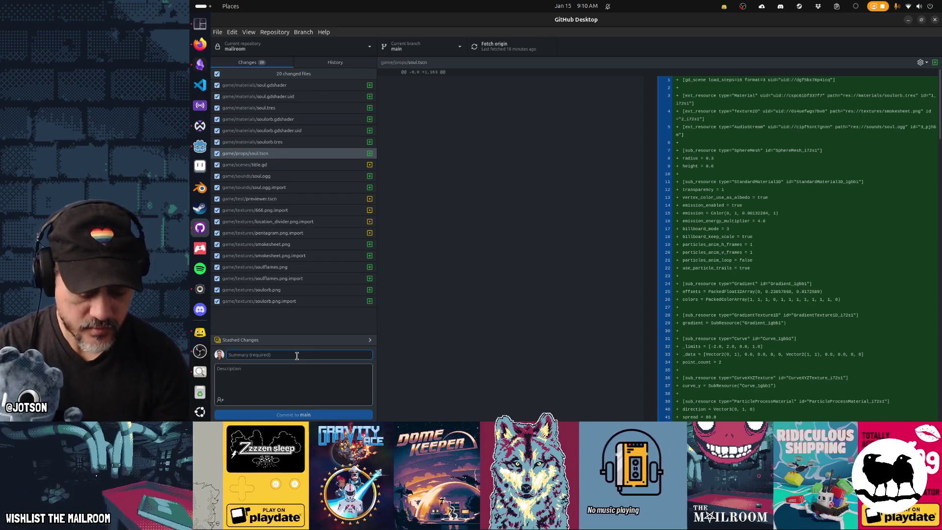
{"action": "type", "text": "Soul"}
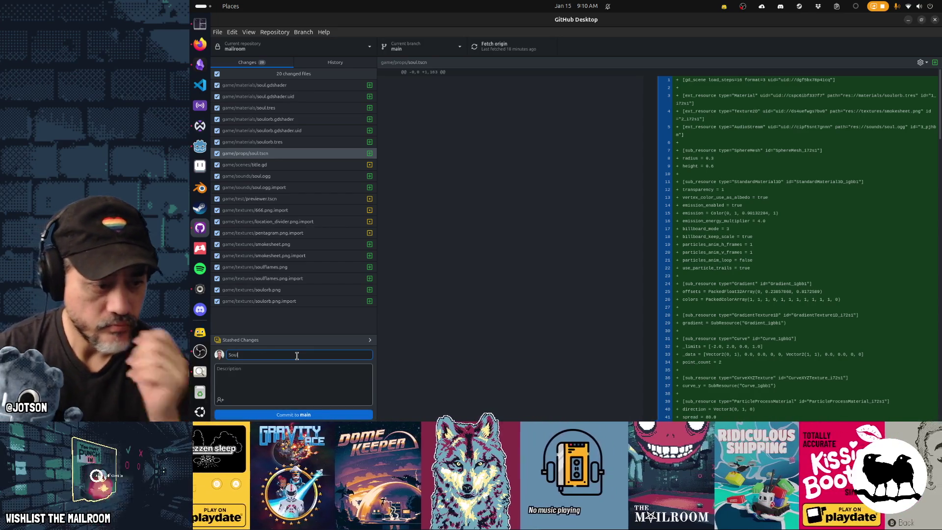
{"action": "key", "text": "ctrl+Return"}
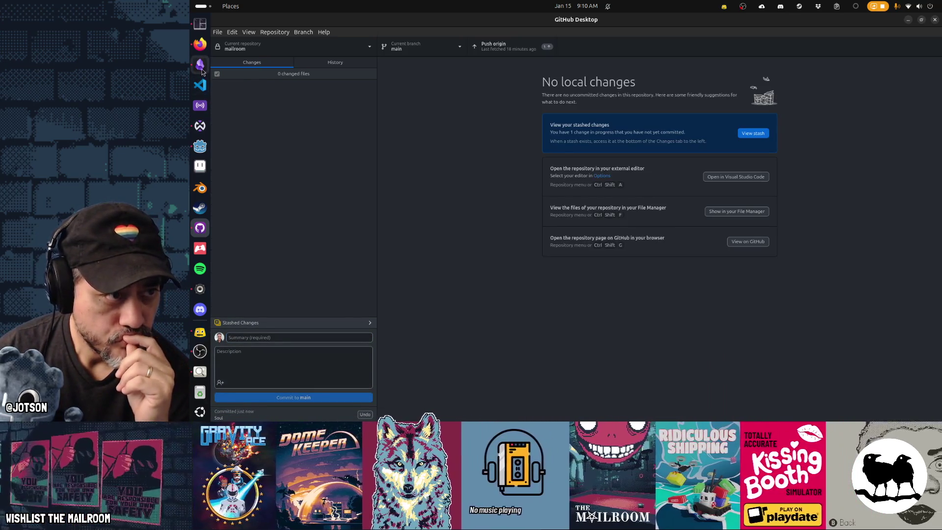
{"action": "key", "text": "alt+Tab"}
{"action": "left_click", "coordinate": [556, 86]}
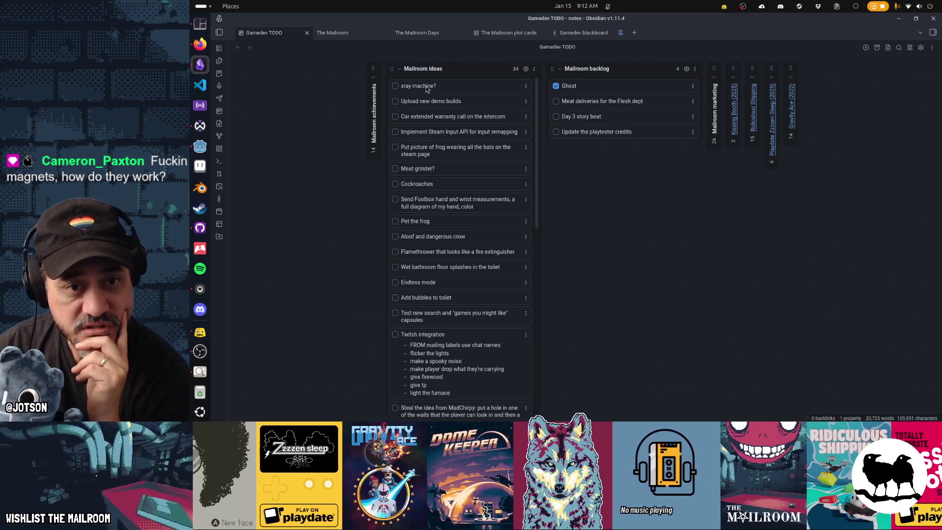
{"action": "left_click_drag", "start_coordinate": [575, 101], "coordinate": [576, 87]}
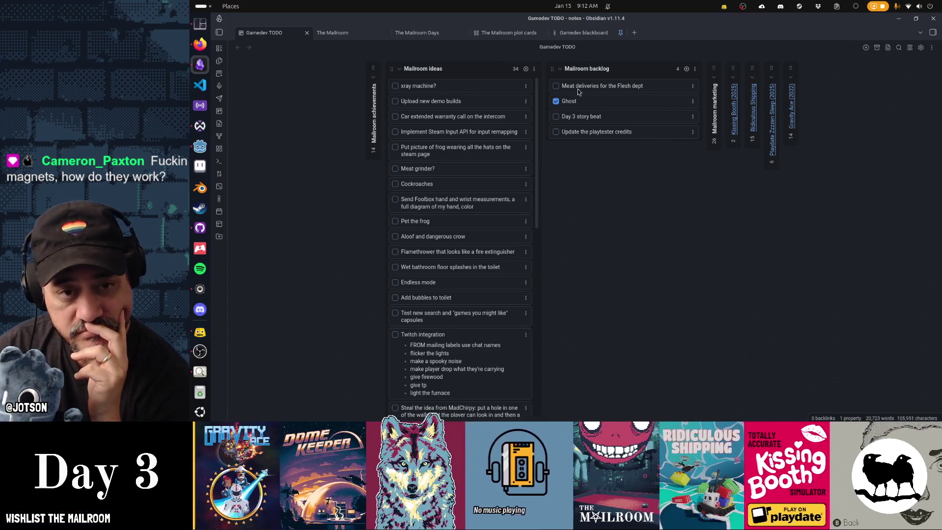
{"action": "left_click_drag", "start_coordinate": [577, 89], "coordinate": [578, 101]}
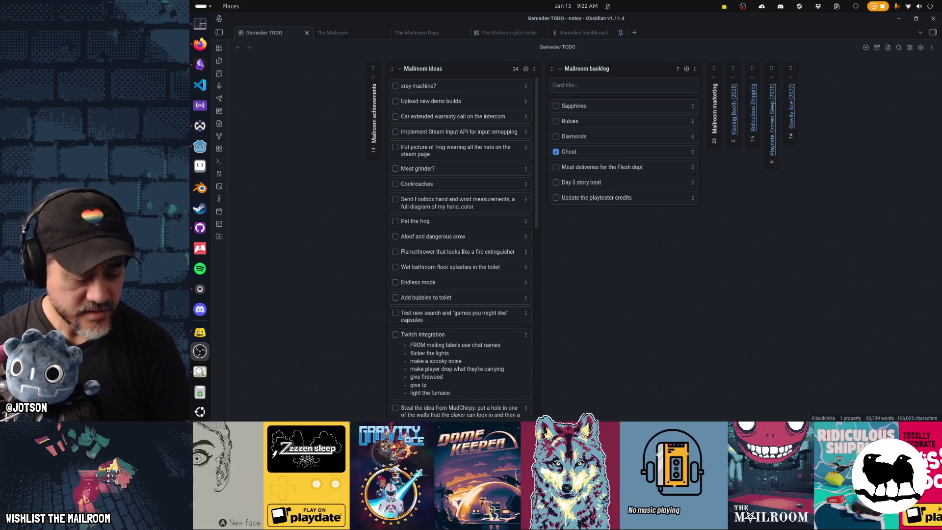
Bring the browser window with the sapphire image search results into view.
{"action": "left_click", "coordinate": [202, 47]}
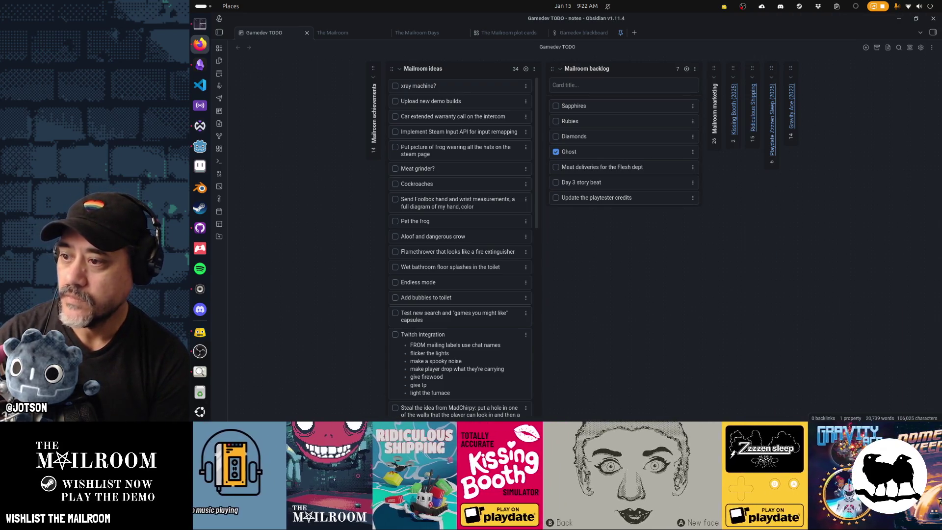
{"action": "key", "text": "ctrl+shift+r"}
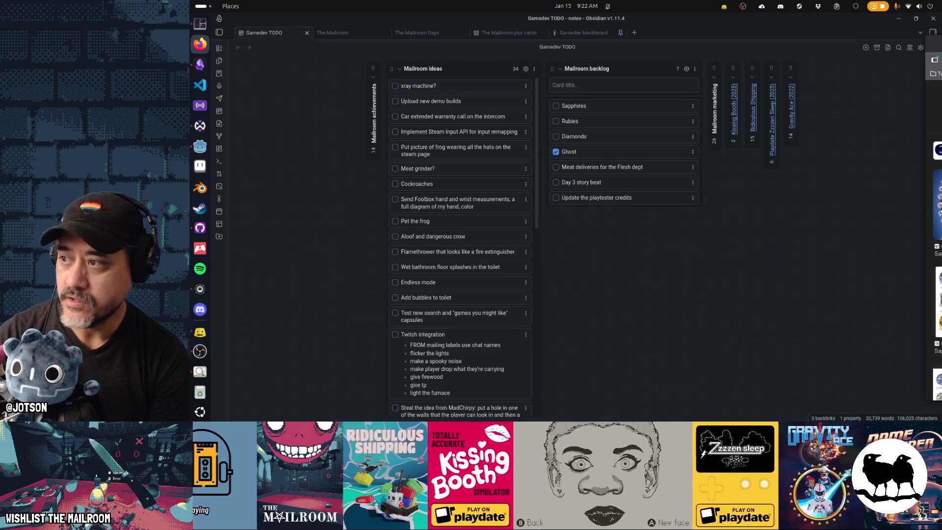
{"action": "key", "text": "alt+Tab"}
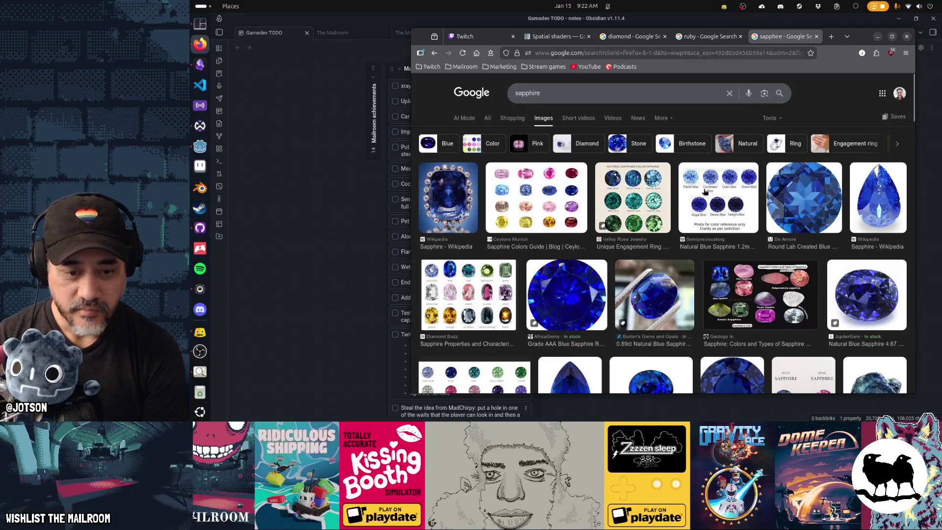
Flip between the sapphire, ruby and diamond image result tabs.
{"action": "scroll", "coordinate": [736, 101], "scroll_direction": "down", "scroll_amount": 3}
{"action": "scroll", "coordinate": [644, 79], "scroll_direction": "up", "scroll_amount": 3}
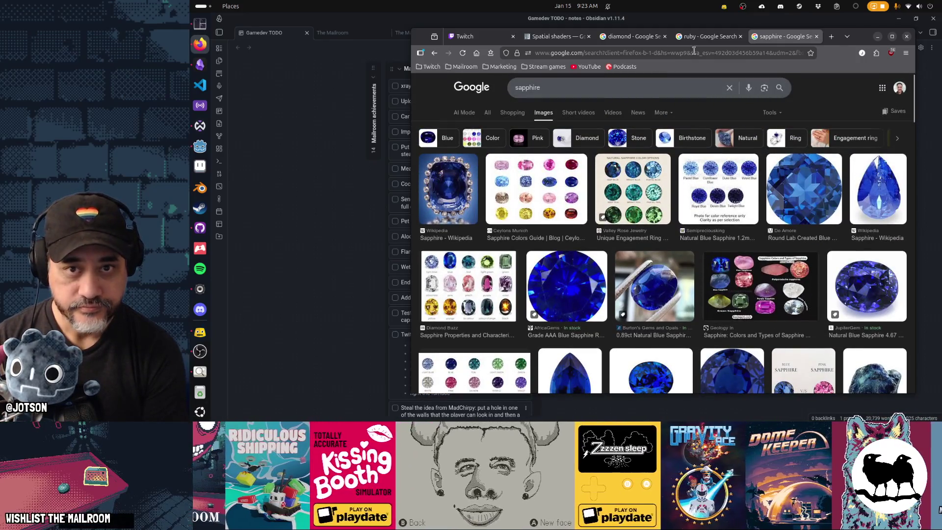
{"action": "left_click", "coordinate": [706, 42]}
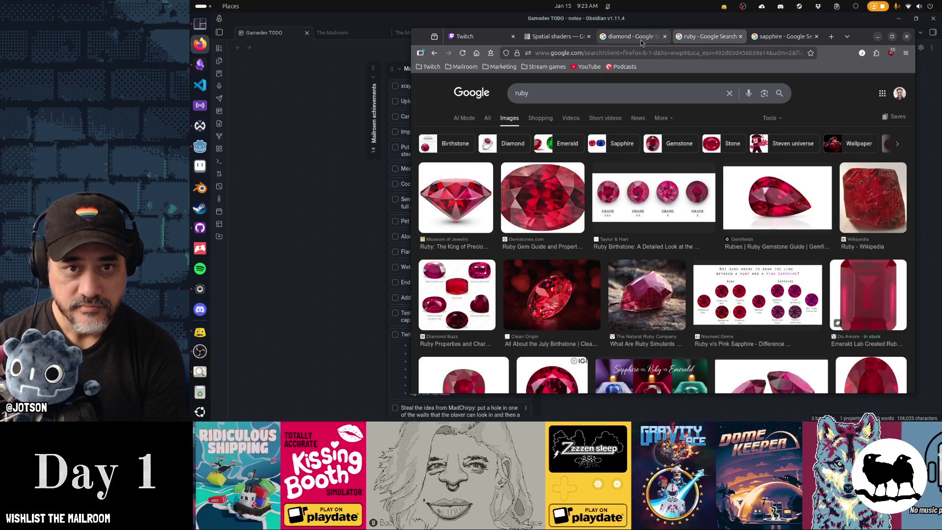
{"action": "left_click", "coordinate": [633, 37]}
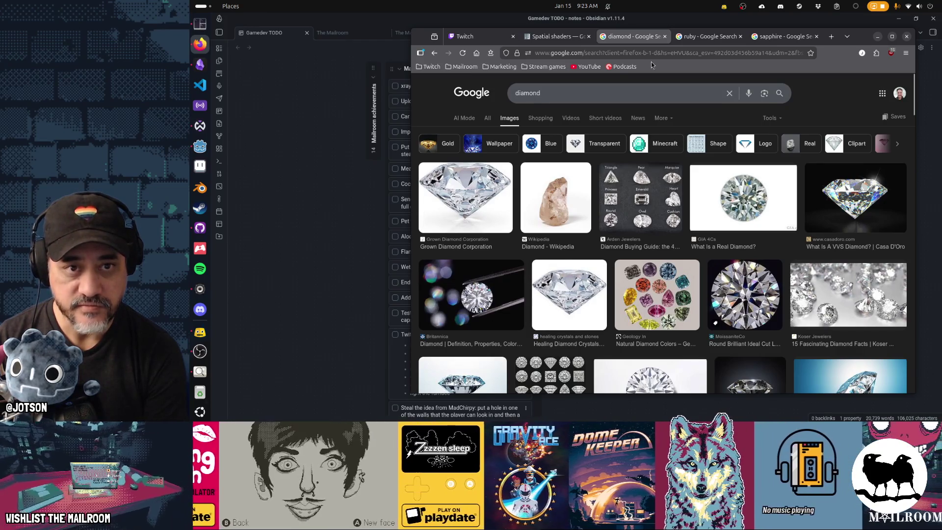
{"action": "left_click", "coordinate": [705, 32]}
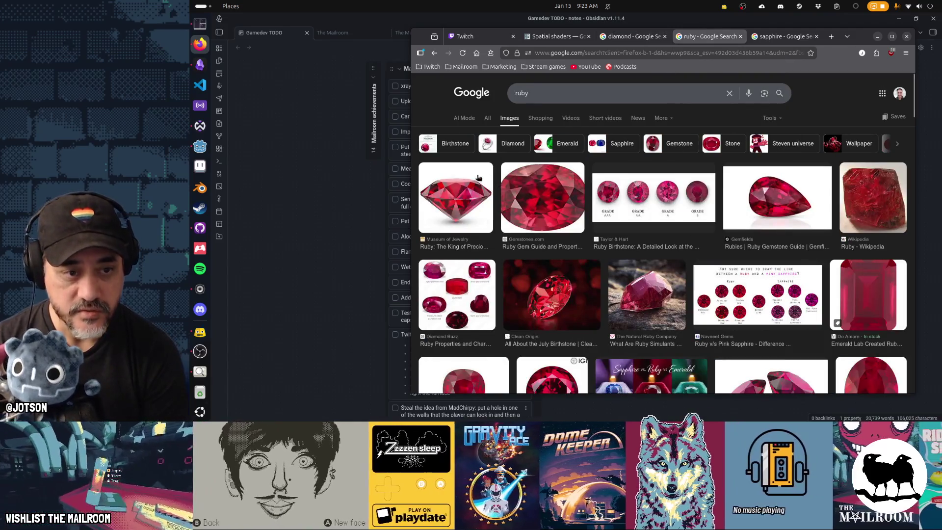
{"action": "left_click", "coordinate": [755, 38]}
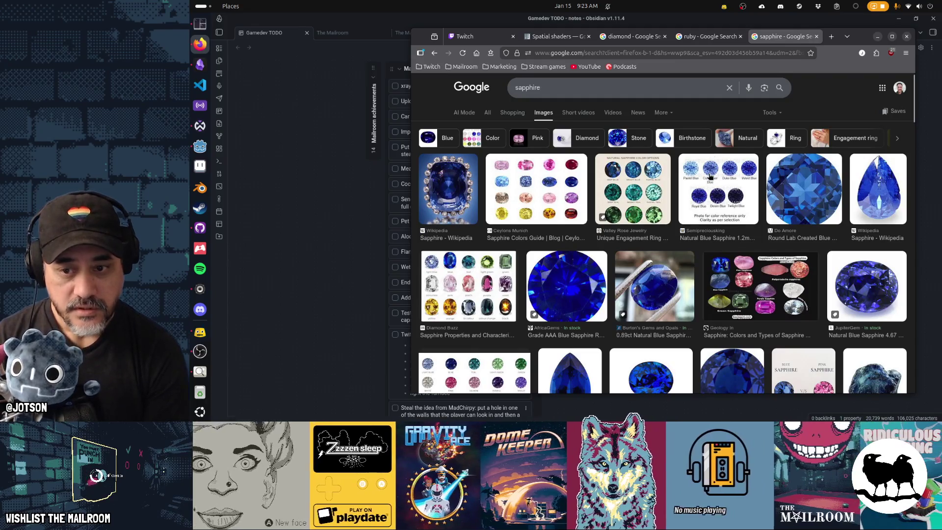
Browse the sapphire results and enlarge the sapphire drop image, ending on the ruby tab.
{"action": "scroll", "coordinate": [710, 176], "scroll_direction": "down", "scroll_amount": 5}
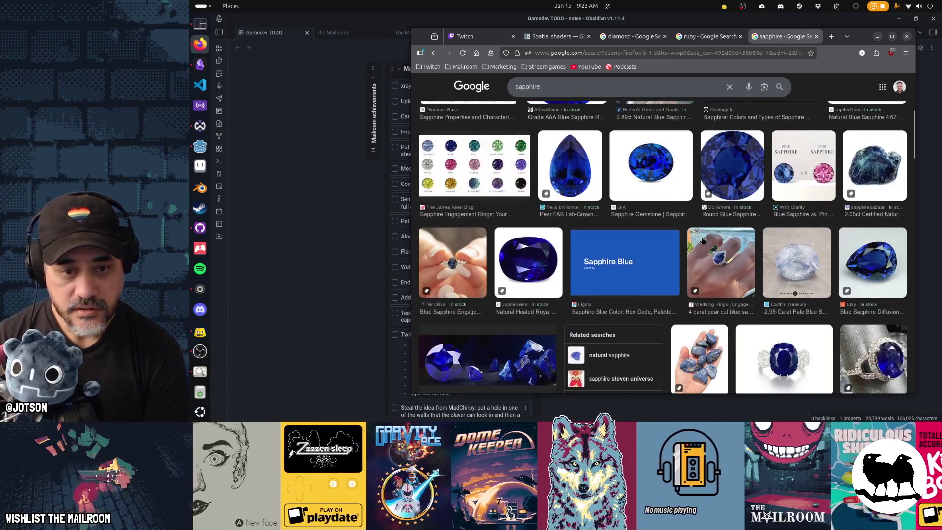
{"action": "scroll", "coordinate": [702, 239], "scroll_direction": "up", "scroll_amount": 3}
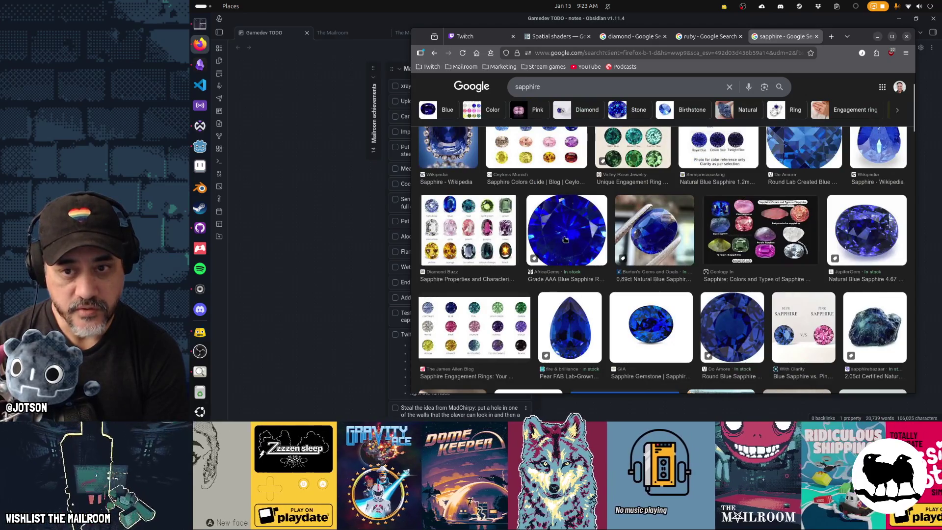
{"action": "scroll", "coordinate": [804, 275], "scroll_direction": "down", "scroll_amount": 5}
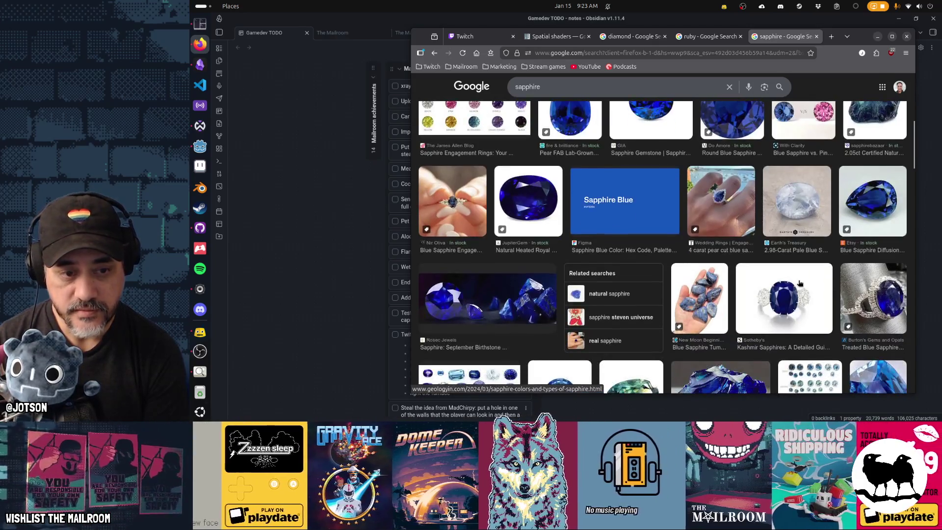
{"action": "scroll", "coordinate": [800, 283], "scroll_direction": "down", "scroll_amount": 1}
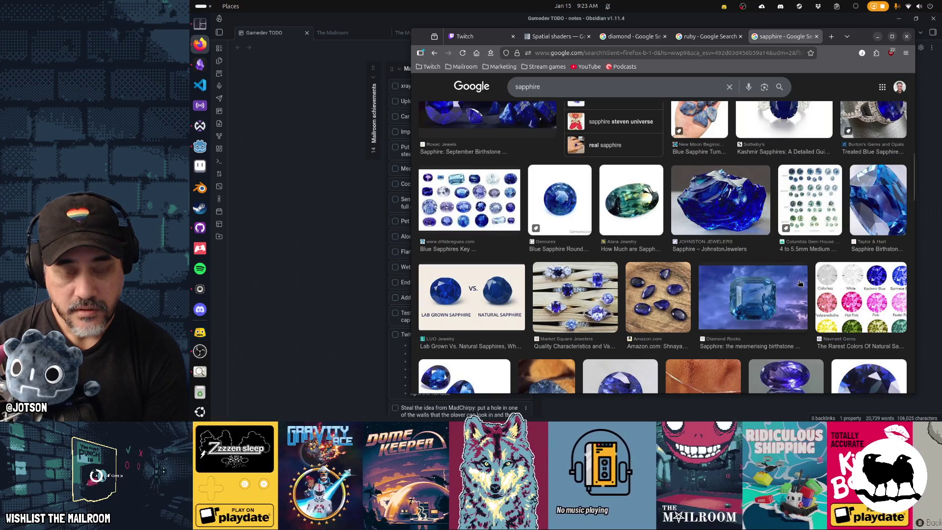
{"action": "scroll", "coordinate": [799, 283], "scroll_direction": "down", "scroll_amount": 3}
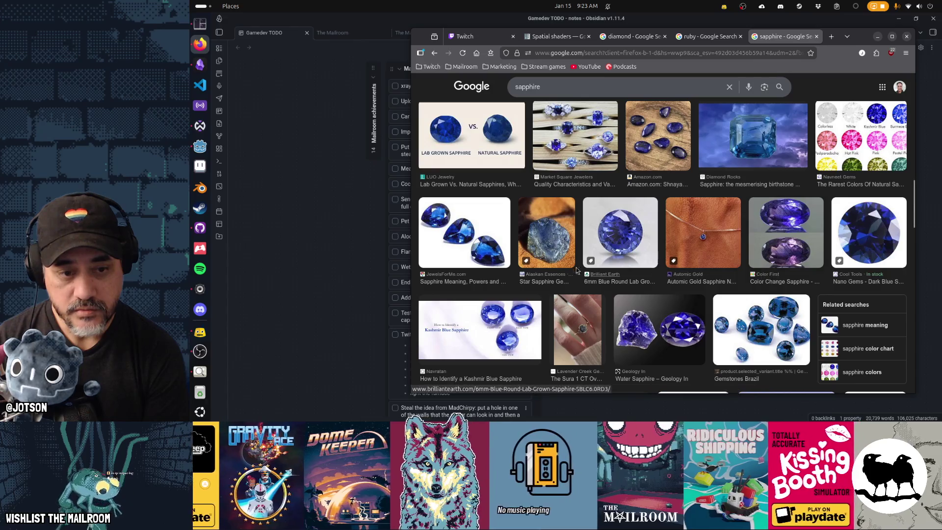
{"action": "scroll", "coordinate": [643, 247], "scroll_direction": "up", "scroll_amount": 10}
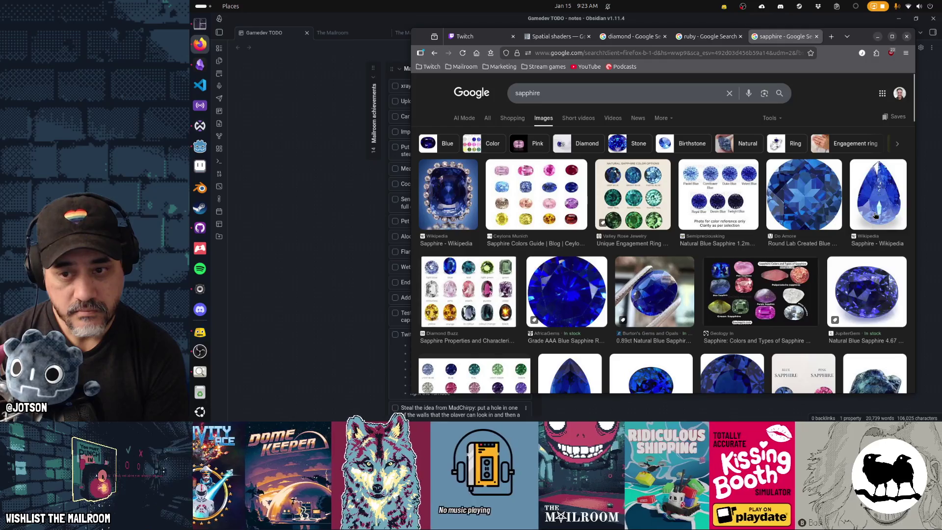
{"action": "left_click", "coordinate": [873, 208]}
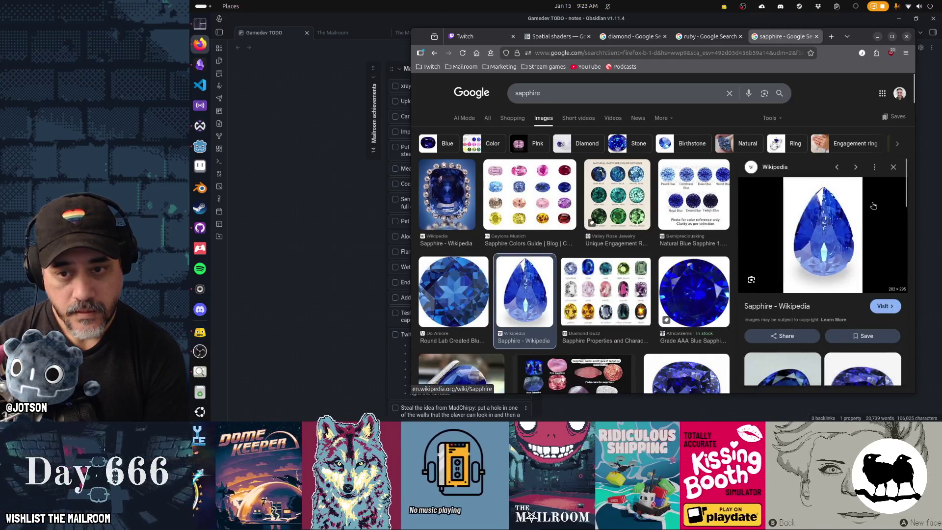
{"action": "left_click", "coordinate": [715, 37]}
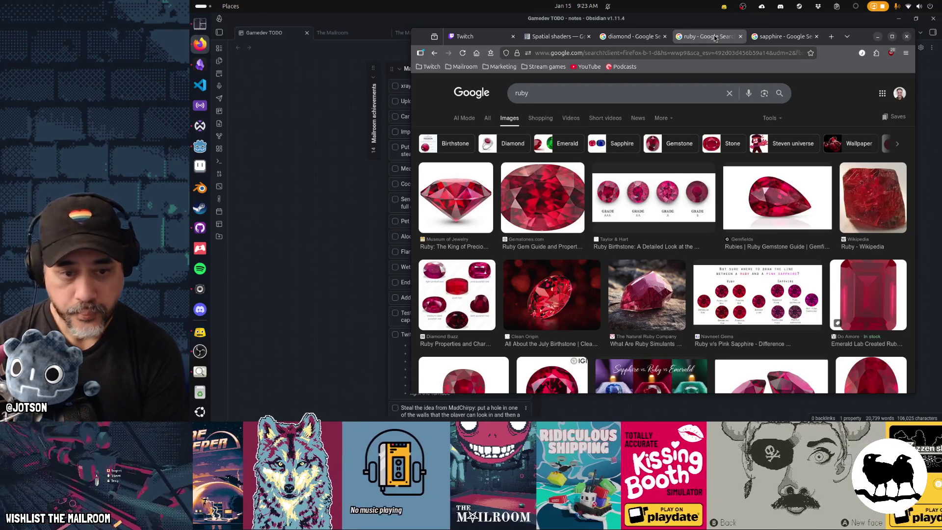
Scroll the ruby photos, enlarge the Diamond Buzz ruby colour chart, then return to diamond results.
{"action": "scroll", "coordinate": [709, 151], "scroll_direction": "down", "scroll_amount": 3}
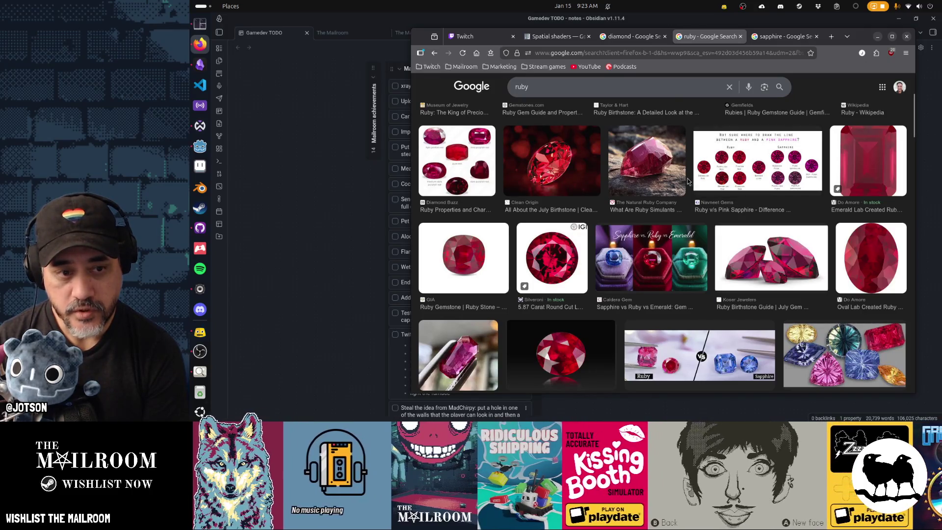
{"action": "scroll", "coordinate": [688, 182], "scroll_direction": "up", "scroll_amount": 2}
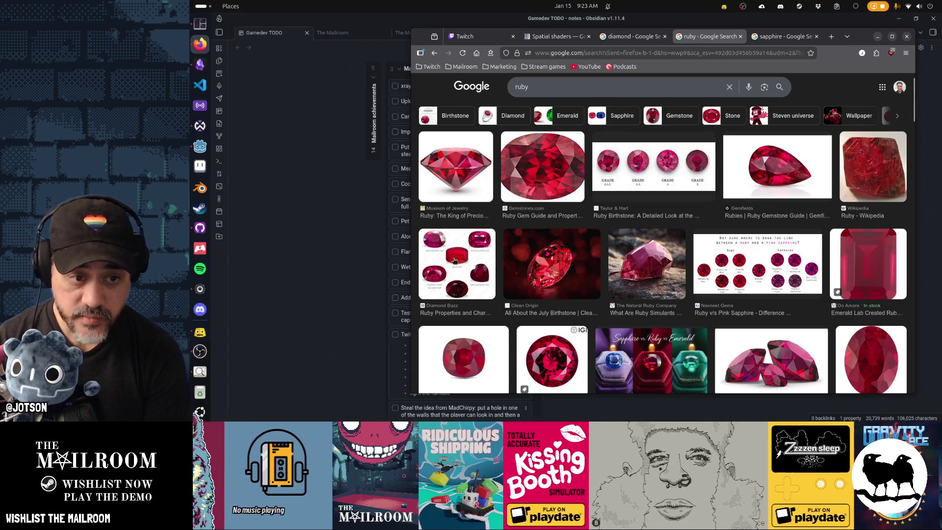
{"action": "scroll", "coordinate": [473, 277], "scroll_direction": "down", "scroll_amount": 5}
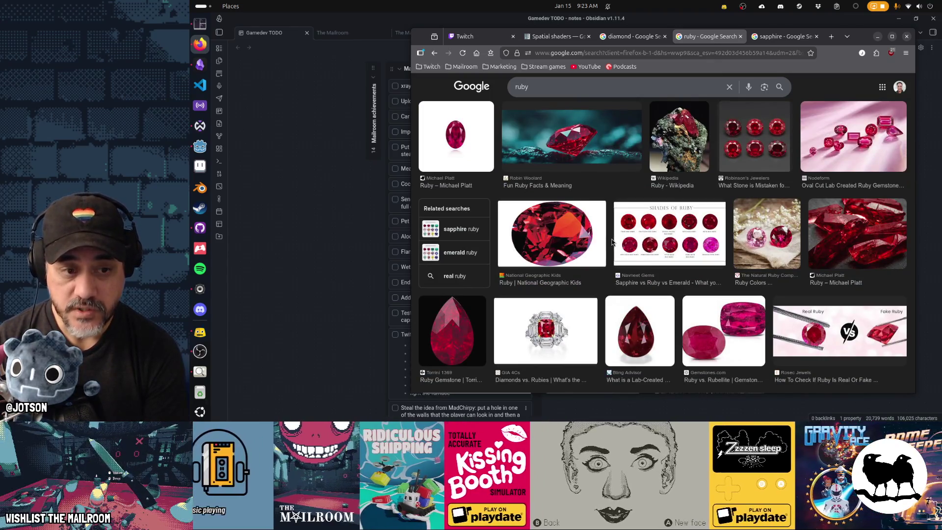
{"action": "scroll", "coordinate": [611, 241], "scroll_direction": "down", "scroll_amount": 5}
{"action": "scroll", "coordinate": [612, 241], "scroll_direction": "down", "scroll_amount": 2}
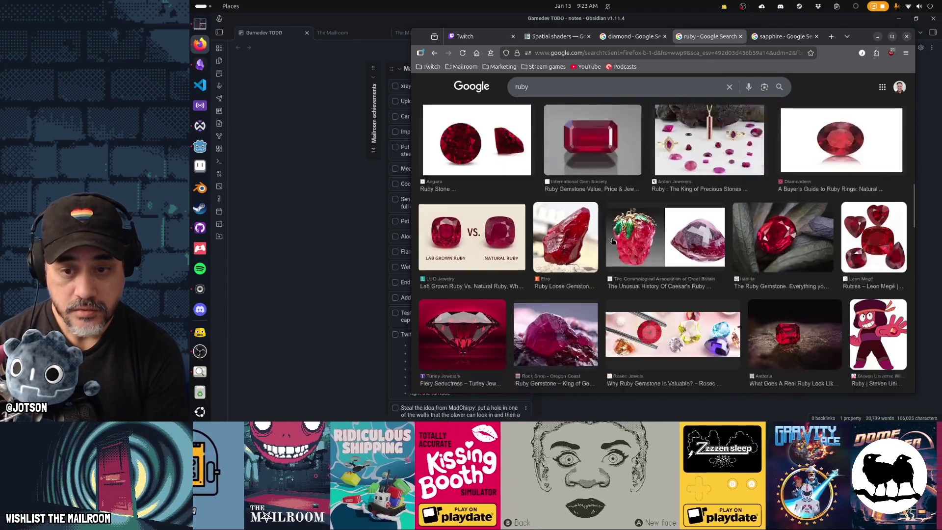
{"action": "scroll", "coordinate": [612, 241], "scroll_direction": "down", "scroll_amount": 2}
{"action": "scroll", "coordinate": [612, 240], "scroll_direction": "down", "scroll_amount": 2}
{"action": "scroll", "coordinate": [613, 241], "scroll_direction": "down", "scroll_amount": 1}
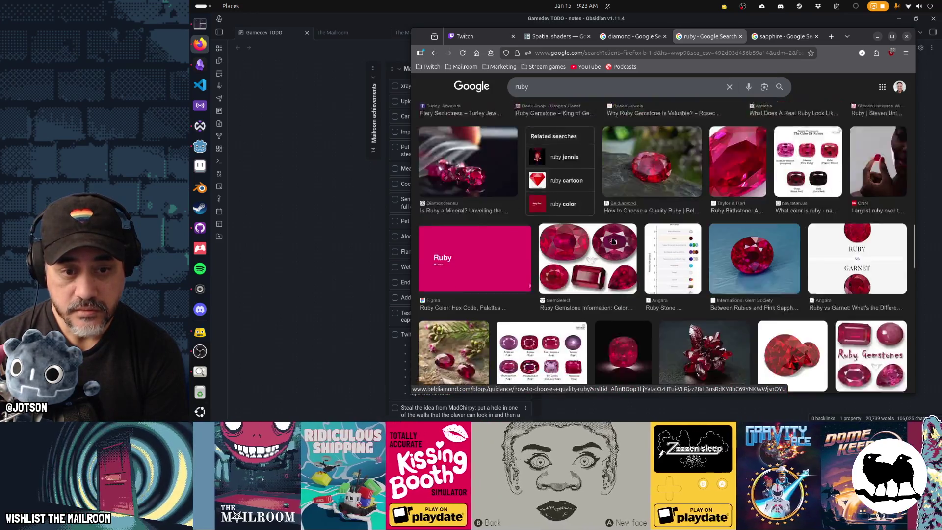
{"action": "scroll", "coordinate": [613, 241], "scroll_direction": "down", "scroll_amount": 2}
{"action": "scroll", "coordinate": [613, 241], "scroll_direction": "down", "scroll_amount": 3}
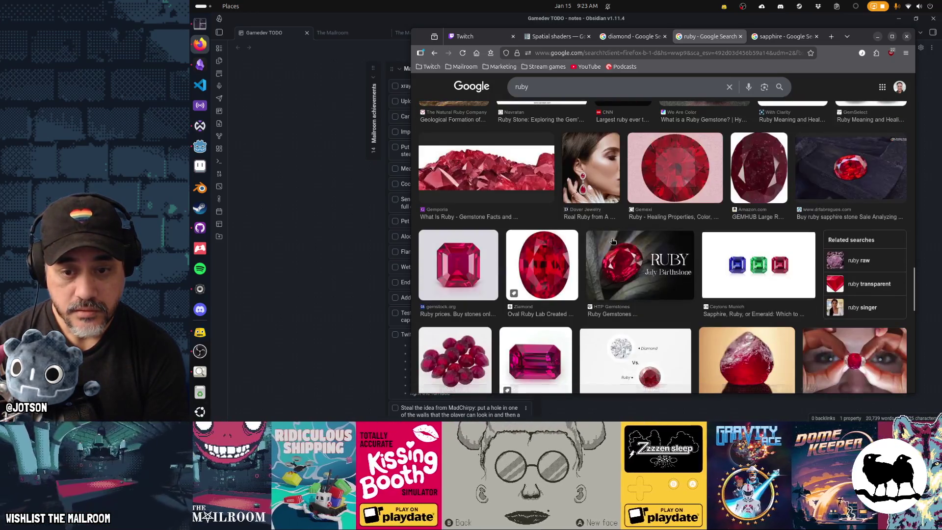
{"action": "scroll", "coordinate": [612, 240], "scroll_direction": "down", "scroll_amount": 2}
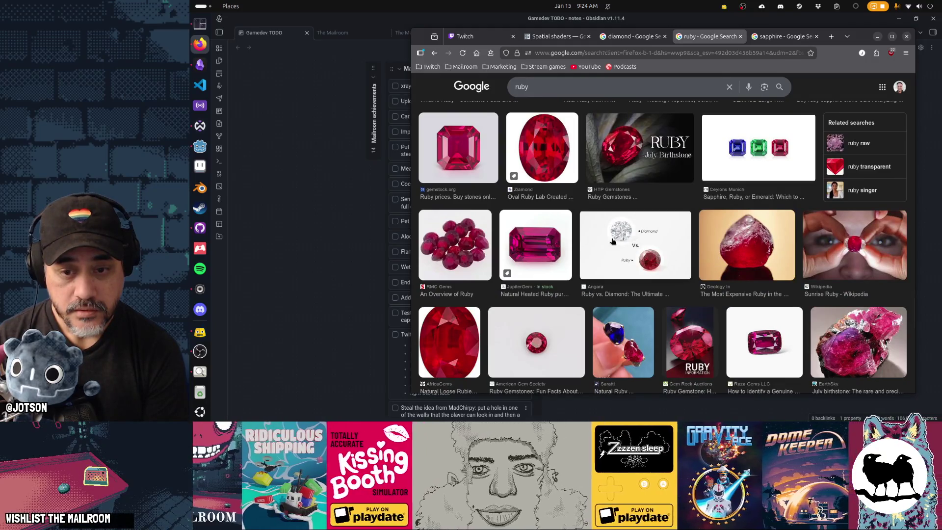
{"action": "scroll", "coordinate": [613, 241], "scroll_direction": "up", "scroll_amount": 10}
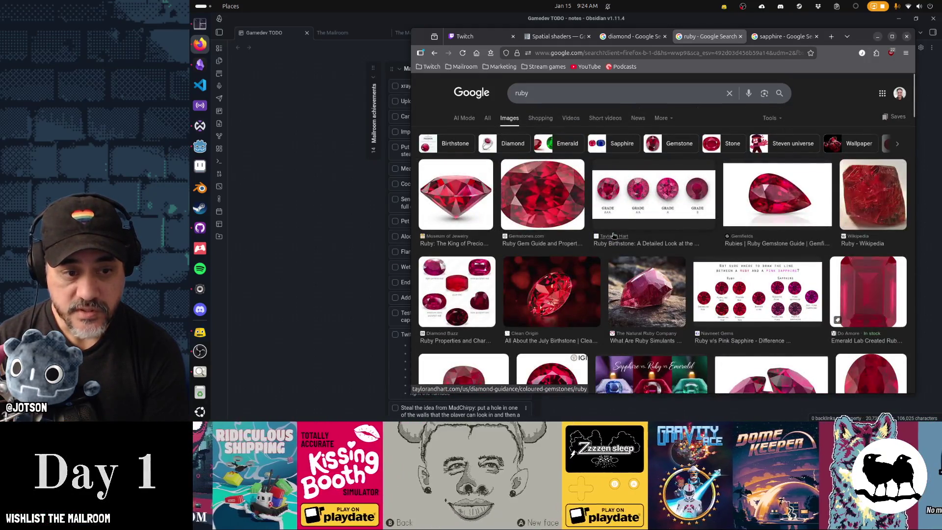
{"action": "left_click", "coordinate": [483, 292]}
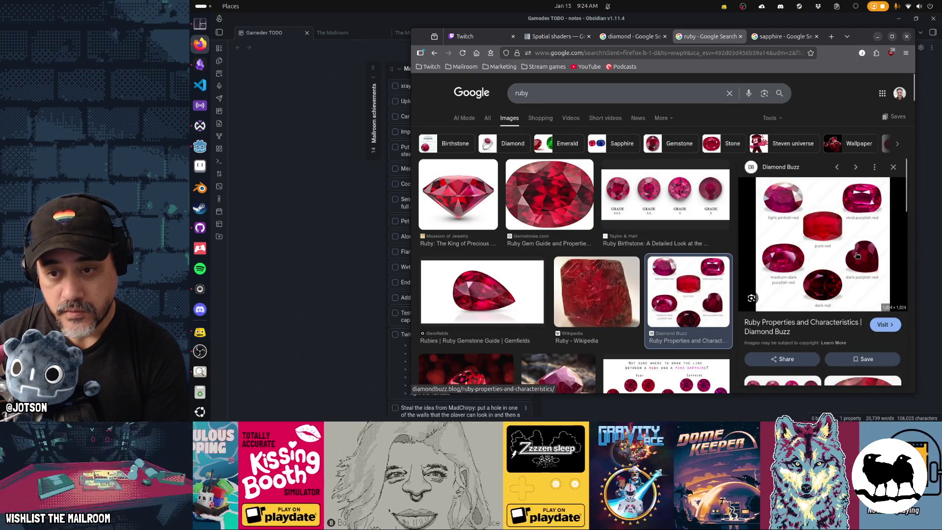
{"action": "left_click", "coordinate": [633, 36]}
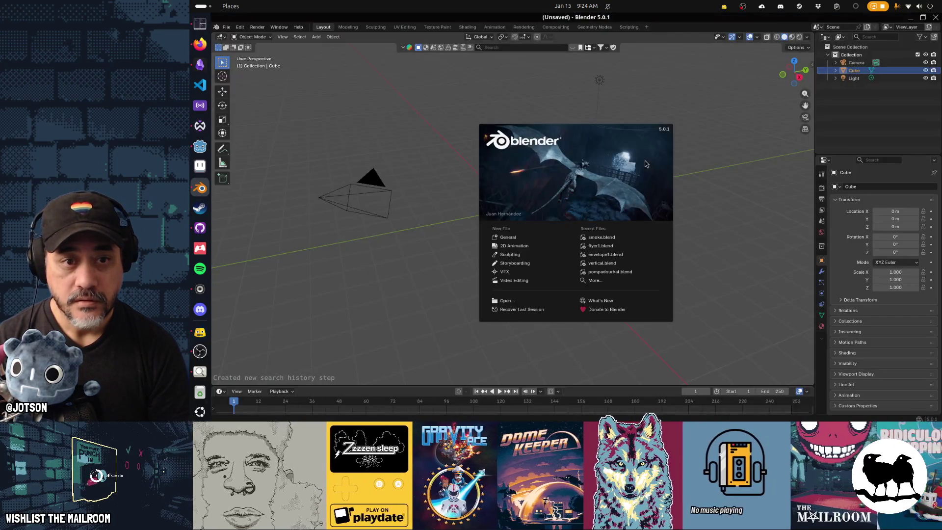
Box-select the default camera, cube and light in the viewport.
{"action": "left_click_drag", "start_coordinate": [339, 72], "coordinate": [663, 276]}
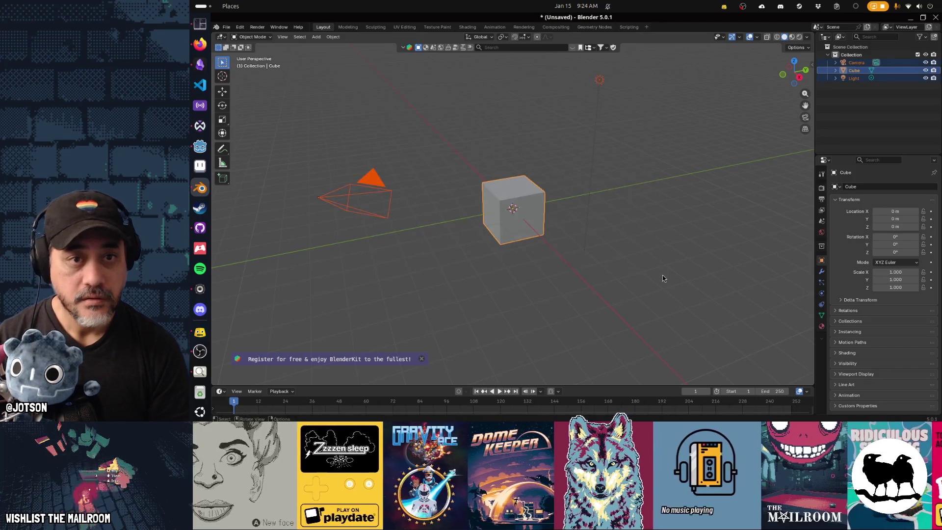
Delete the default camera, cube and light, then return to the diamond image results.
{"action": "key", "text": "Delete"}
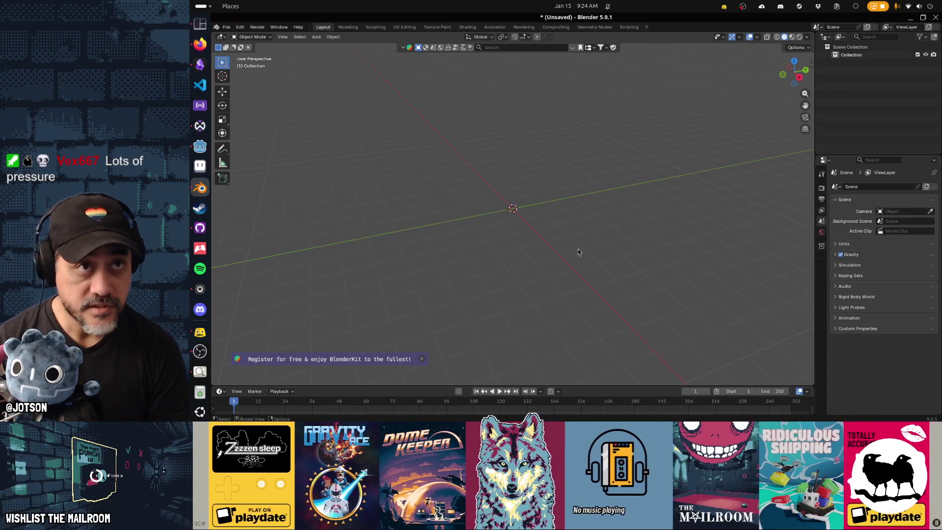
{"action": "key", "text": "alt+Tab"}
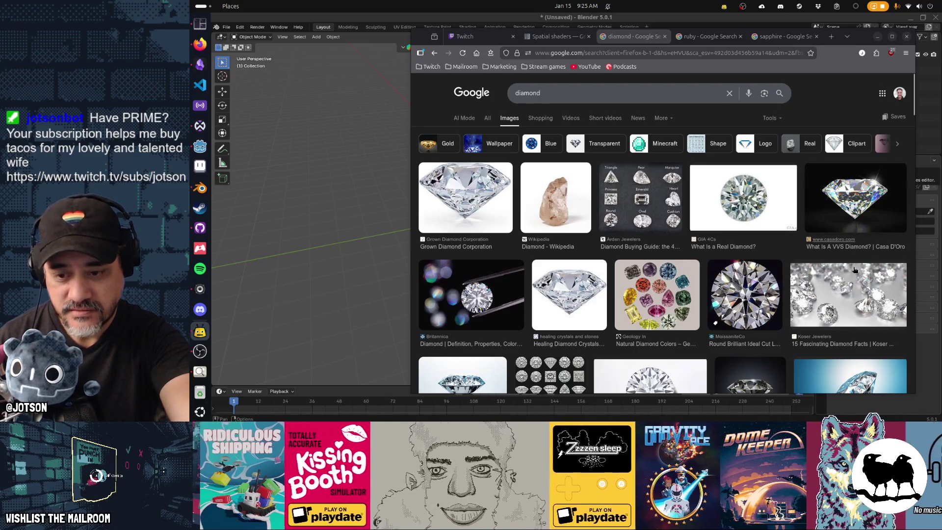
{"action": "scroll", "coordinate": [863, 372], "scroll_direction": "down", "scroll_amount": 2}
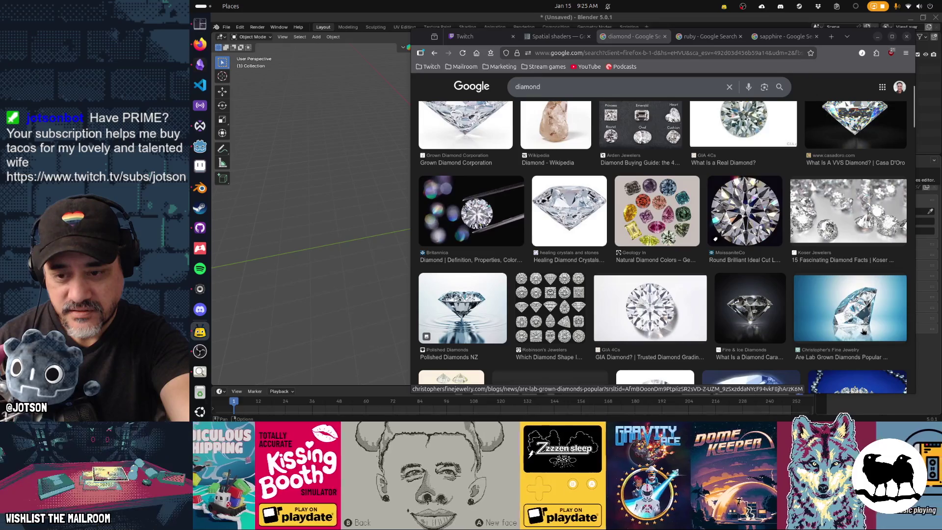
Enlarge the dark Fire & Ice Diamonds photo, then go back to the Blender viewport.
{"action": "left_click", "coordinate": [753, 320]}
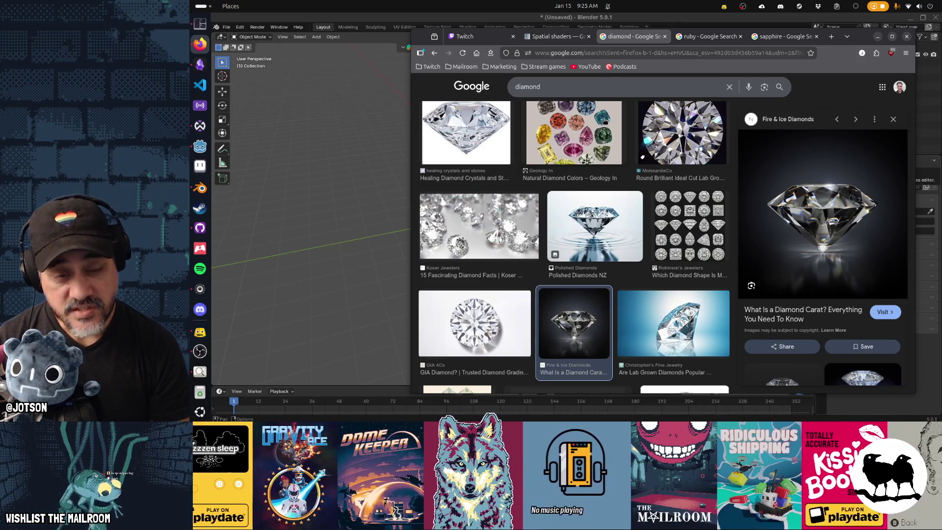
{"action": "left_click", "coordinate": [384, 156]}
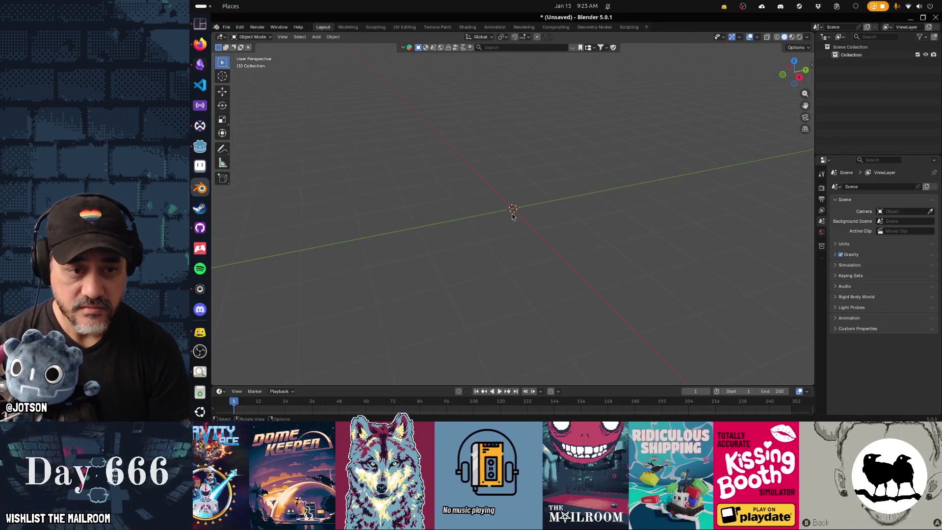
Add a cylinder and loop-cut a centred edge ring around its middle.
{"action": "key", "text": "shift+a"}
{"action": "mouse_move", "coordinate": [511, 225]}
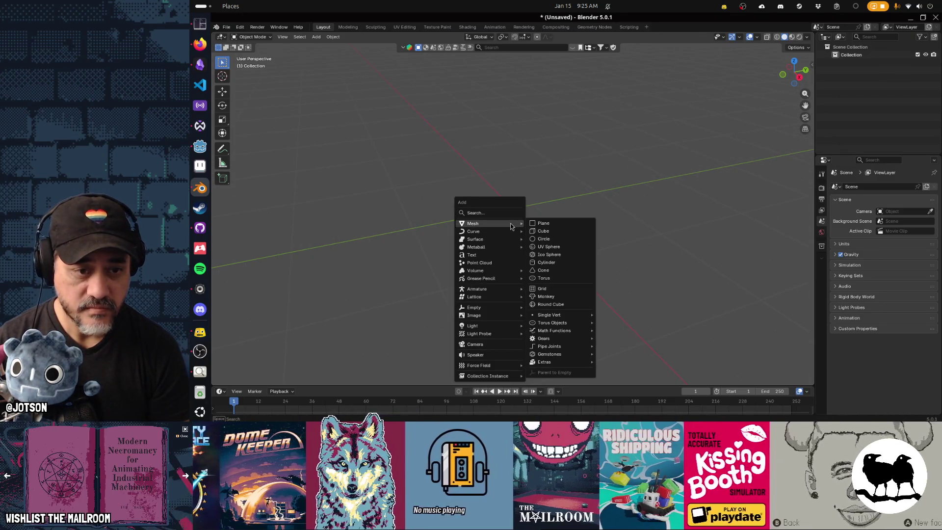
{"action": "left_click", "coordinate": [542, 263]}
{"action": "key", "text": "Tab"}
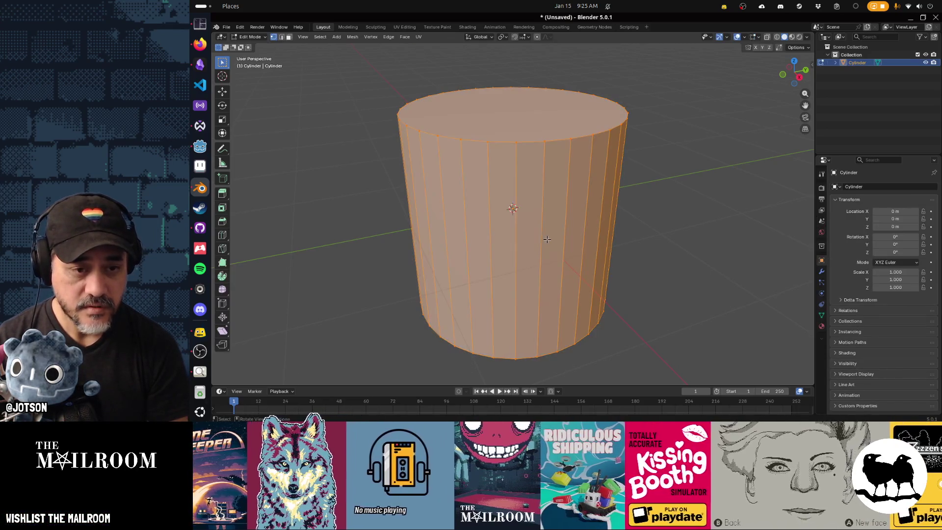
{"action": "key", "text": "ctrl+r"}
{"action": "left_click", "coordinate": [547, 239]}
{"action": "right_click", "coordinate": [547, 239]}
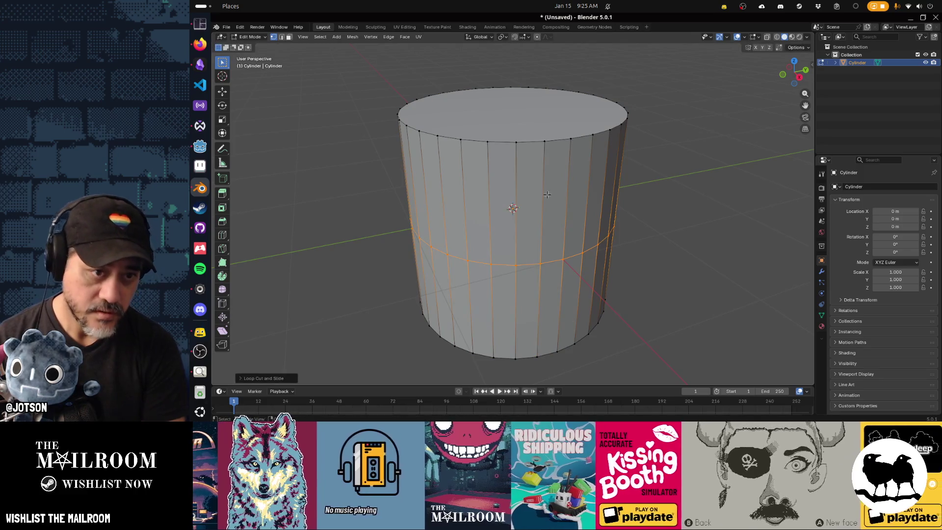
Shrink the top ring to taper the crown and flatten the mesh along Z.
{"action": "left_click", "coordinate": [514, 148], "text": "alt"}
{"action": "key", "text": "s"}
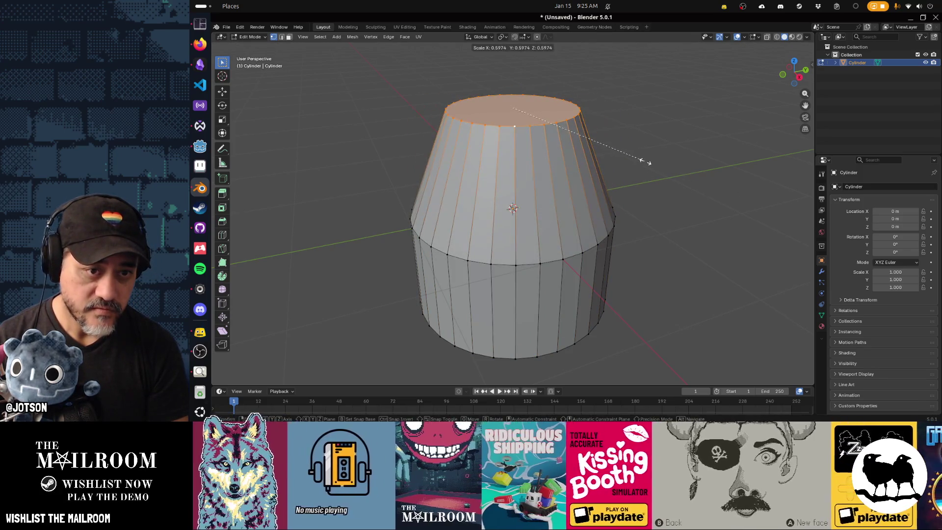
{"action": "left_click", "coordinate": [646, 162]}
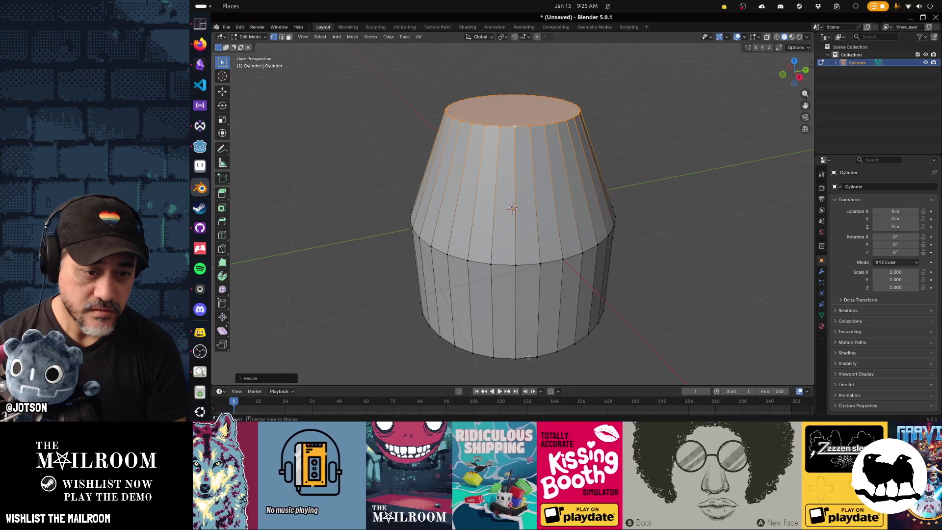
{"action": "key", "text": "a"}
{"action": "key", "text": "s"}
{"action": "key", "text": "z"}
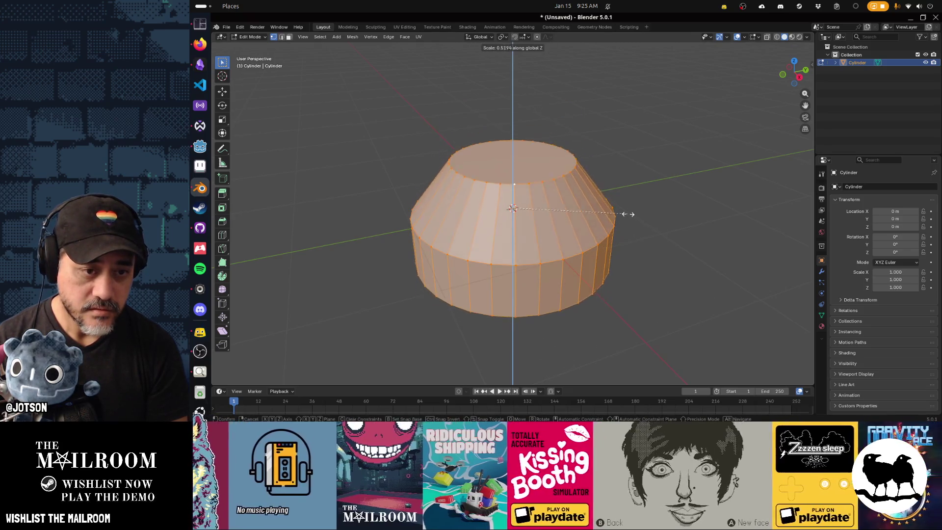
{"action": "left_click", "coordinate": [600, 282]}
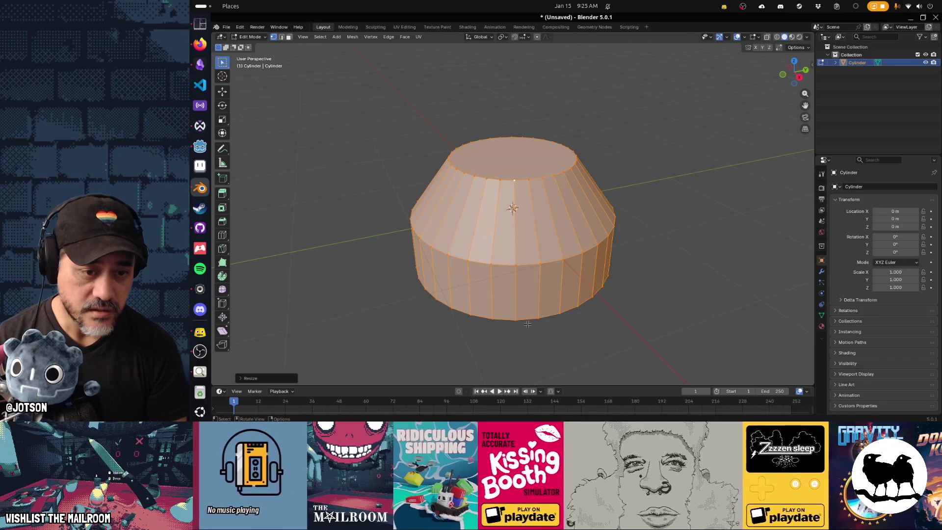
Merge the bottom ring at center into a point and slide the middle ring upward.
{"action": "left_click", "coordinate": [533, 321], "text": "alt"}
{"action": "key", "text": "m"}
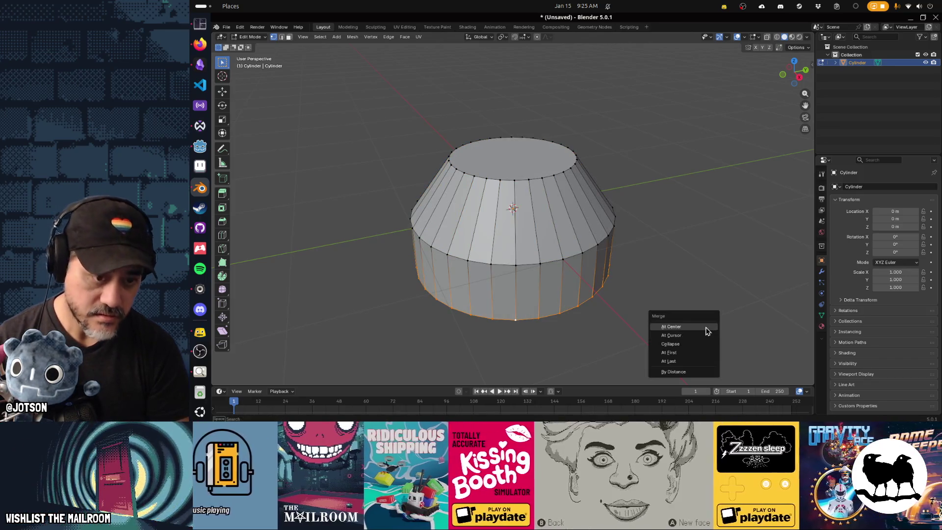
{"action": "left_click", "coordinate": [705, 329]}
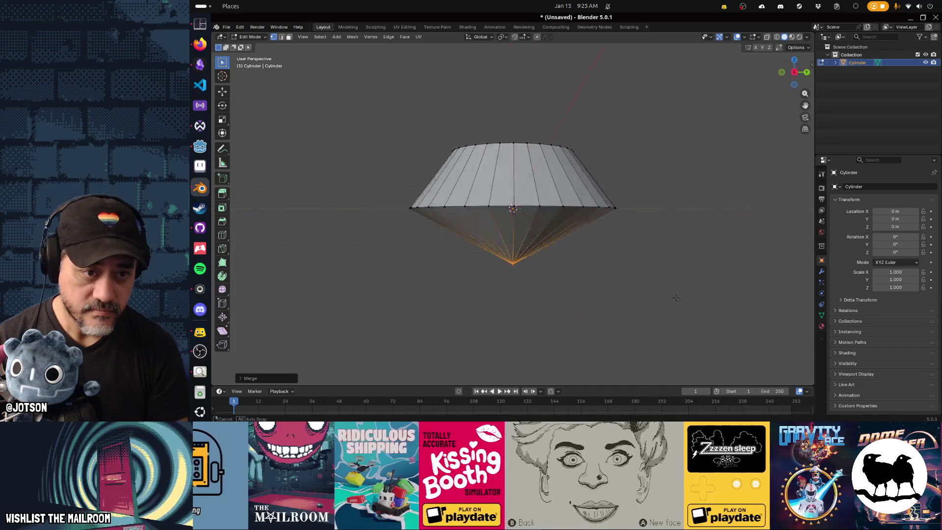
{"action": "left_click", "coordinate": [585, 239], "text": "alt"}
{"action": "key", "text": "g"}
{"action": "key", "text": "g"}
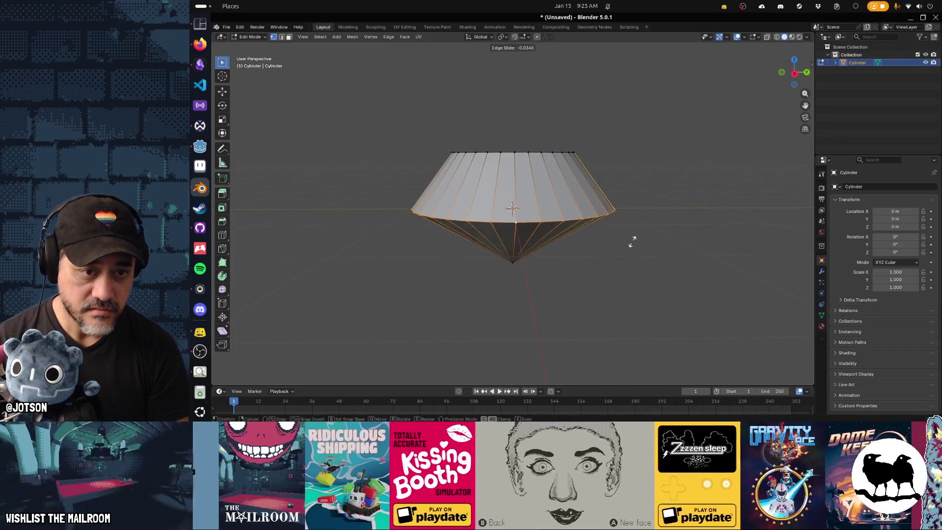
{"action": "left_click", "coordinate": [624, 206]}
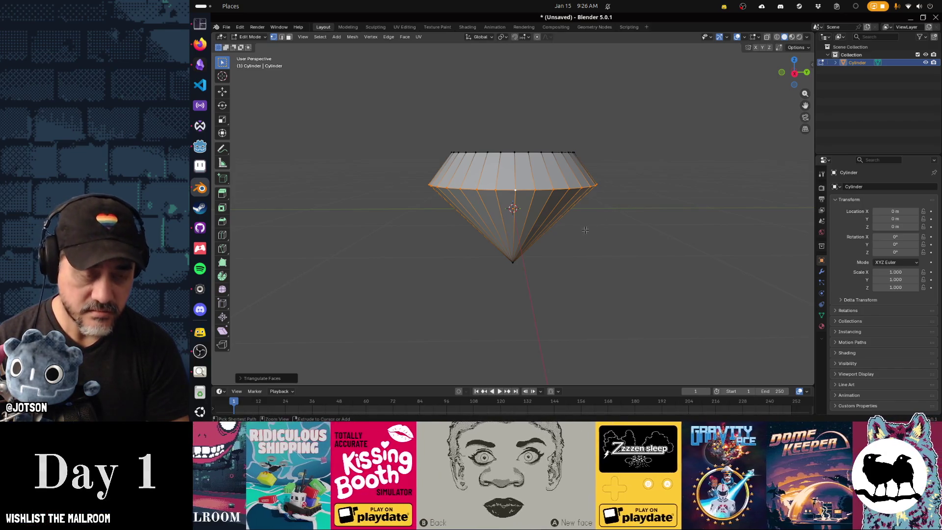
{"action": "key", "text": "a"}
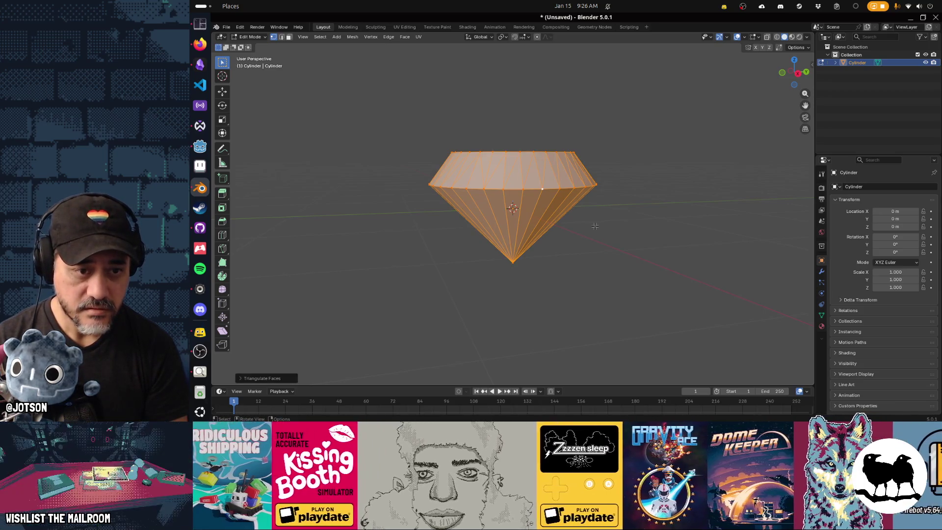
{"action": "left_click", "coordinate": [594, 226]}
Inset the diamond's top face to create a table facet.
{"action": "mouse_move", "coordinate": [595, 225]}
{"action": "left_mouse_down"}
{"action": "mouse_move", "coordinate": [543, 270]}
{"action": "mouse_move", "coordinate": [541, 252]}
{"action": "left_mouse_up"}
{"action": "key", "text": "a"}
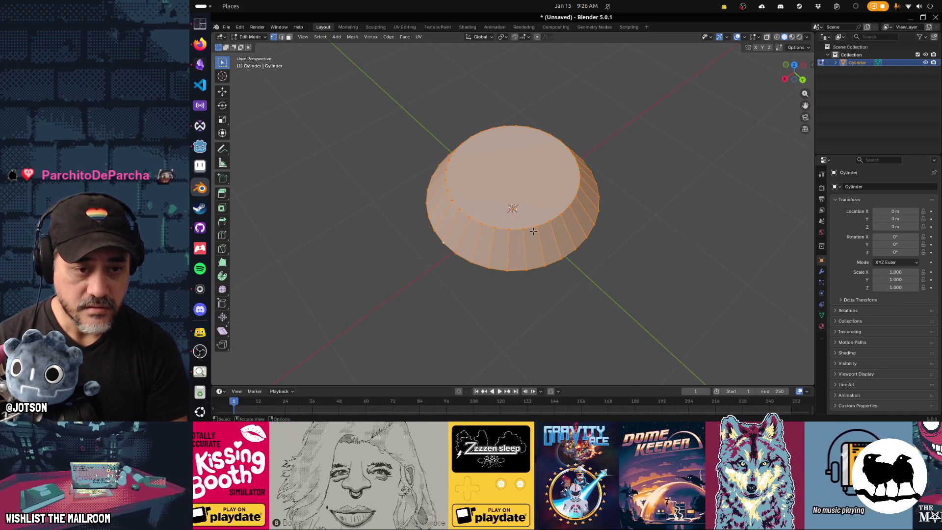
{"action": "left_click", "coordinate": [527, 229], "text": "alt"}
{"action": "key", "text": "i"}
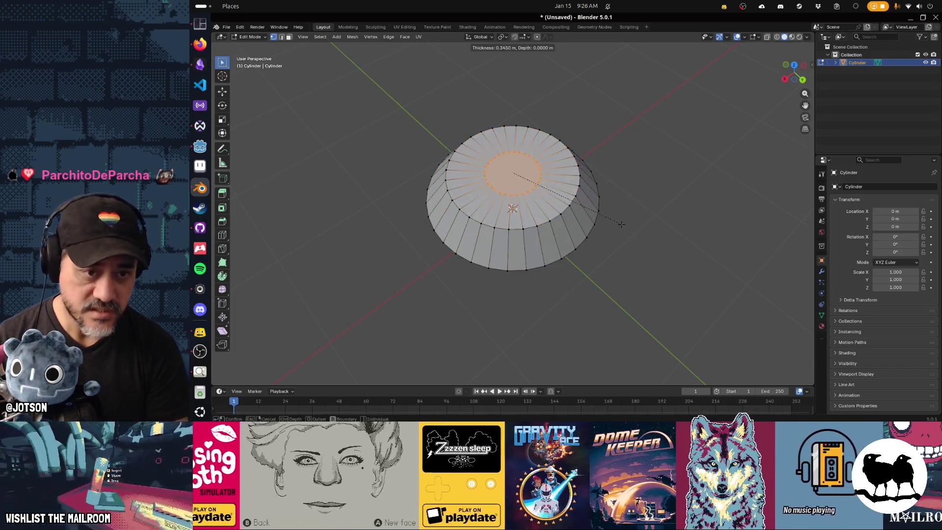
{"action": "left_click", "coordinate": [621, 232]}
{"action": "key", "text": "a"}
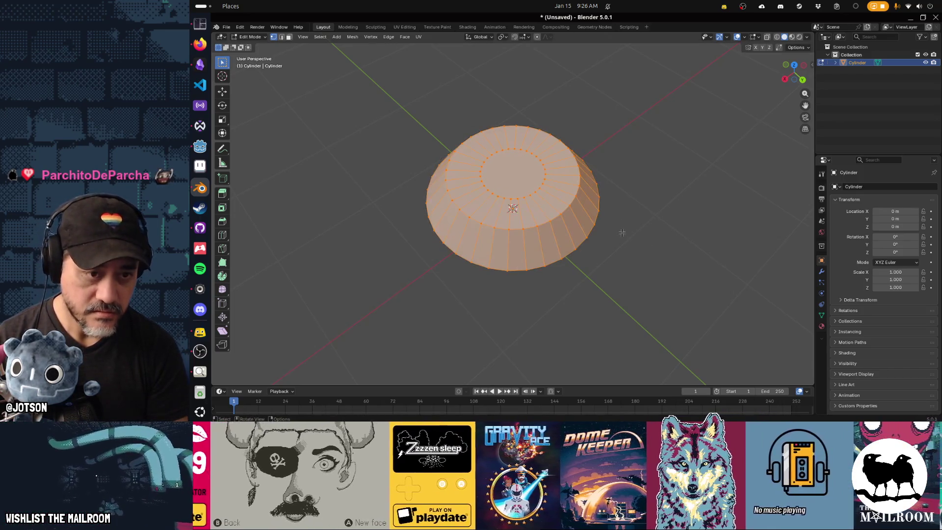
{"action": "left_click", "coordinate": [638, 286]}
Delete the inner ring of top faces, leaving an open hole.
{"action": "mouse_move", "coordinate": [638, 286]}
{"action": "left_mouse_down"}
{"action": "mouse_move", "coordinate": [540, 299]}
{"action": "mouse_move", "coordinate": [493, 299]}
{"action": "mouse_move", "coordinate": [492, 291]}
{"action": "left_mouse_up"}
{"action": "key", "text": "a"}
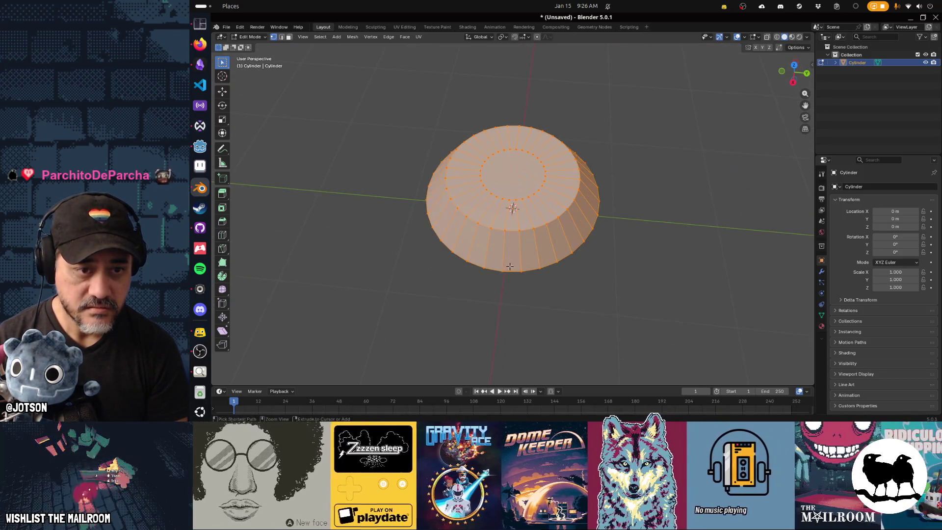
{"action": "left_click", "coordinate": [525, 197], "text": "alt"}
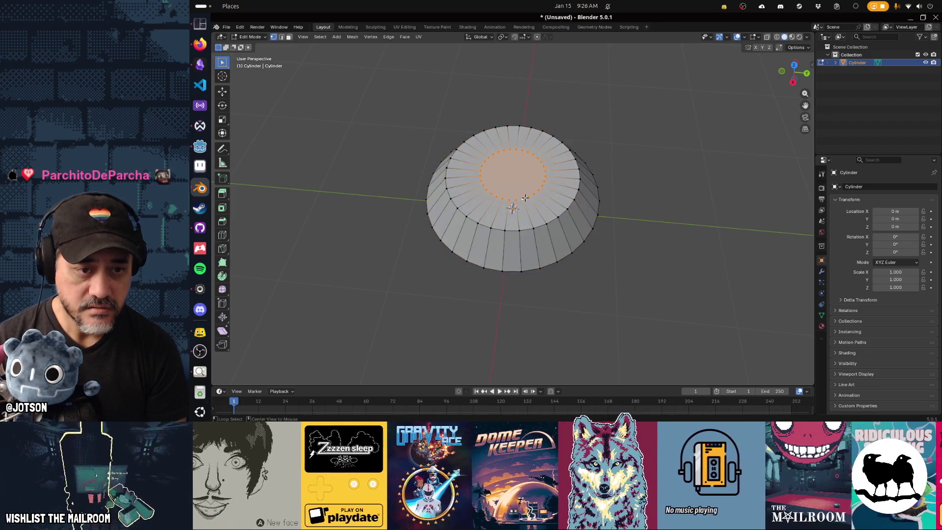
{"action": "key", "text": "x"}
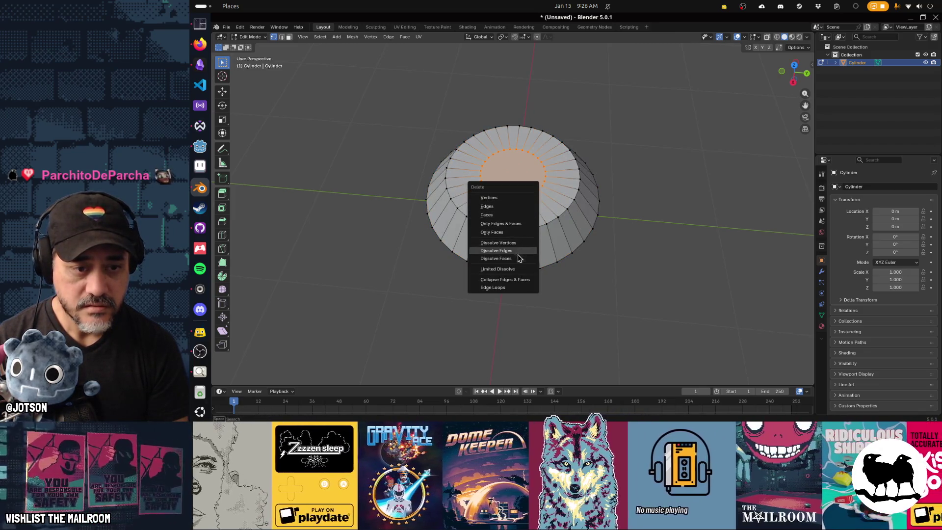
{"action": "left_click", "coordinate": [518, 256]}
{"action": "key", "text": "x"}
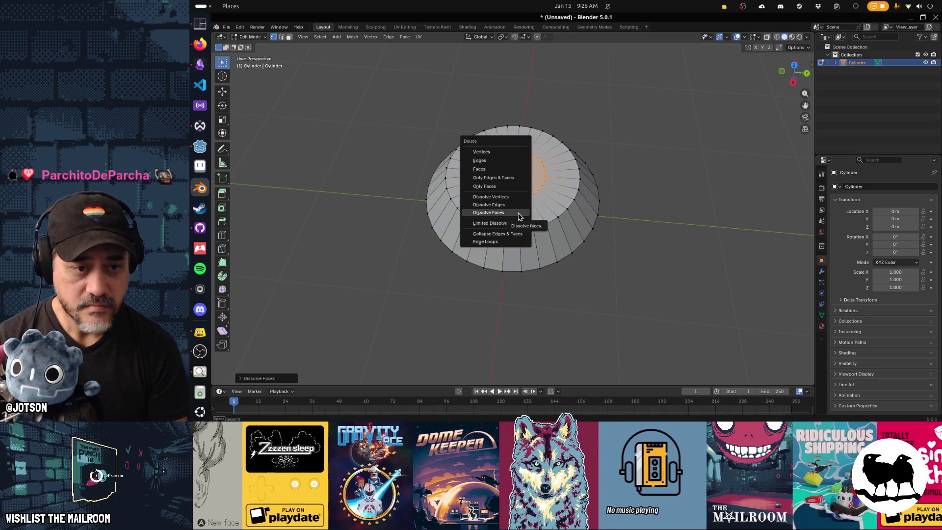
{"action": "left_click", "coordinate": [507, 186]}
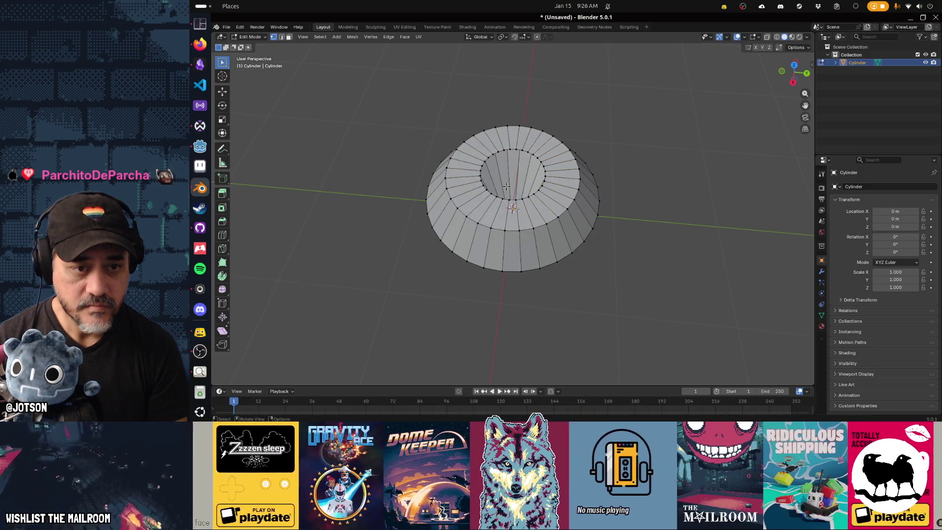
Fill the top hole, trying grid fill and triangulation, then settle on a single flat face.
{"action": "left_click", "coordinate": [526, 199], "text": "alt"}
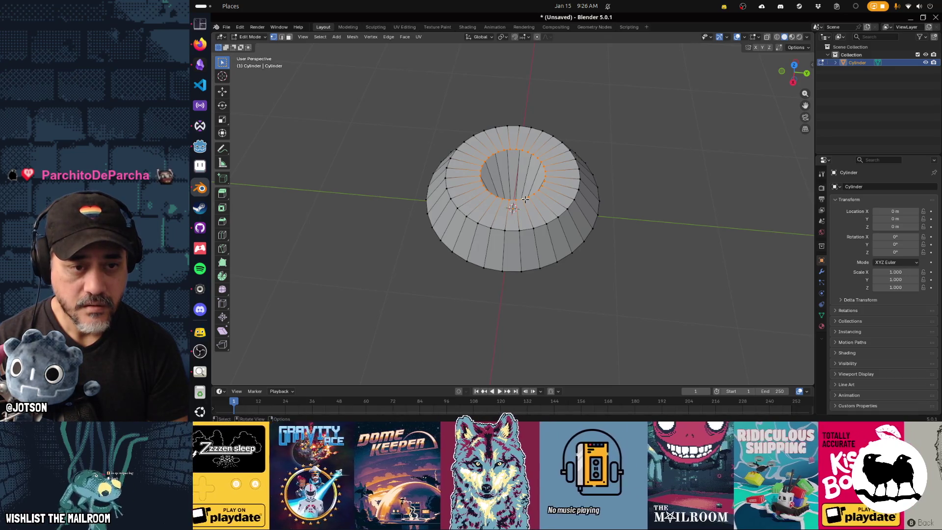
{"action": "key", "text": "ctrl+f"}
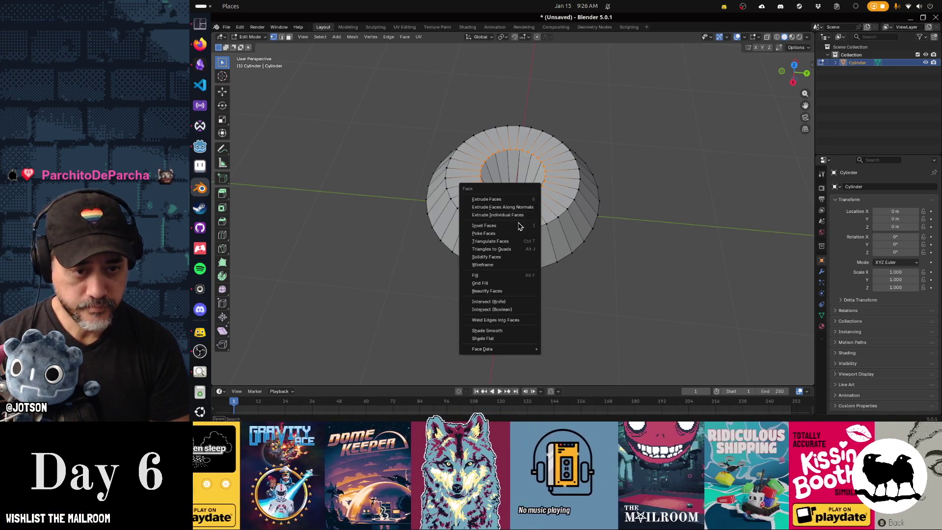
{"action": "left_click", "coordinate": [518, 283]}
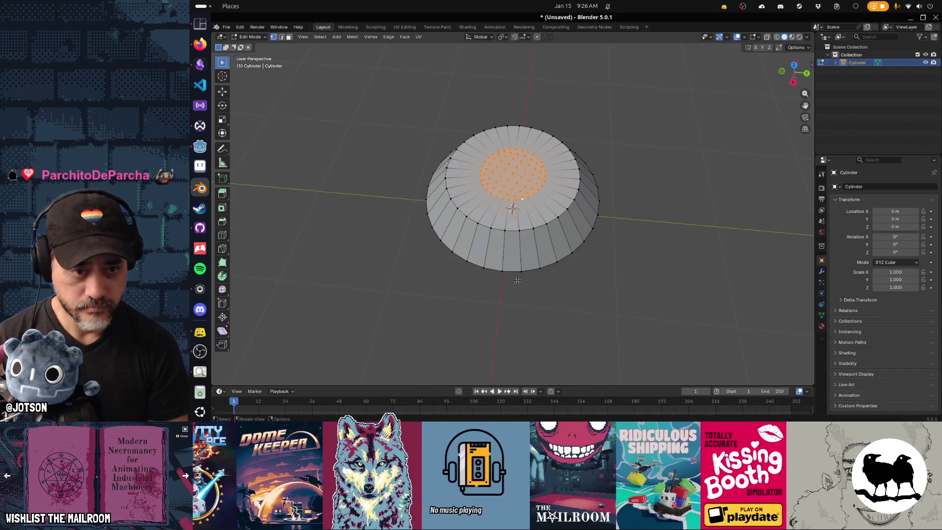
{"action": "key", "text": "a"}
{"action": "key", "text": "alt+a"}
{"action": "mouse_move", "coordinate": [562, 303]}
{"action": "left_mouse_down"}
{"action": "mouse_move", "coordinate": [520, 275]}
{"action": "mouse_move", "coordinate": [543, 270]}
{"action": "mouse_move", "coordinate": [534, 285]}
{"action": "mouse_move", "coordinate": [492, 264]}
{"action": "left_mouse_up"}
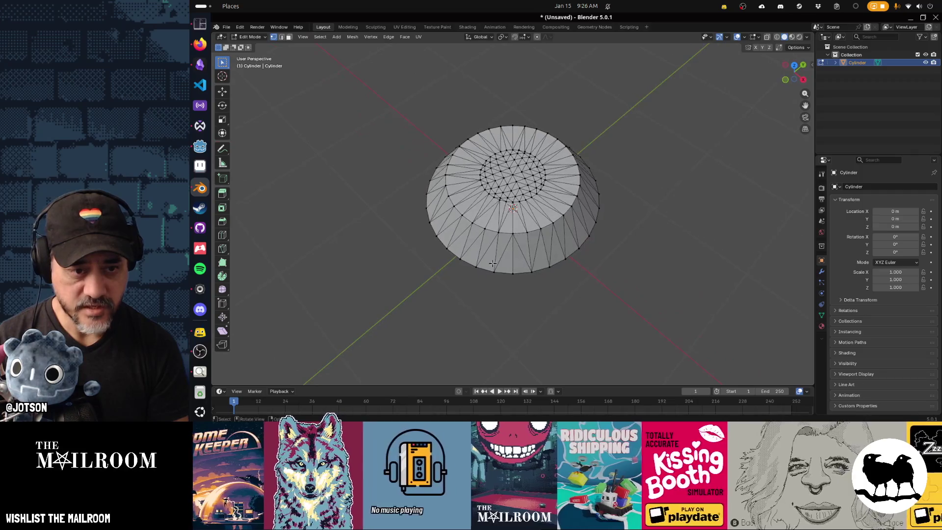
{"action": "key", "text": "ctrl+z"}
{"action": "key", "text": "ctrl+z"}
{"action": "key", "text": "ctrl+z"}
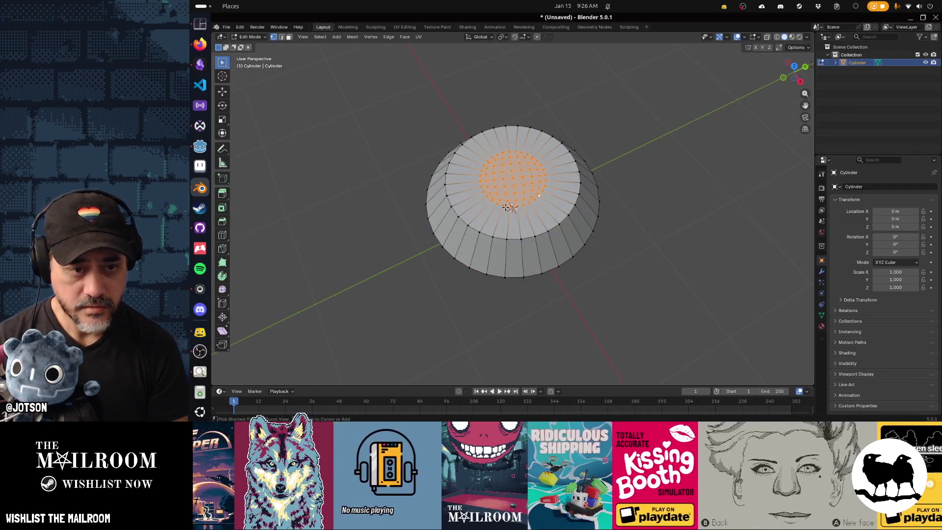
{"action": "key", "text": "a"}
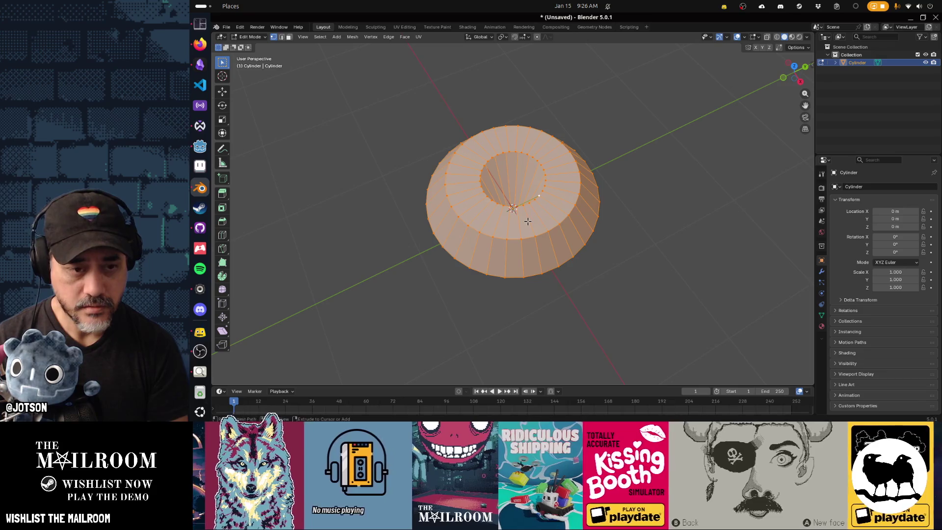
{"action": "key", "text": "ctrl+z"}
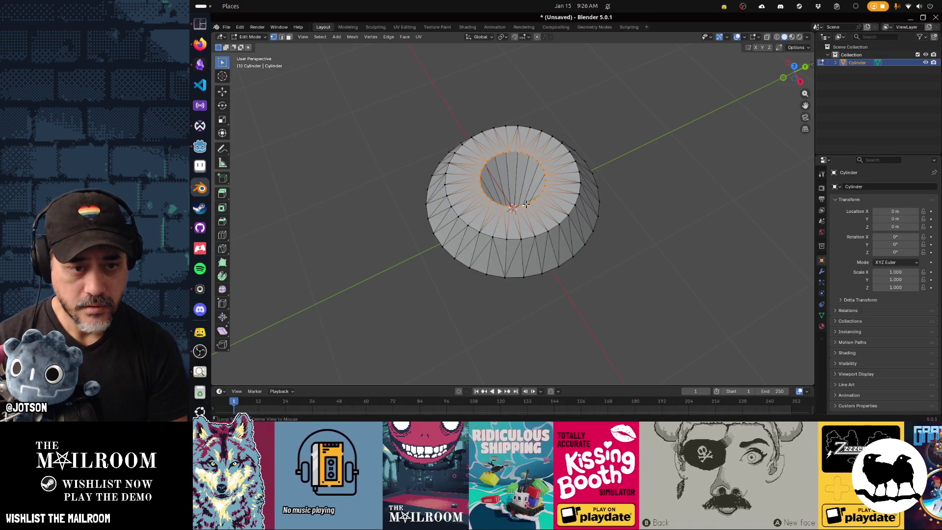
{"action": "key", "text": "f"}
{"action": "left_click", "coordinate": [662, 247]}
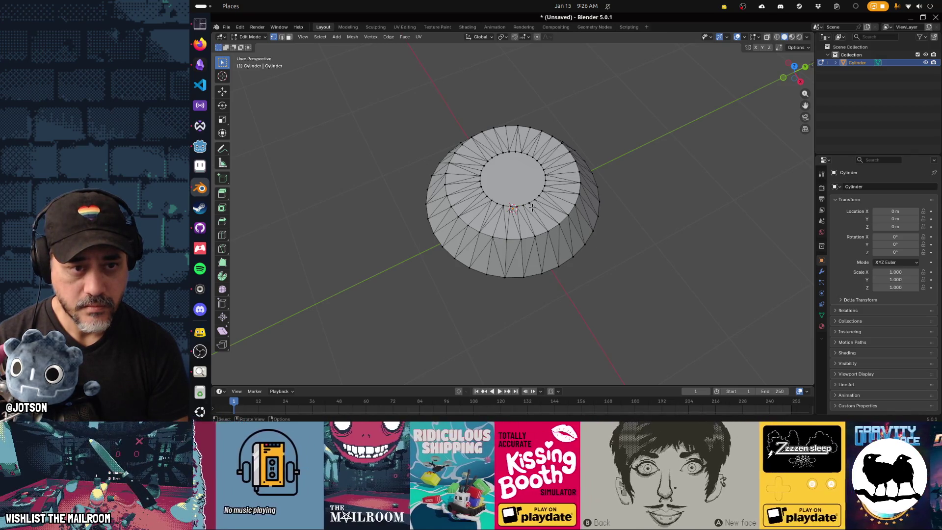
{"action": "mouse_move", "coordinate": [572, 238]}
{"action": "left_mouse_down"}
{"action": "mouse_move", "coordinate": [606, 192]}
{"action": "mouse_move", "coordinate": [648, 206]}
{"action": "mouse_move", "coordinate": [624, 227]}
{"action": "mouse_move", "coordinate": [595, 231]}
{"action": "mouse_move", "coordinate": [613, 221]}
{"action": "left_mouse_up"}
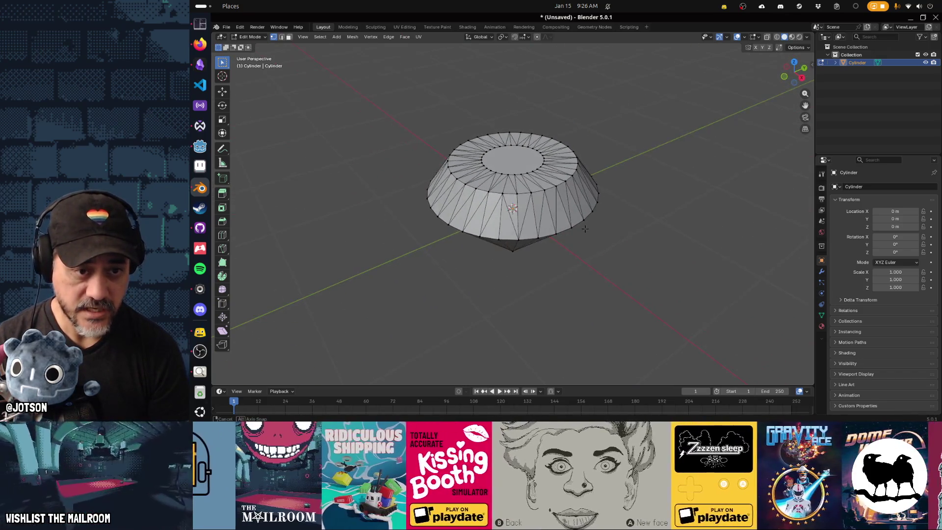
Assign the existing diamond material to the gem, lower its Roughness, and view it in Material Preview.
{"action": "left_click", "coordinate": [822, 326]}
{"action": "left_click", "coordinate": [835, 220]}
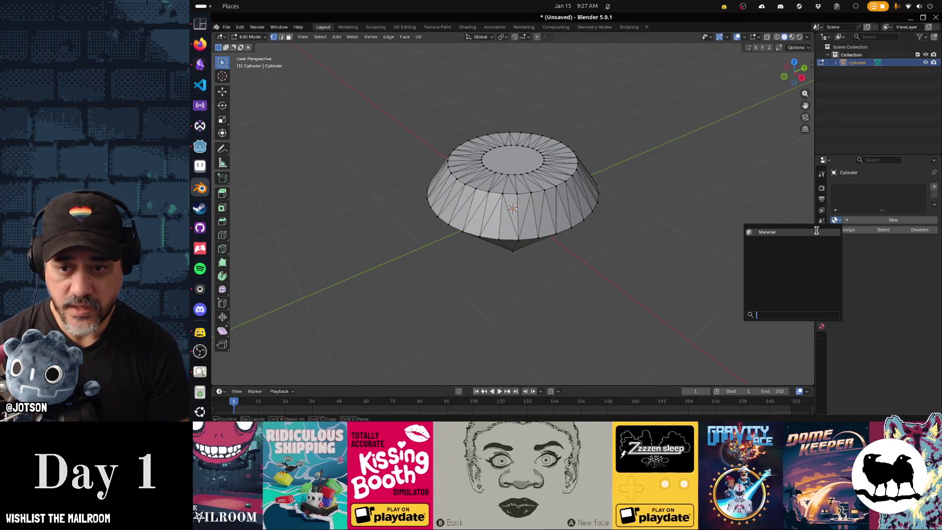
{"action": "left_click", "coordinate": [816, 231]}
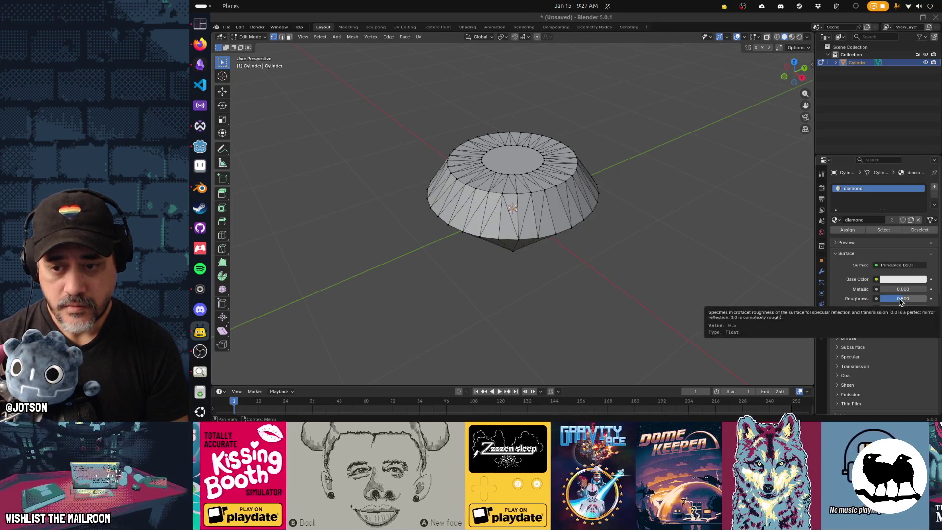
{"action": "mouse_move", "coordinate": [899, 299]}
{"action": "left_mouse_down"}
{"action": "mouse_move", "coordinate": [885, 299]}
{"action": "mouse_move", "coordinate": [906, 288]}
{"action": "left_mouse_up"}
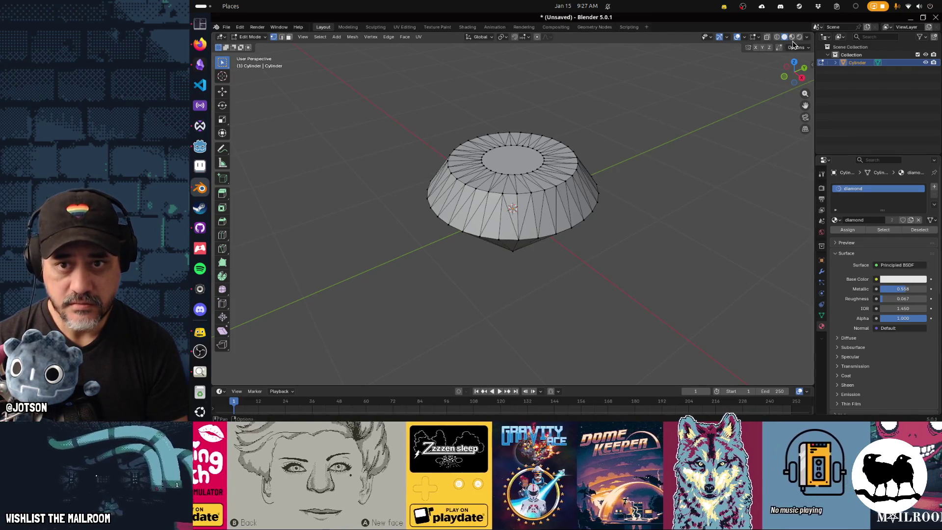
{"action": "left_click", "coordinate": [792, 37]}
{"action": "mouse_move", "coordinate": [678, 223]}
{"action": "left_mouse_down"}
{"action": "mouse_move", "coordinate": [597, 226]}
{"action": "mouse_move", "coordinate": [702, 229]}
{"action": "left_mouse_up"}
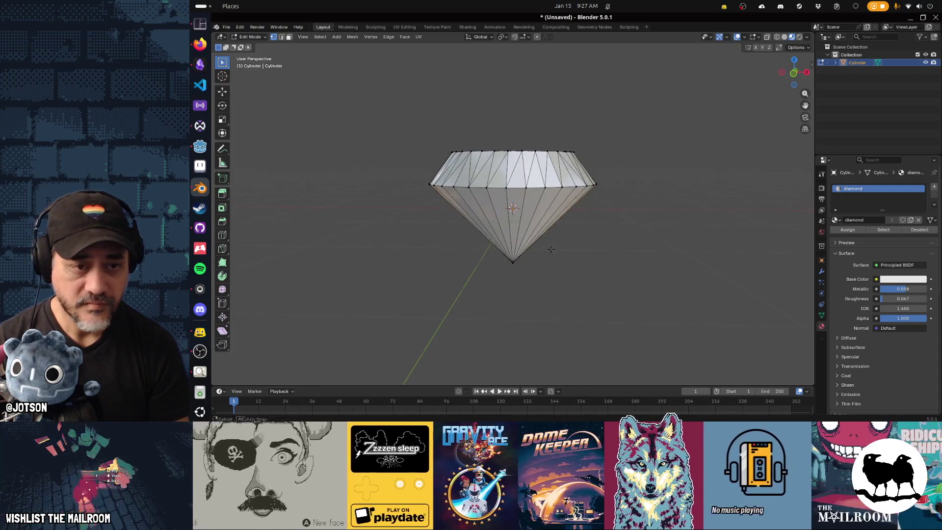
{"action": "mouse_move", "coordinate": [551, 249]}
{"action": "left_mouse_down"}
{"action": "mouse_move", "coordinate": [689, 263]}
{"action": "mouse_move", "coordinate": [574, 261]}
{"action": "mouse_move", "coordinate": [563, 280]}
{"action": "mouse_move", "coordinate": [587, 284]}
{"action": "left_mouse_up"}
Delete the diamond-shaped Cylinder object, leaving the scene empty.
{"action": "key", "text": "a"}
{"action": "key", "text": "x"}
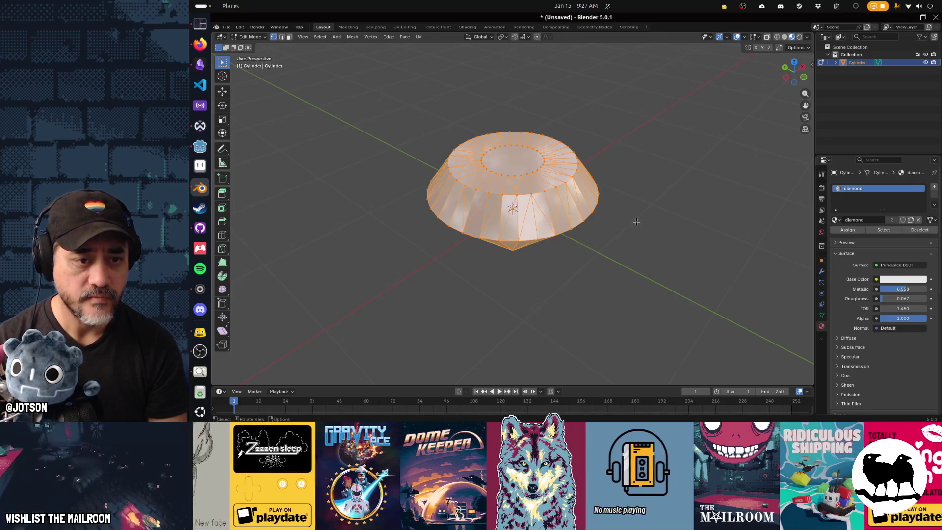
{"action": "key", "text": "Tab"}
{"action": "key", "text": "Delete"}
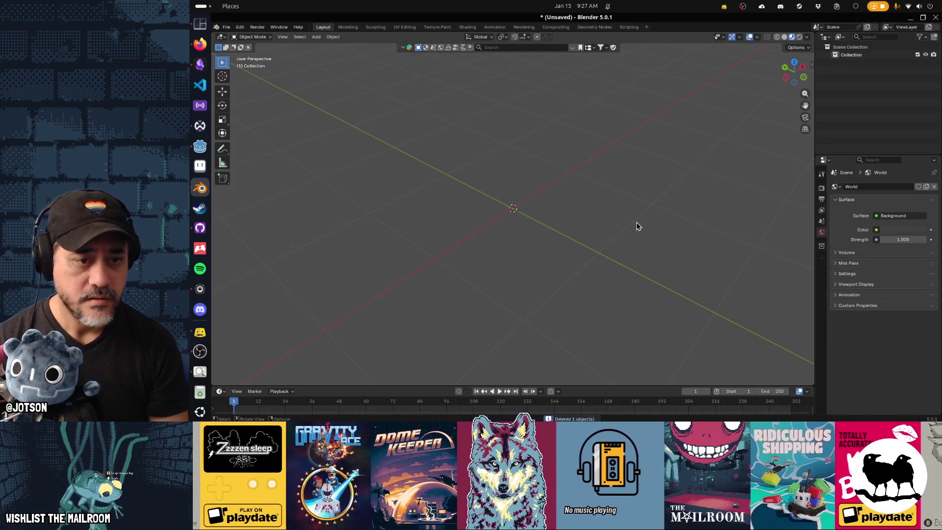
Add an Ico Sphere to the scene and enter Edit Mode on it.
{"action": "key", "text": "shift+a"}
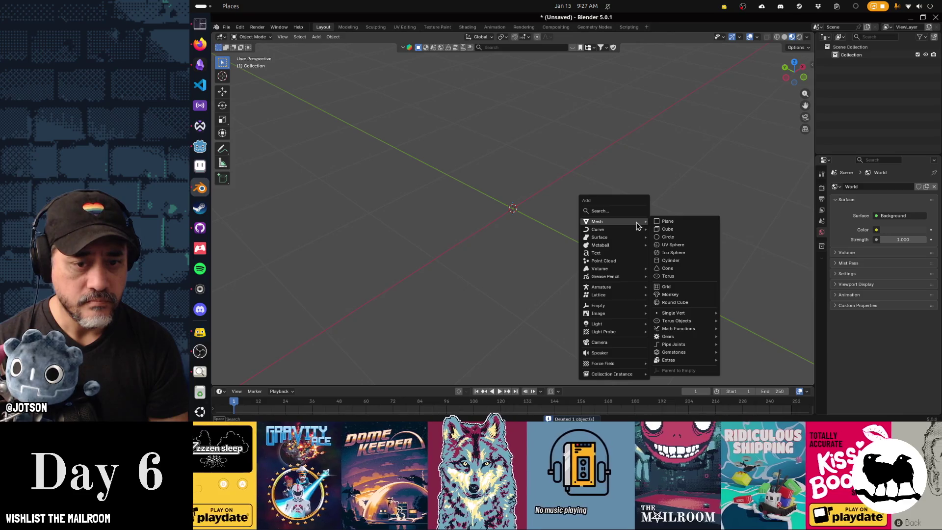
{"action": "left_click", "coordinate": [675, 252]}
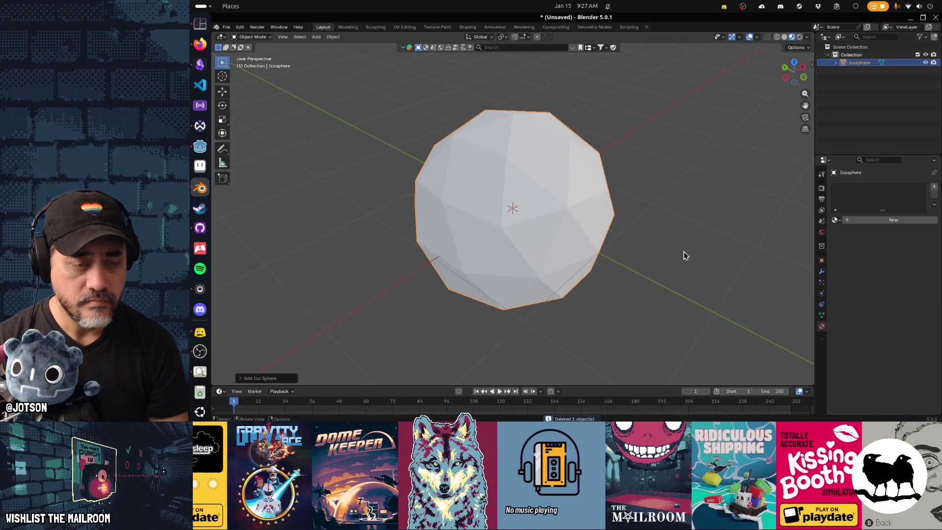
{"action": "scroll", "coordinate": [667, 268], "scroll_direction": "up", "scroll_amount": 2}
{"action": "key", "text": "Tab"}
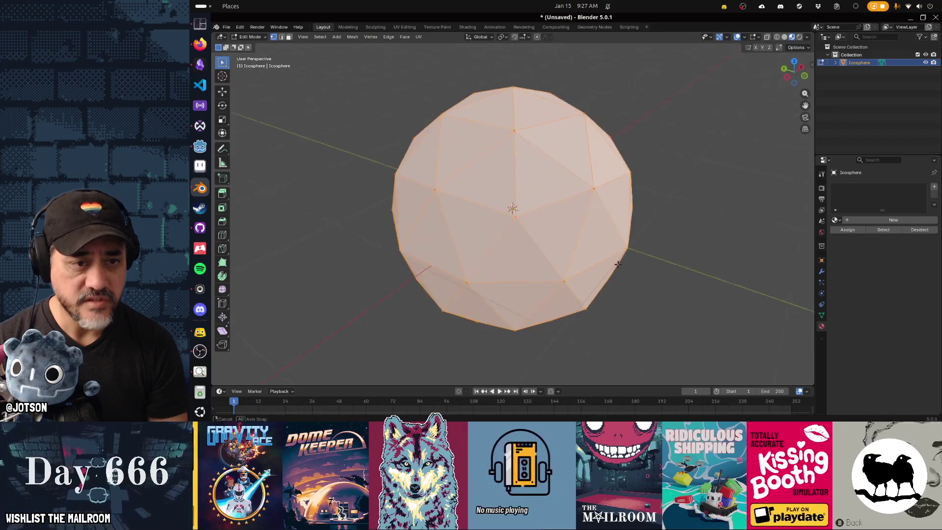
{"action": "mouse_move", "coordinate": [618, 265]}
{"action": "left_mouse_down"}
{"action": "mouse_move", "coordinate": [629, 237]}
{"action": "mouse_move", "coordinate": [618, 206]}
{"action": "mouse_move", "coordinate": [609, 223]}
{"action": "left_mouse_up"}
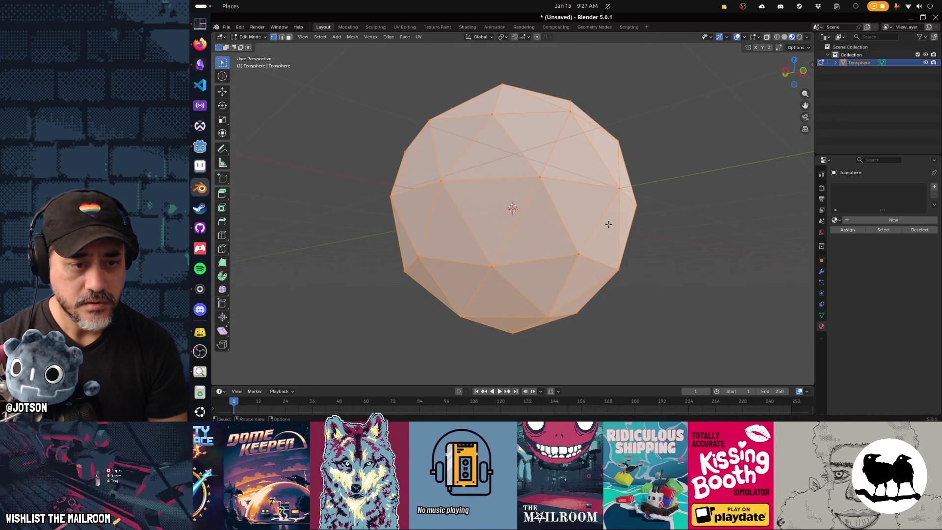
Select vertices along the sphere's lower ring and dissolve them, then undo the dissolve.
{"action": "left_click", "coordinate": [492, 267]}
{"action": "left_click", "coordinate": [579, 254], "text": "shift"}
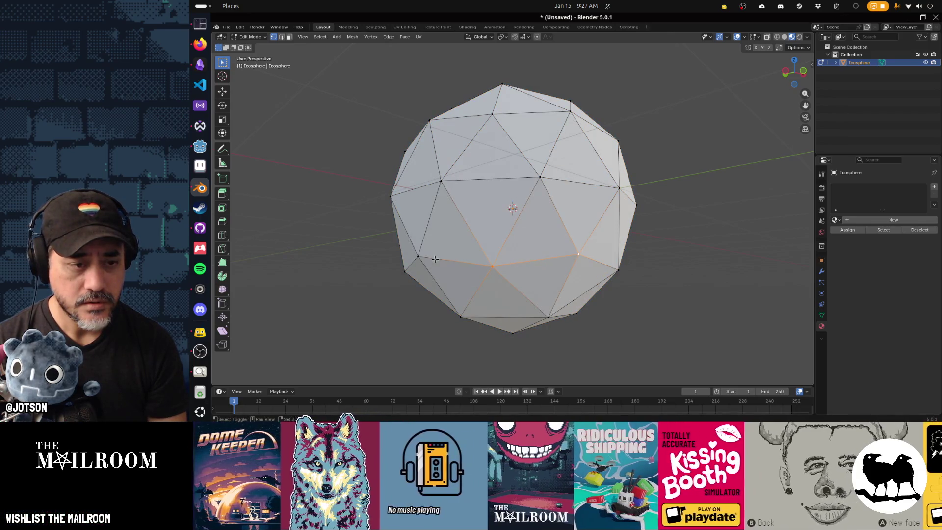
{"action": "mouse_move", "coordinate": [434, 259]}
{"action": "left_mouse_down"}
{"action": "mouse_move", "coordinate": [552, 247]}
{"action": "mouse_move", "coordinate": [482, 264]}
{"action": "mouse_move", "coordinate": [526, 265]}
{"action": "left_mouse_up"}
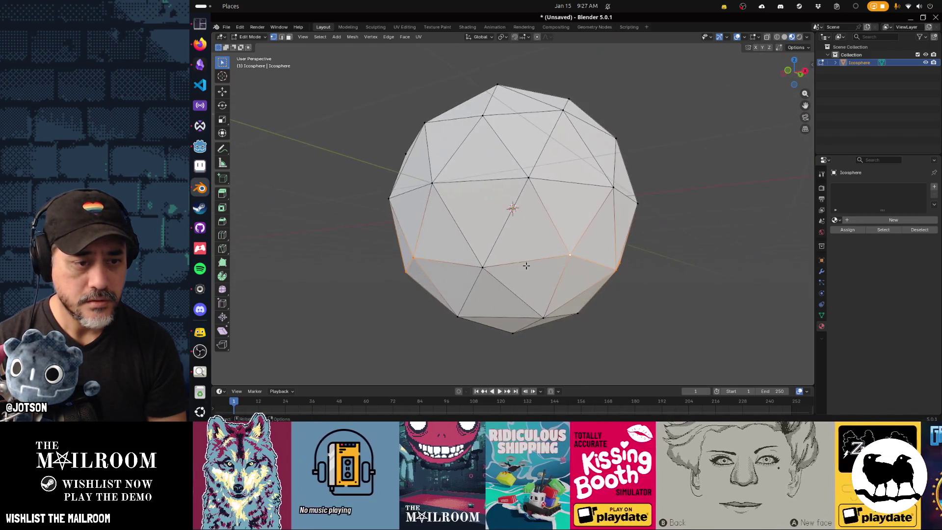
{"action": "left_click", "coordinate": [485, 267], "text": "ctrl"}
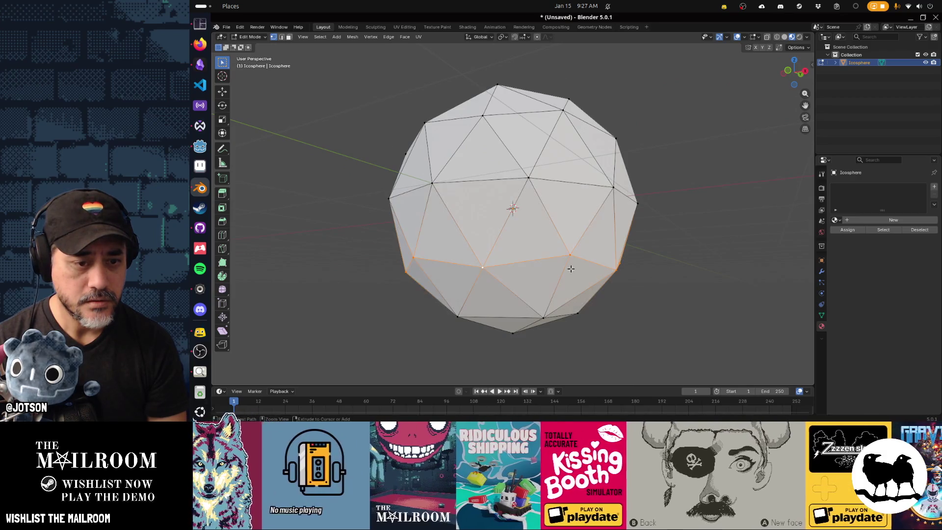
{"action": "key", "text": "x"}
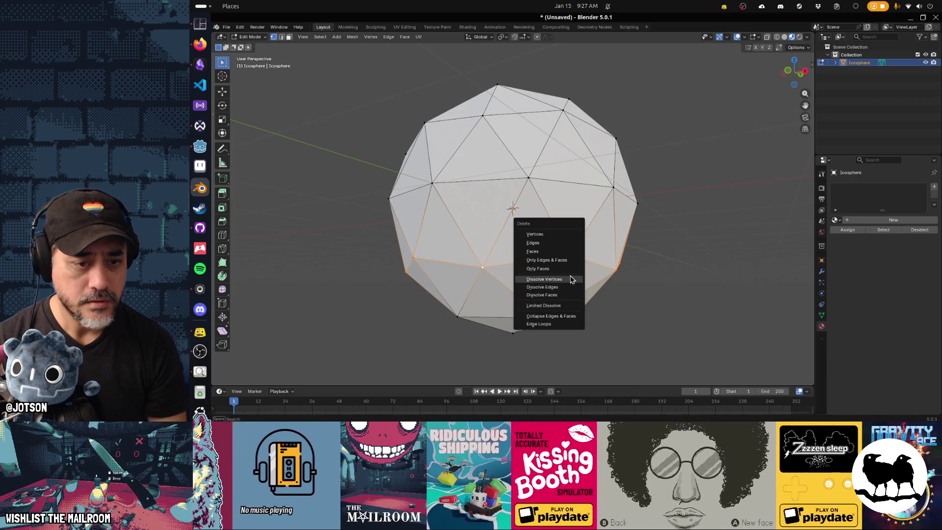
{"action": "left_click", "coordinate": [571, 279]}
{"action": "scroll", "coordinate": [530, 278], "scroll_direction": "down", "scroll_amount": 4}
{"action": "key", "text": "ctrl+z"}
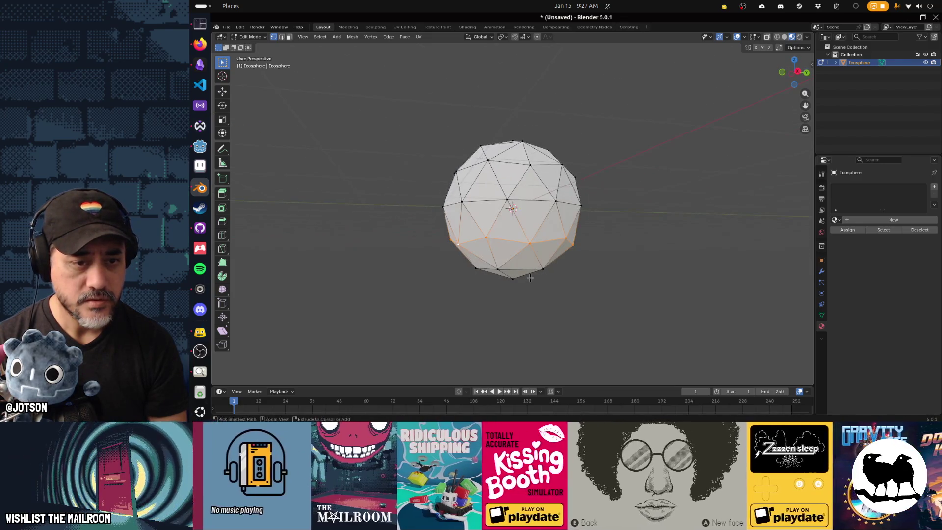
Dissolve the selected vertices on the icosphere's lower half.
{"action": "left_click_drag", "start_coordinate": [530, 277], "coordinate": [572, 274]}
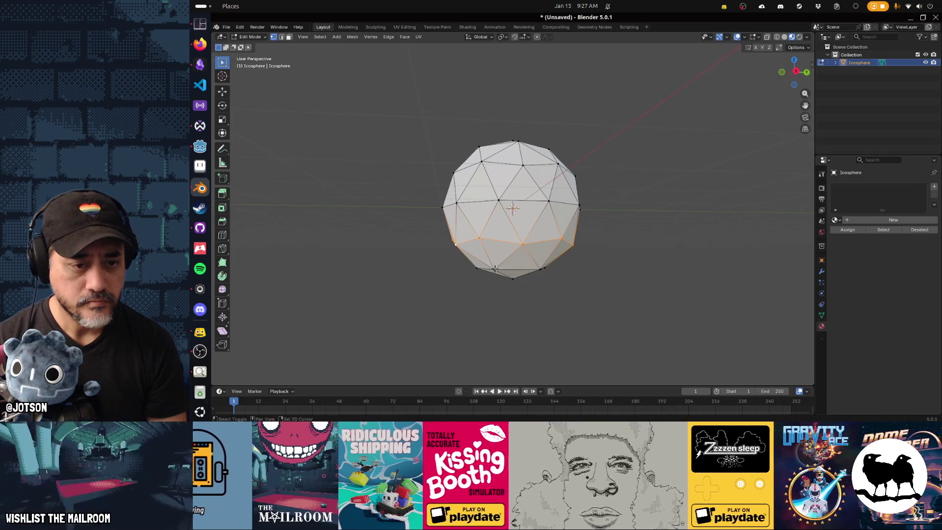
{"action": "left_click_drag", "start_coordinate": [566, 273], "coordinate": [496, 276]}
{"action": "left_click_drag", "start_coordinate": [568, 277], "coordinate": [558, 268]}
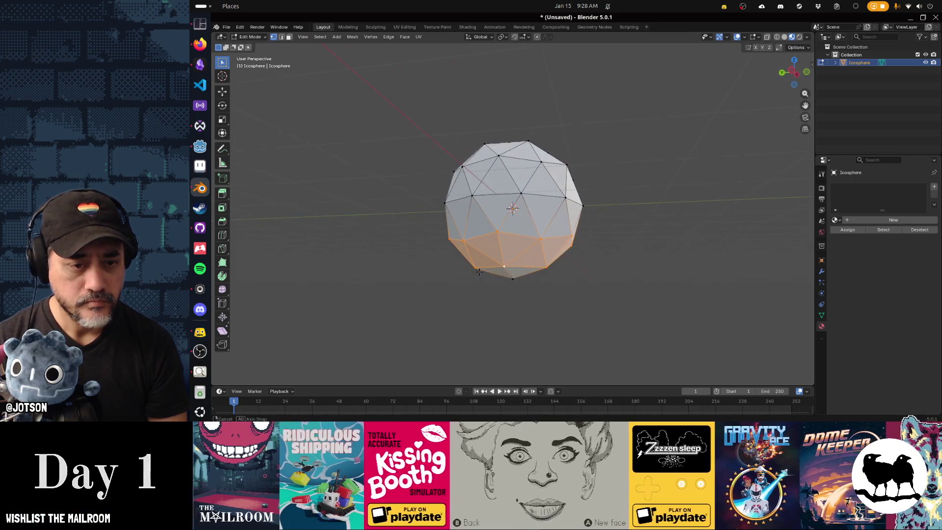
{"action": "key", "text": "x"}
{"action": "left_click", "coordinate": [557, 266]}
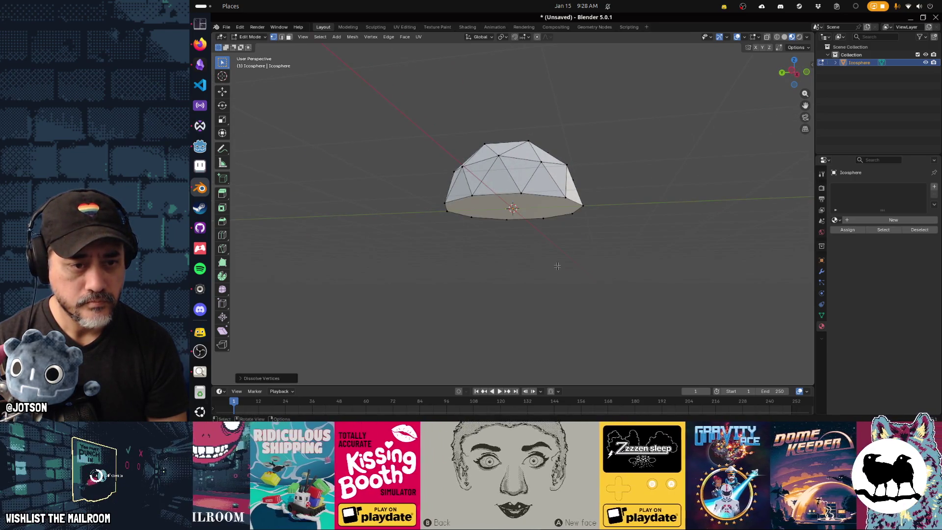
Fill the bottom edge loop, extrude it downward, and merge it into a single point.
{"action": "left_click", "coordinate": [454, 197], "text": "alt"}
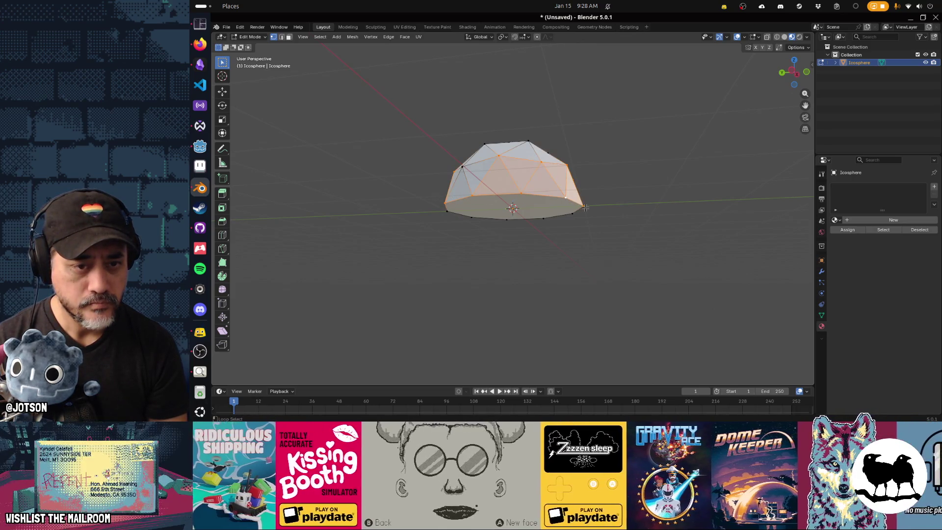
{"action": "left_click", "coordinate": [562, 200]}
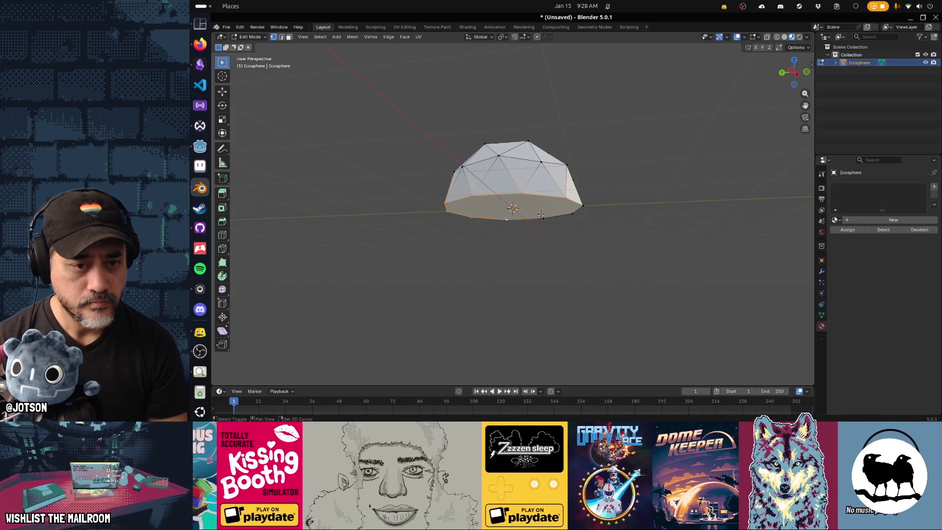
{"action": "key", "text": "f"}
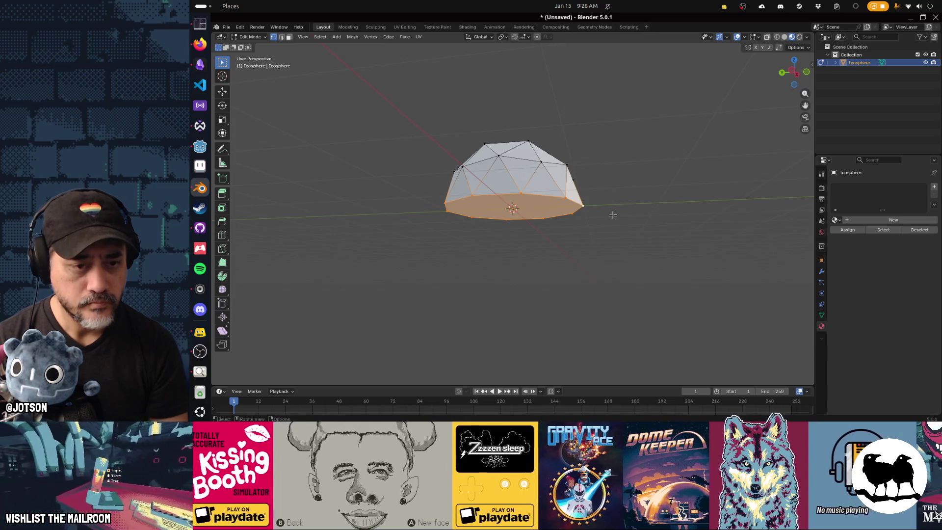
{"action": "key", "text": "e"}
{"action": "left_click", "coordinate": [612, 282]}
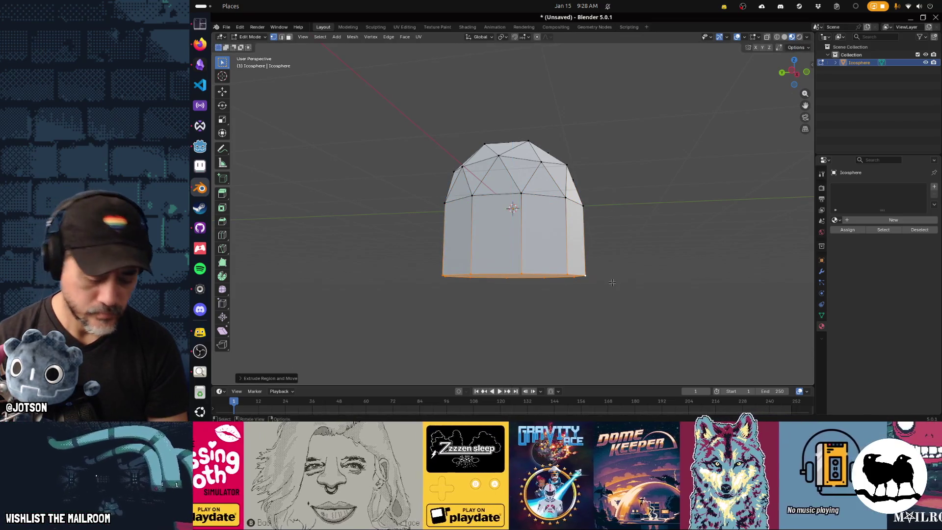
{"action": "key", "text": "m"}
{"action": "left_click", "coordinate": [612, 283]}
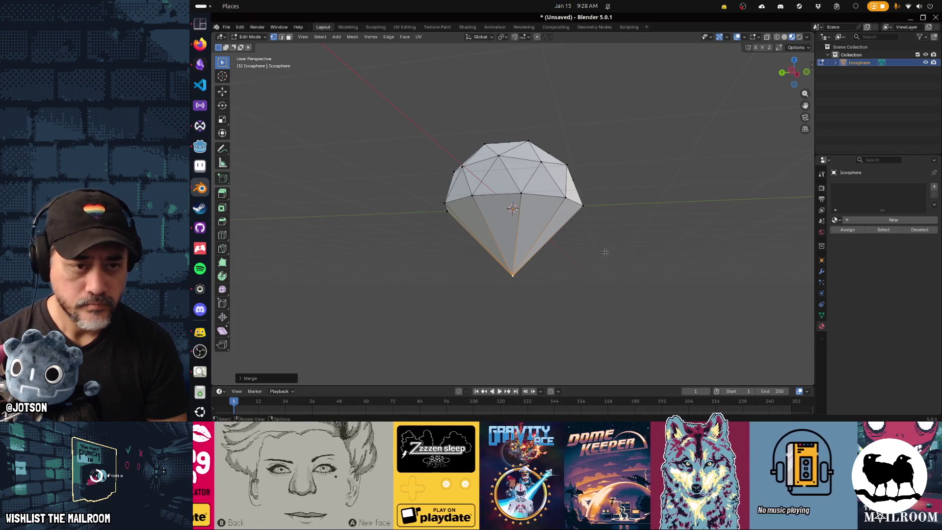
{"action": "left_click_drag", "start_coordinate": [605, 252], "coordinate": [627, 260]}
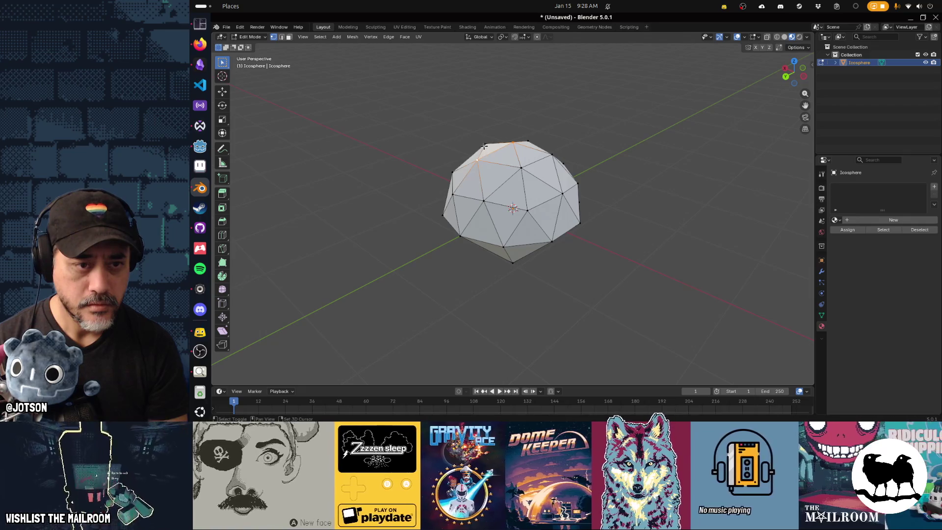
Dissolve the top vertex and surrounding top region into one face.
{"action": "key", "text": "x"}
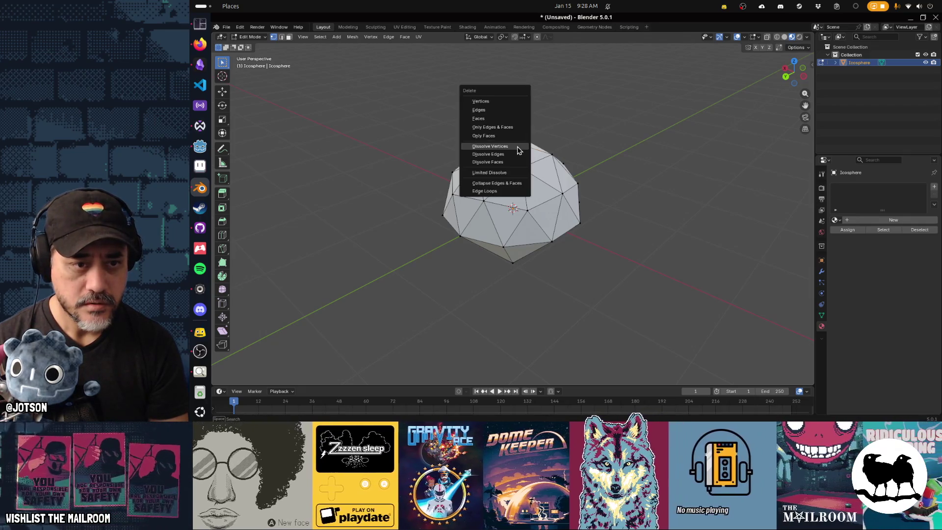
{"action": "left_click", "coordinate": [518, 147]}
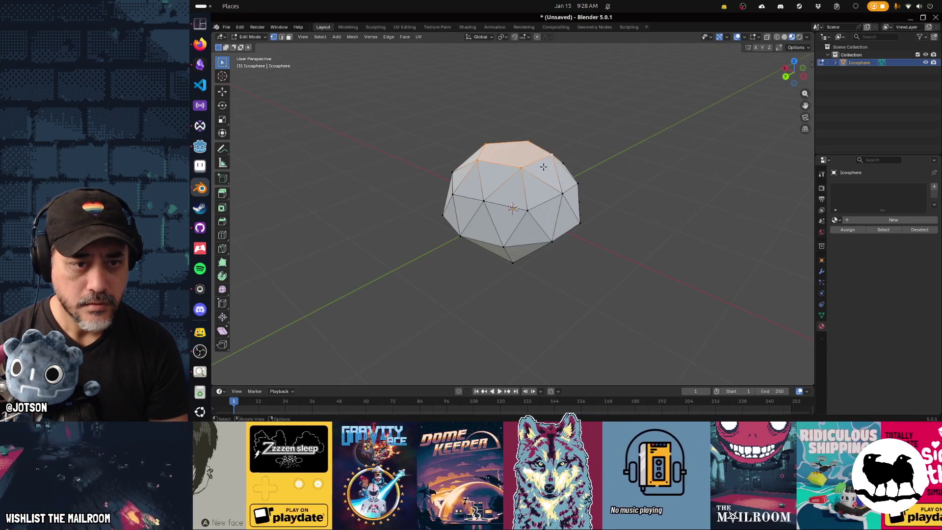
{"action": "key", "text": "x"}
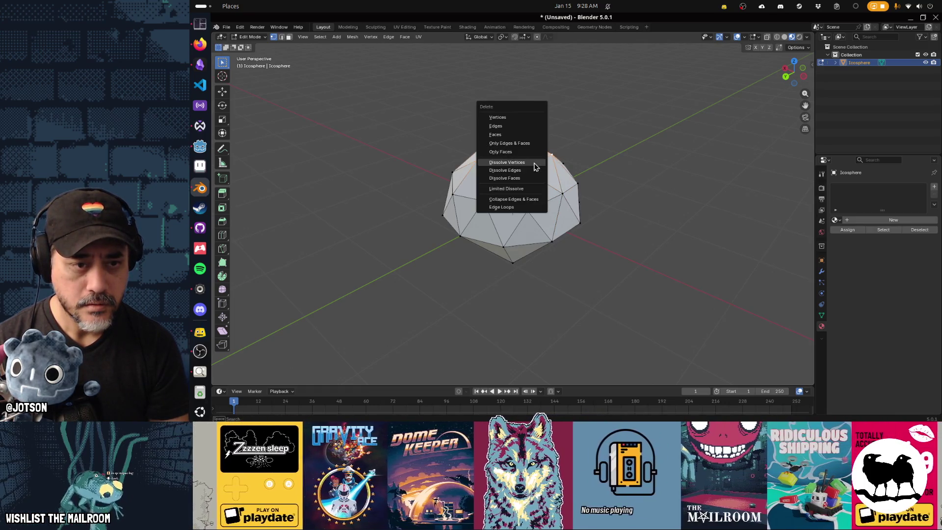
{"action": "left_click", "coordinate": [534, 162]}
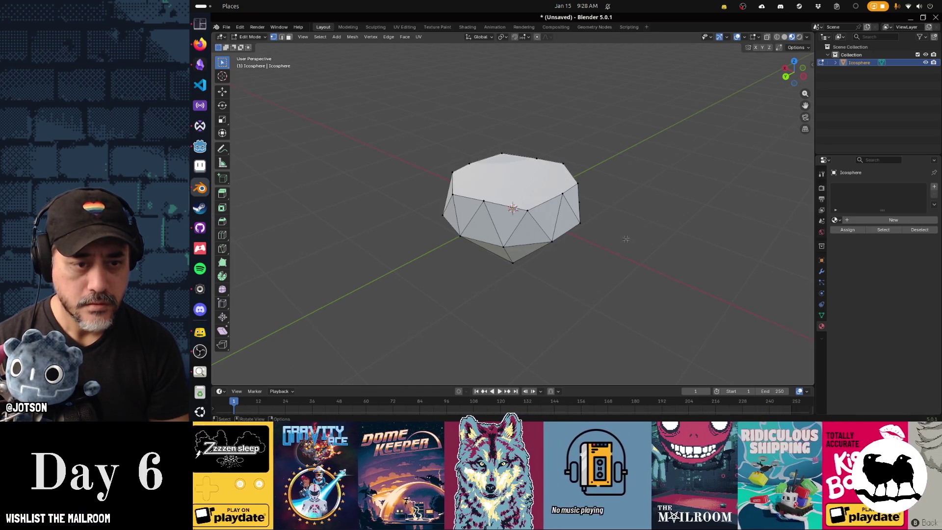
{"action": "left_click_drag", "start_coordinate": [626, 239], "coordinate": [613, 228]}
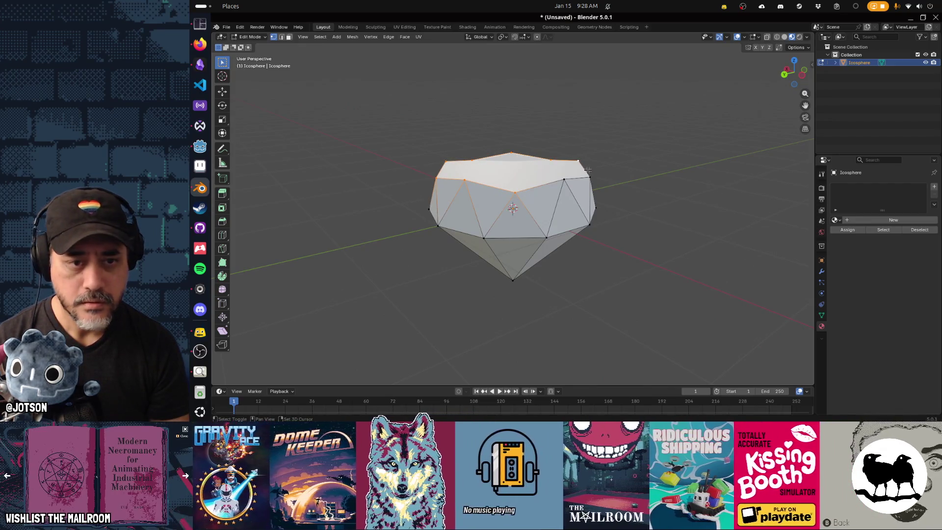
Flatten the top ring with S Z 0, scale it smaller, and return to Object Mode.
{"action": "type", "text": "sz0"}
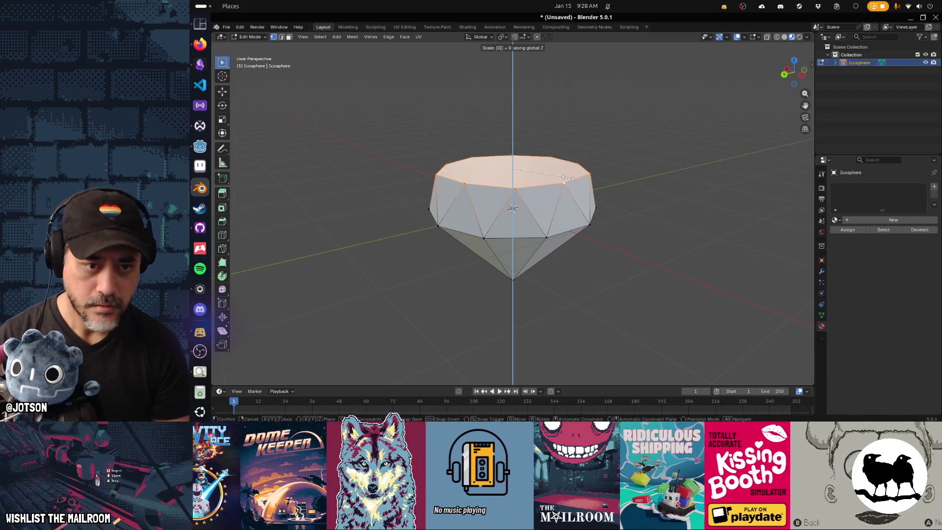
{"action": "key", "text": "Return"}
{"action": "key", "text": "s"}
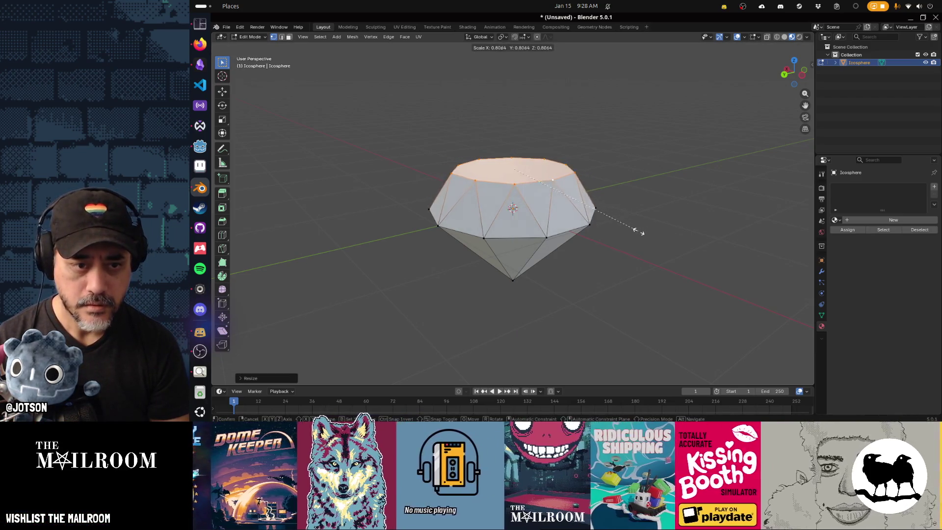
{"action": "left_click", "coordinate": [637, 231]}
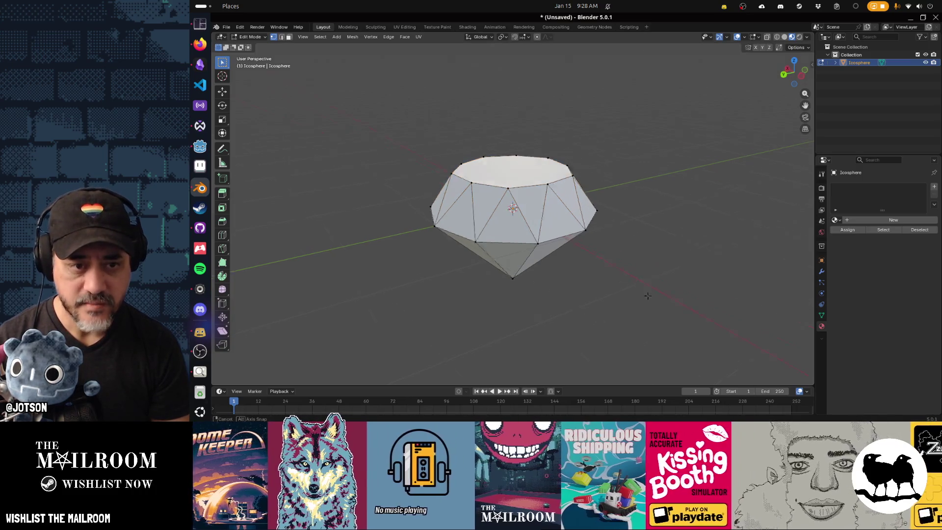
{"action": "key", "text": "Tab"}
Assign the existing diamond material to the gem mesh.
{"action": "mouse_move", "coordinate": [548, 284]}
{"action": "left_mouse_down"}
{"action": "mouse_move", "coordinate": [491, 284]}
{"action": "mouse_move", "coordinate": [730, 263]}
{"action": "mouse_move", "coordinate": [670, 277]}
{"action": "mouse_move", "coordinate": [523, 259]}
{"action": "mouse_move", "coordinate": [550, 266]}
{"action": "left_mouse_up"}
{"action": "left_click", "coordinate": [835, 221]}
{"action": "left_click", "coordinate": [816, 235]}
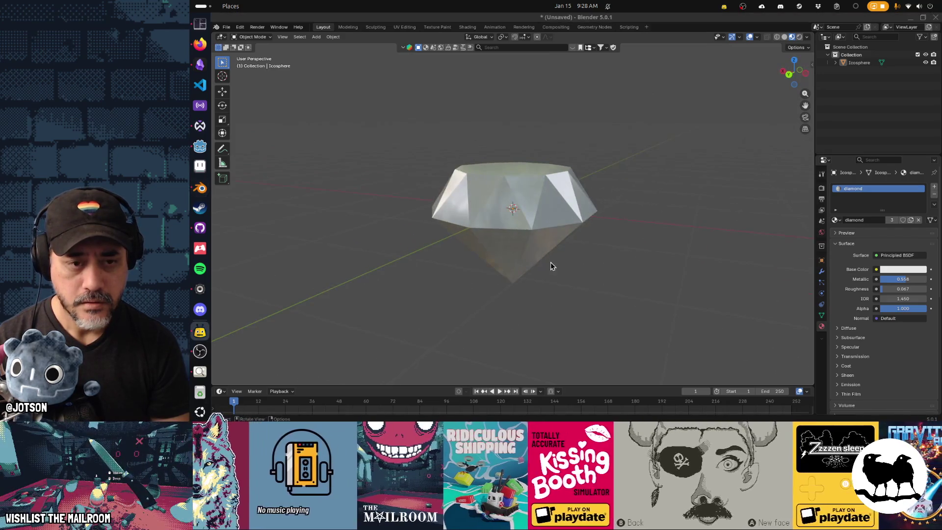
Check the diamond reference photos, then reselect the gem and enter Edit Mode.
{"action": "key", "text": "alt+Tab"}
{"action": "key", "text": "alt+Tab"}
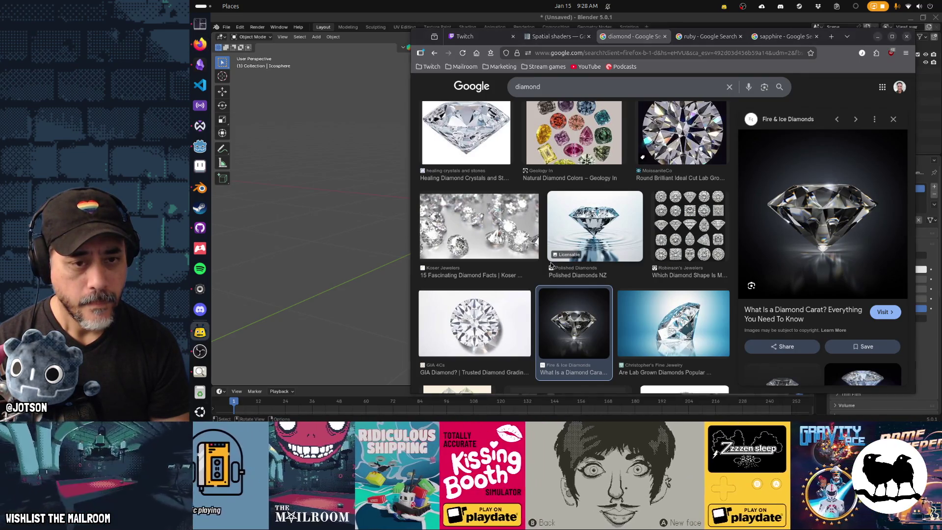
{"action": "key", "text": "alt+Tab"}
{"action": "key", "text": "alt+Tab"}
{"action": "key", "text": "alt+Tab"}
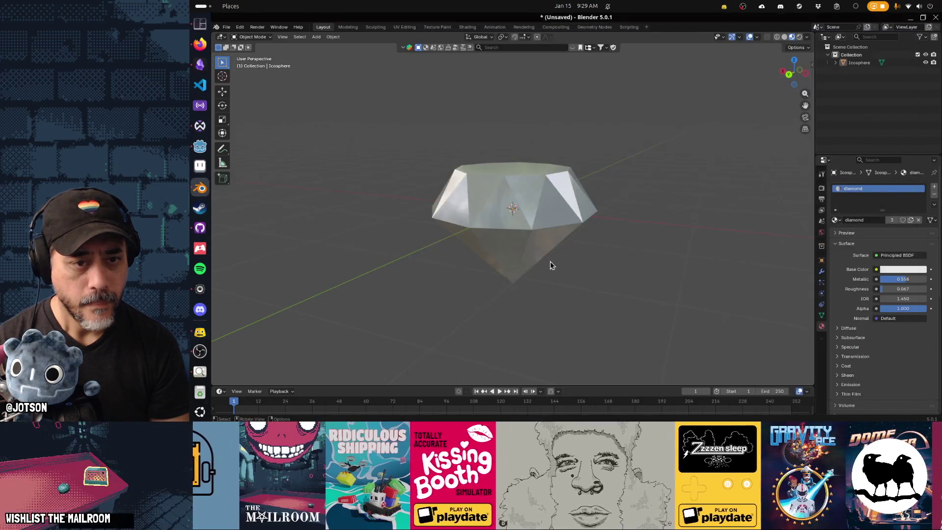
{"action": "mouse_move", "coordinate": [550, 261]}
{"action": "left_mouse_down"}
{"action": "mouse_move", "coordinate": [479, 210]}
{"action": "mouse_move", "coordinate": [515, 225]}
{"action": "left_mouse_up"}
{"action": "left_click", "coordinate": [515, 193]}
{"action": "key", "text": "Tab"}
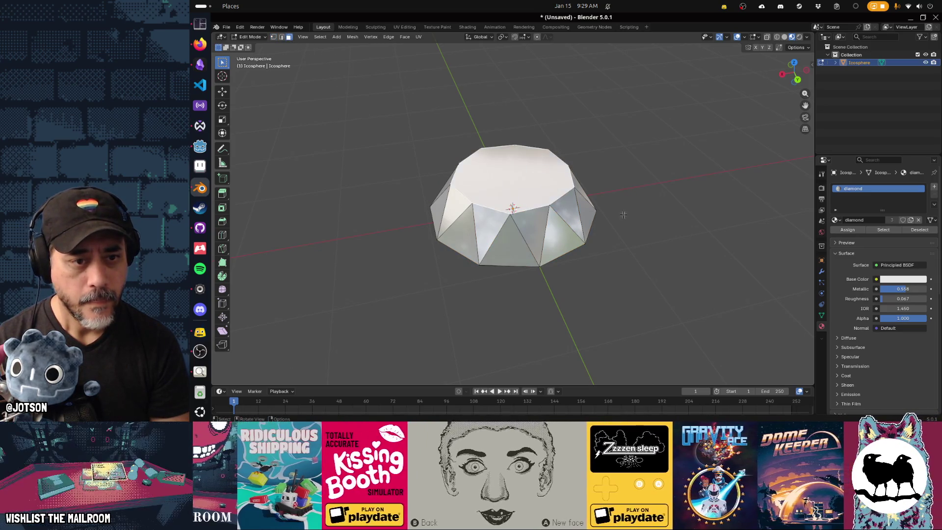
Scale the top face, extrude it in place, shrink it, and lower it along Z.
{"action": "key", "text": "s"}
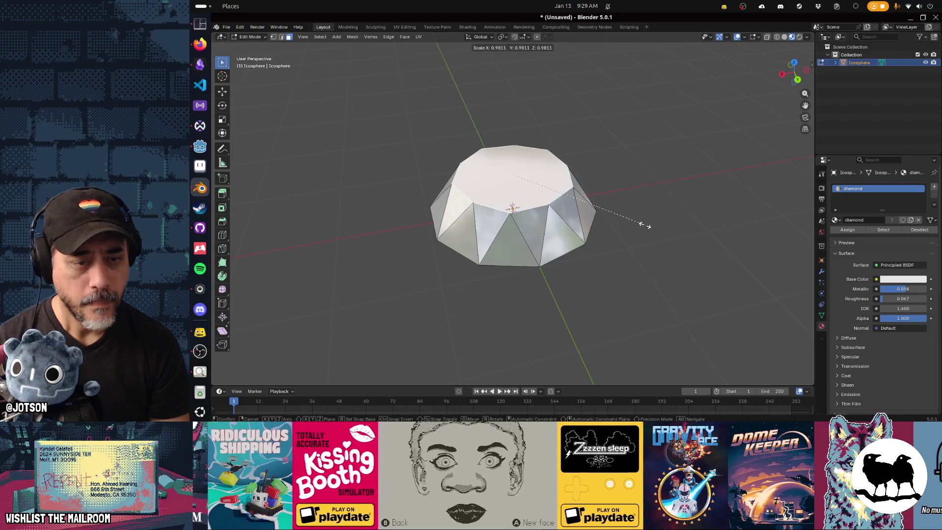
{"action": "left_click", "coordinate": [644, 224]}
{"action": "key", "text": "e"}
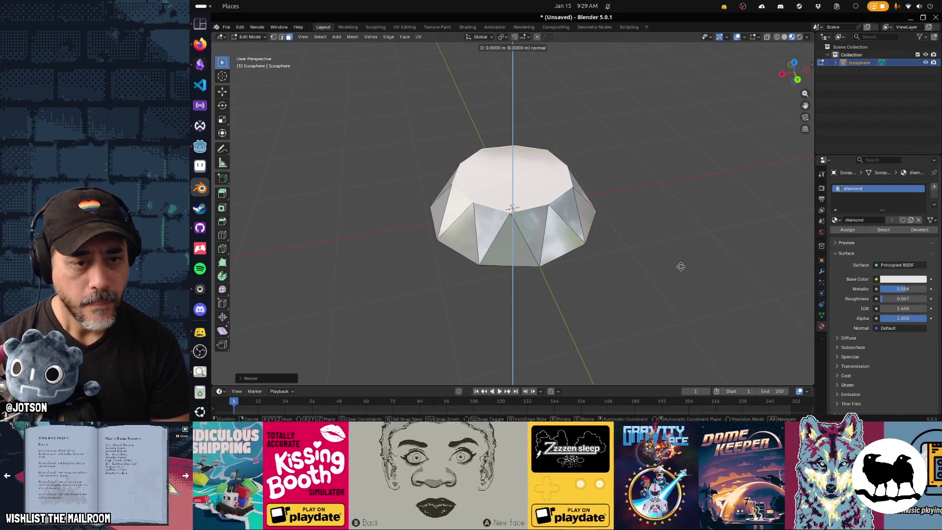
{"action": "right_click", "coordinate": [681, 266]}
{"action": "key", "text": "s"}
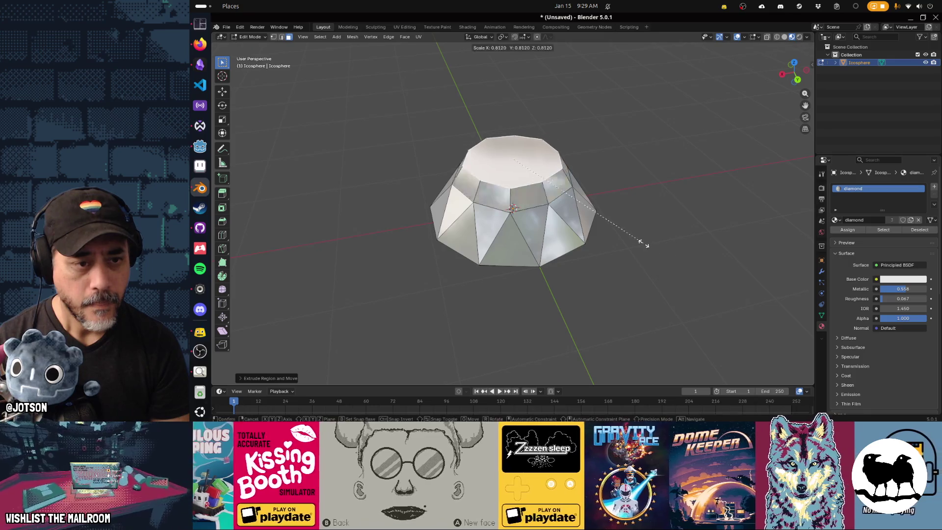
{"action": "left_click", "coordinate": [601, 223]}
{"action": "key", "text": "g"}
{"action": "key", "text": "z"}
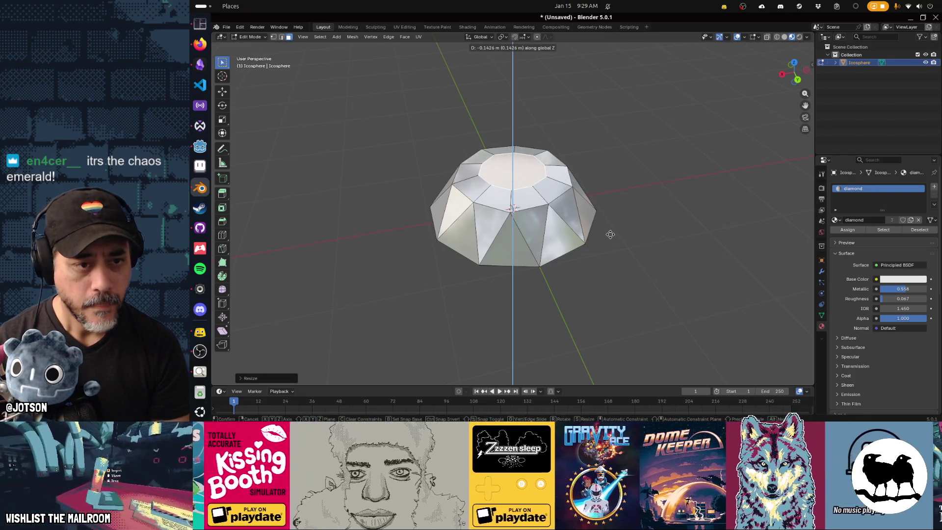
{"action": "left_click", "coordinate": [610, 234]}
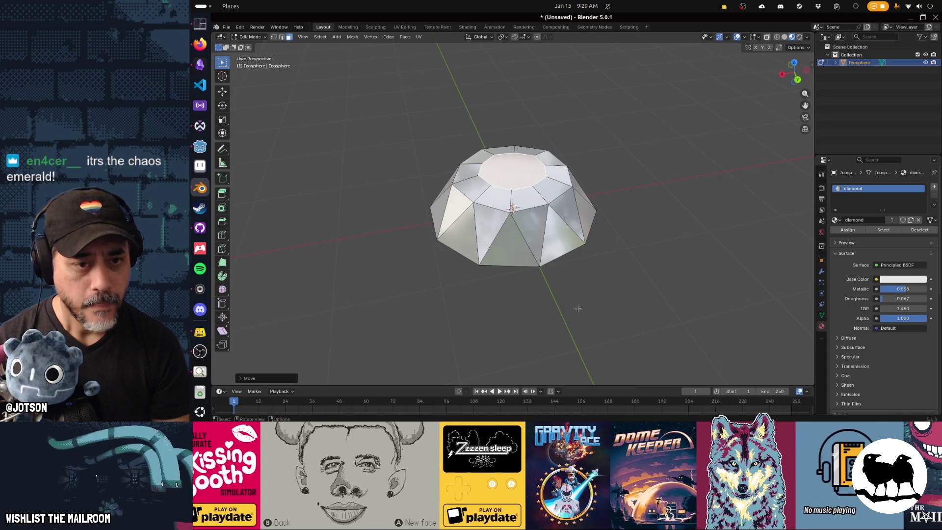
Lower the diamond material's Alpha to 0.525, return to Object Mode, and duplicate the gem.
{"action": "left_click_drag", "start_coordinate": [577, 308], "coordinate": [586, 240]}
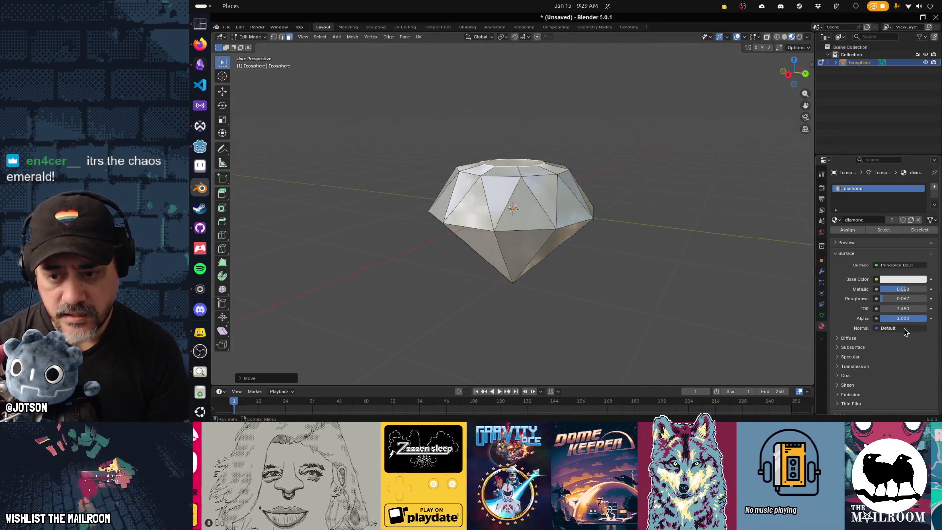
{"action": "left_click_drag", "start_coordinate": [919, 319], "coordinate": [904, 318]}
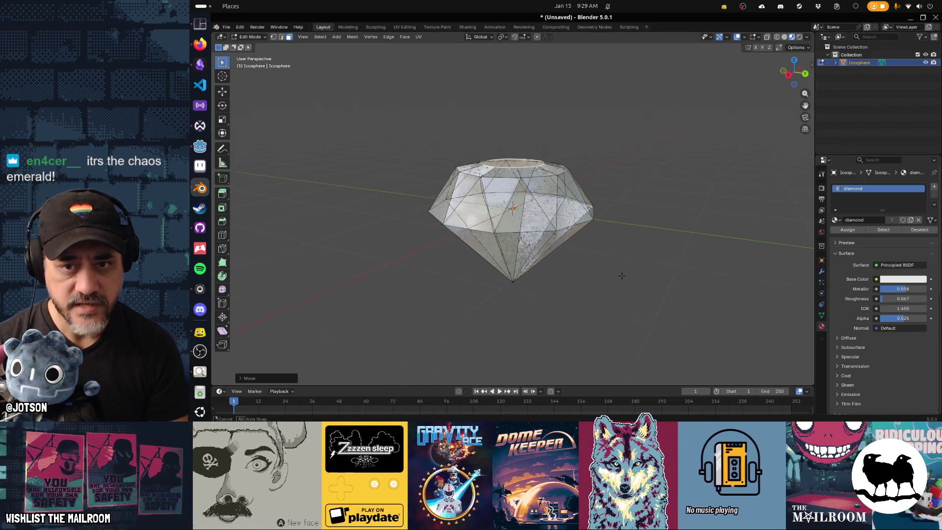
{"action": "left_click_drag", "start_coordinate": [621, 274], "coordinate": [621, 253]}
{"action": "key", "text": "Tab"}
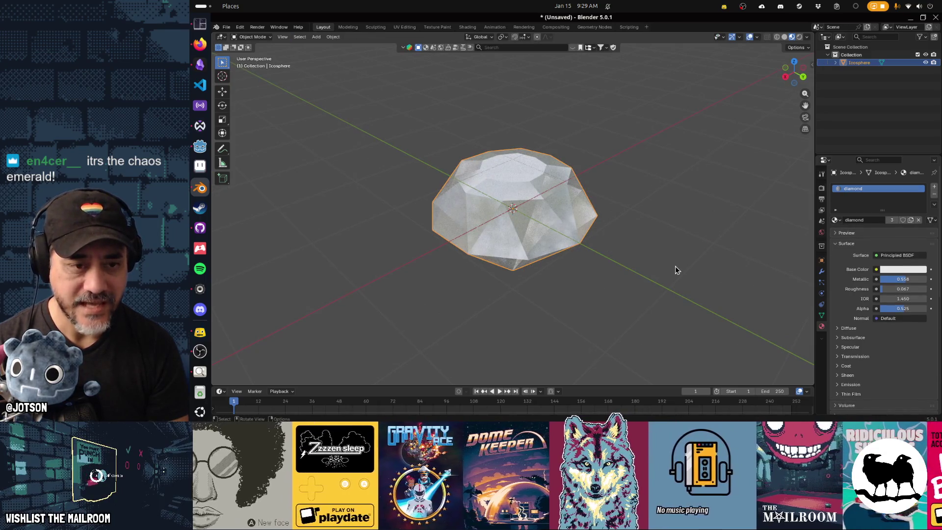
{"action": "left_click_drag", "start_coordinate": [599, 295], "coordinate": [623, 289]}
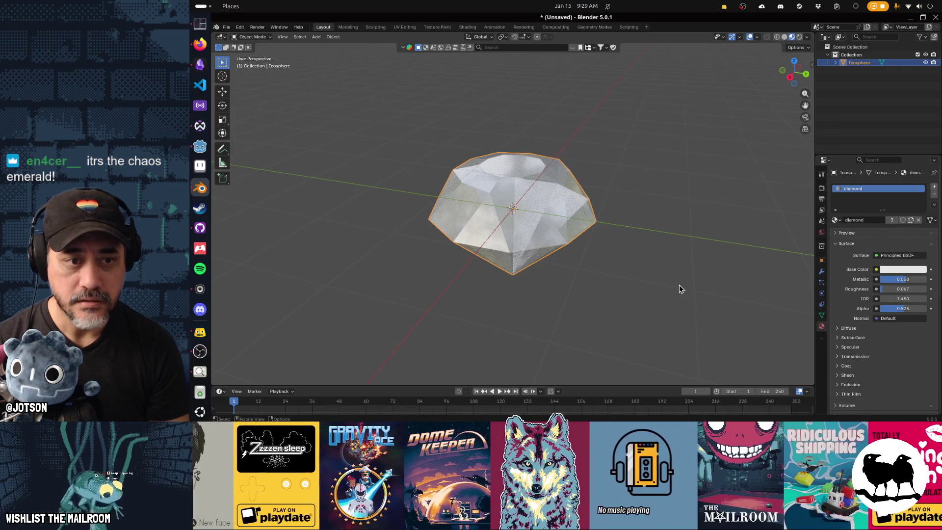
{"action": "key", "text": "shift+d"}
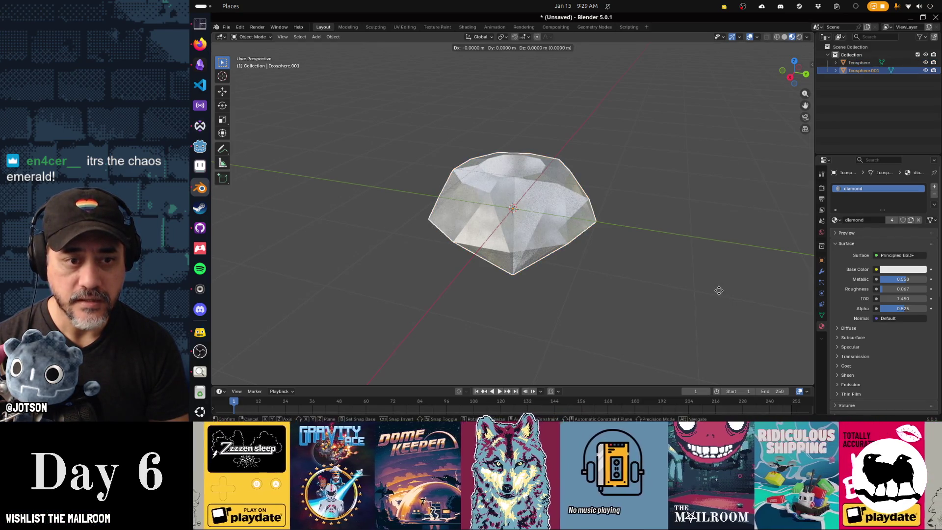
Keep the duplicate over the original, rotate it about Z, and resize it.
{"action": "key", "text": "Escape"}
{"action": "left_click", "coordinate": [590, 284]}
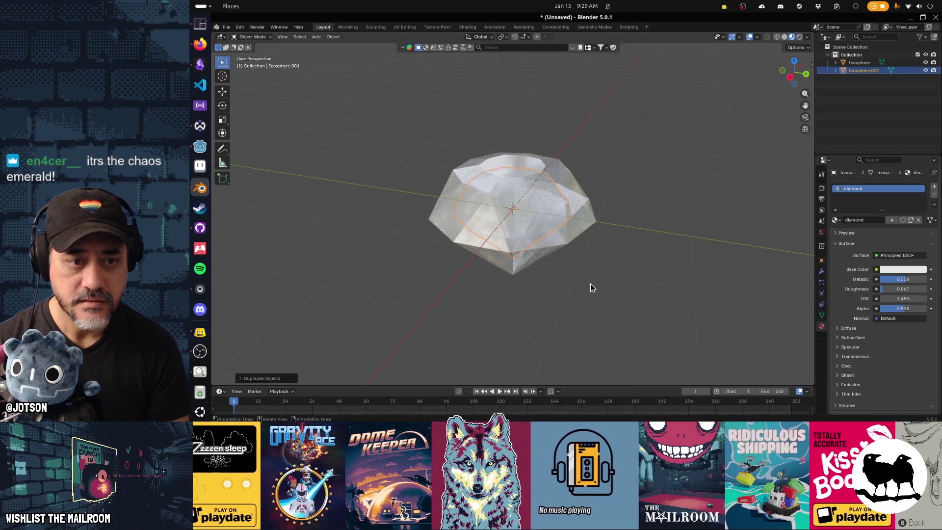
{"action": "mouse_move", "coordinate": [496, 316]}
{"action": "left_mouse_down"}
{"action": "mouse_move", "coordinate": [619, 309]}
{"action": "mouse_move", "coordinate": [535, 321]}
{"action": "mouse_move", "coordinate": [564, 319]}
{"action": "mouse_move", "coordinate": [525, 343]}
{"action": "mouse_move", "coordinate": [496, 346]}
{"action": "left_mouse_up"}
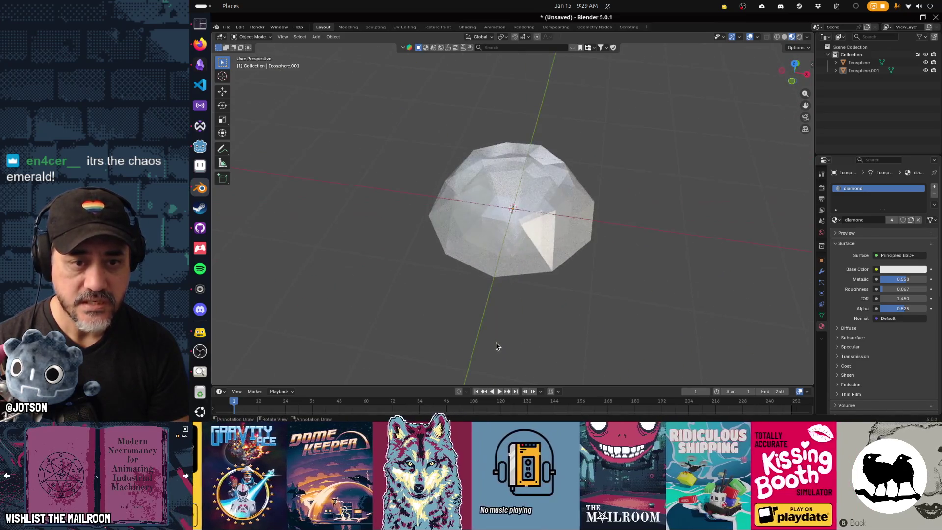
{"action": "key", "text": "r"}
{"action": "key", "text": "z"}
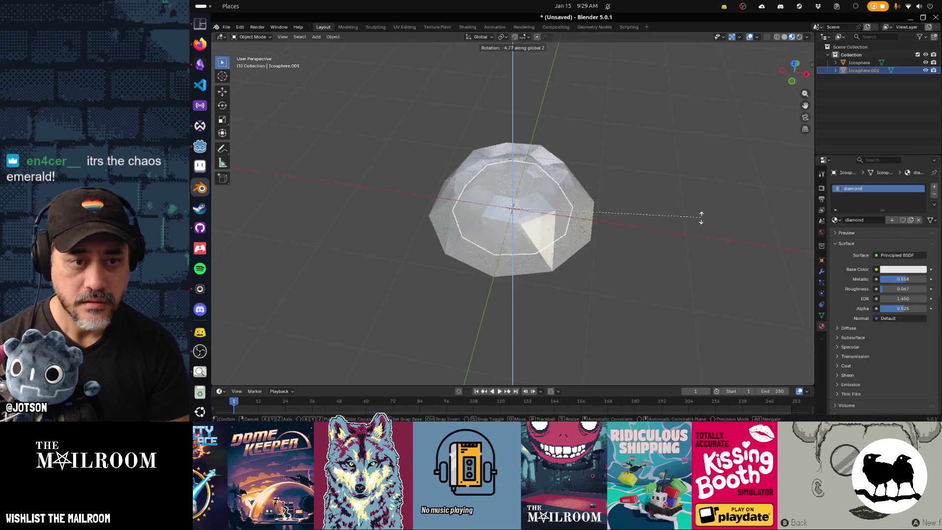
{"action": "left_click", "coordinate": [573, 305]}
{"action": "mouse_move", "coordinate": [573, 305]}
{"action": "left_mouse_down"}
{"action": "mouse_move", "coordinate": [656, 308]}
{"action": "mouse_move", "coordinate": [589, 286]}
{"action": "mouse_move", "coordinate": [597, 267]}
{"action": "mouse_move", "coordinate": [578, 280]}
{"action": "mouse_move", "coordinate": [588, 282]}
{"action": "left_mouse_up"}
{"action": "key", "text": "s"}
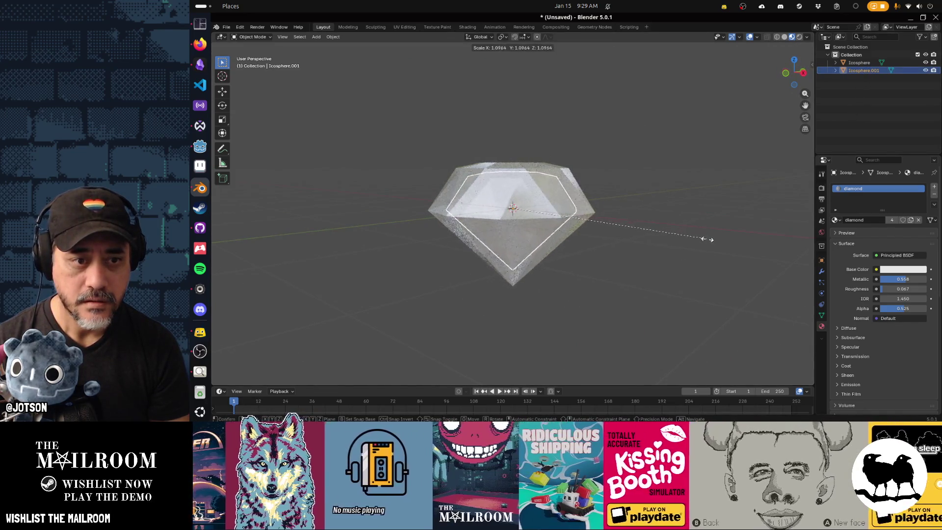
{"action": "left_click", "coordinate": [717, 253]}
Rotate the duplicate about Z again, shrink it slightly, and deselect to judge the combined gem.
{"action": "mouse_move", "coordinate": [500, 307]}
{"action": "left_mouse_down"}
{"action": "mouse_move", "coordinate": [623, 319]}
{"action": "mouse_move", "coordinate": [599, 328]}
{"action": "mouse_move", "coordinate": [630, 312]}
{"action": "mouse_move", "coordinate": [612, 314]}
{"action": "mouse_move", "coordinate": [631, 294]}
{"action": "left_mouse_up"}
{"action": "key", "text": "r"}
{"action": "key", "text": "z"}
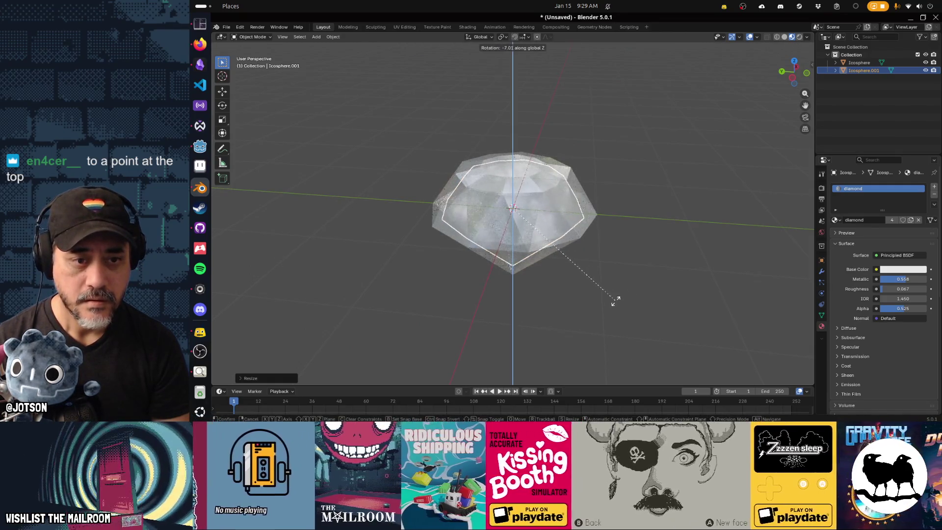
{"action": "left_click", "coordinate": [600, 308]}
{"action": "mouse_move", "coordinate": [602, 310]}
{"action": "left_mouse_down"}
{"action": "mouse_move", "coordinate": [582, 327]}
{"action": "mouse_move", "coordinate": [532, 310]}
{"action": "mouse_move", "coordinate": [454, 312]}
{"action": "mouse_move", "coordinate": [620, 312]}
{"action": "left_mouse_up"}
{"action": "key", "text": "s"}
{"action": "left_click", "coordinate": [601, 300]}
{"action": "mouse_move", "coordinate": [543, 303]}
{"action": "left_mouse_down"}
{"action": "mouse_move", "coordinate": [510, 302]}
{"action": "mouse_move", "coordinate": [549, 301]}
{"action": "mouse_move", "coordinate": [562, 305]}
{"action": "mouse_move", "coordinate": [517, 311]}
{"action": "mouse_move", "coordinate": [610, 326]}
{"action": "mouse_move", "coordinate": [643, 316]}
{"action": "mouse_move", "coordinate": [589, 286]}
{"action": "mouse_move", "coordinate": [530, 311]}
{"action": "mouse_move", "coordinate": [566, 294]}
{"action": "left_mouse_up"}
{"action": "left_click", "coordinate": [626, 308]}
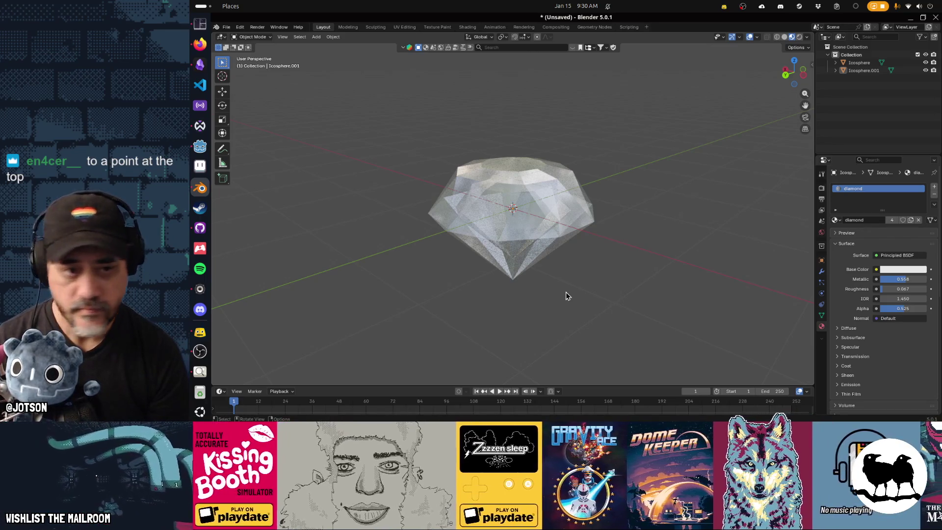
Merge the original diamond's top face into a single vertex and raise it along Z.
{"action": "left_click", "coordinate": [507, 163]}
{"action": "key", "text": "Tab"}
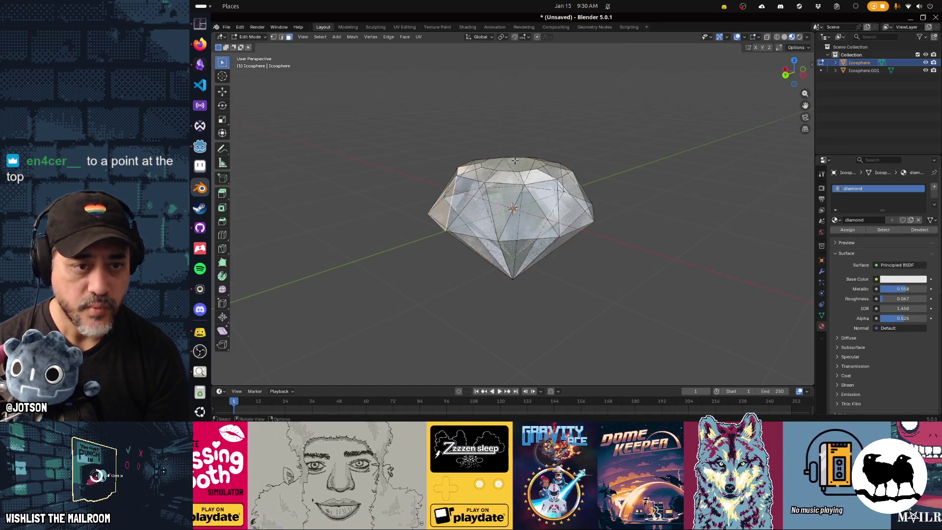
{"action": "mouse_move", "coordinate": [555, 183]}
{"action": "left_mouse_down"}
{"action": "mouse_move", "coordinate": [505, 185]}
{"action": "mouse_move", "coordinate": [441, 148]}
{"action": "left_mouse_up"}
{"action": "left_click", "coordinate": [506, 185]}
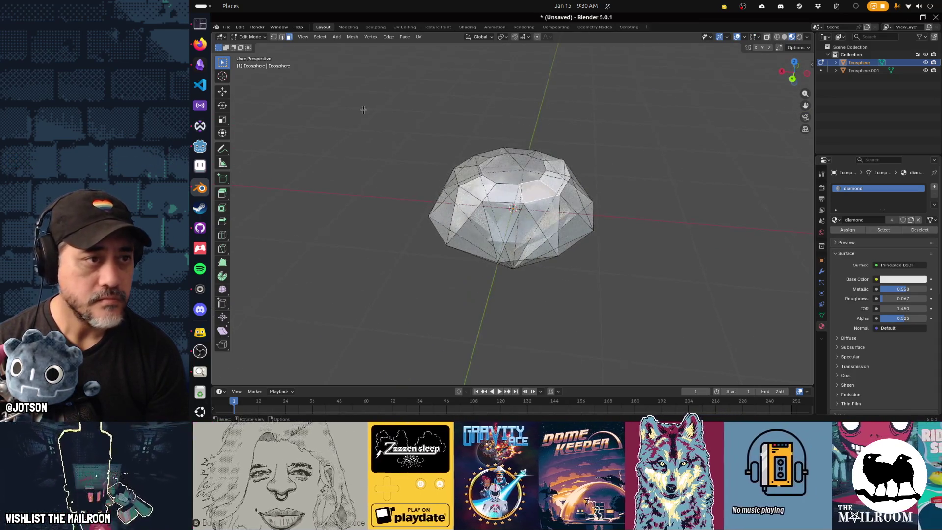
{"action": "left_click", "coordinate": [281, 36]}
{"action": "left_click", "coordinate": [515, 153], "text": "alt"}
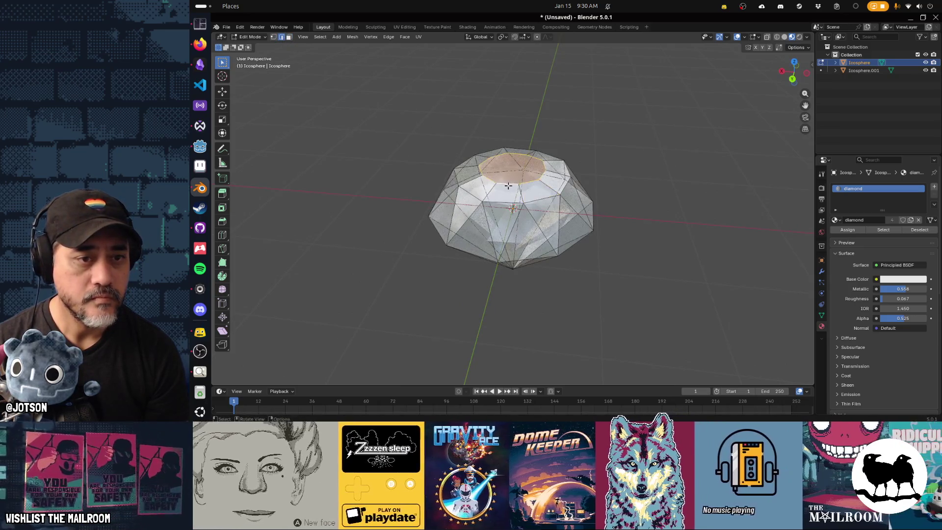
{"action": "key", "text": "m"}
{"action": "left_click", "coordinate": [670, 221]}
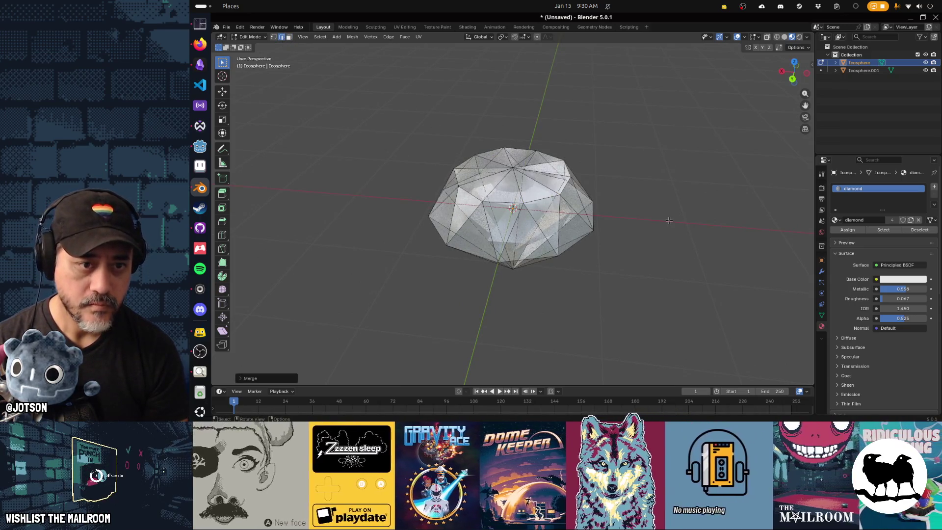
{"action": "key", "text": "1"}
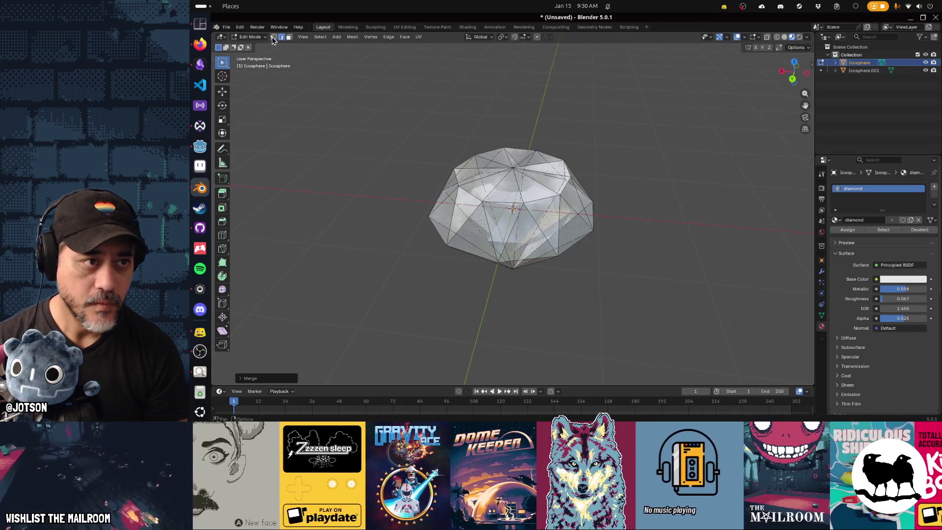
{"action": "key", "text": "g"}
{"action": "key", "text": "z"}
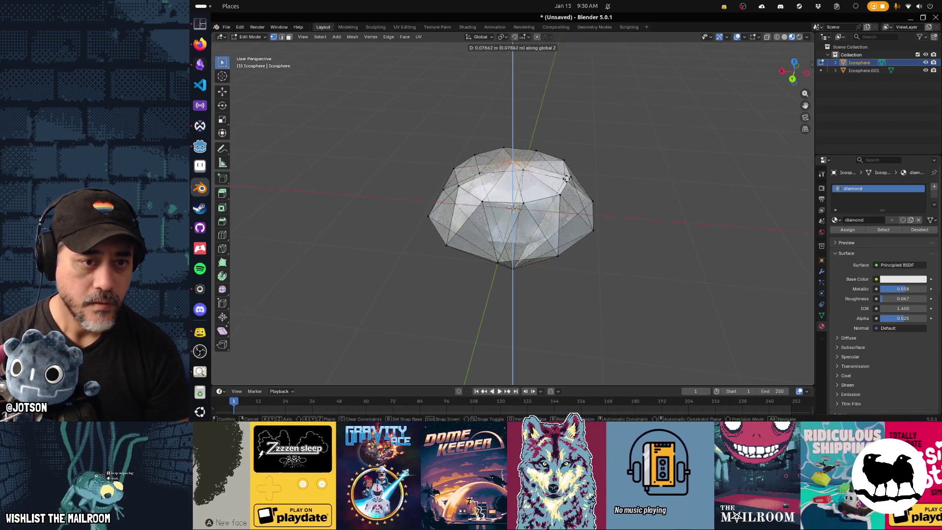
{"action": "left_click", "coordinate": [655, 237]}
Delete the duplicate Icosphere.001 and return to Object Mode.
{"action": "mouse_move", "coordinate": [655, 237]}
{"action": "left_mouse_down"}
{"action": "mouse_move", "coordinate": [597, 207]}
{"action": "mouse_move", "coordinate": [581, 231]}
{"action": "left_mouse_up"}
{"action": "left_click", "coordinate": [863, 70]}
{"action": "key", "text": "Delete"}
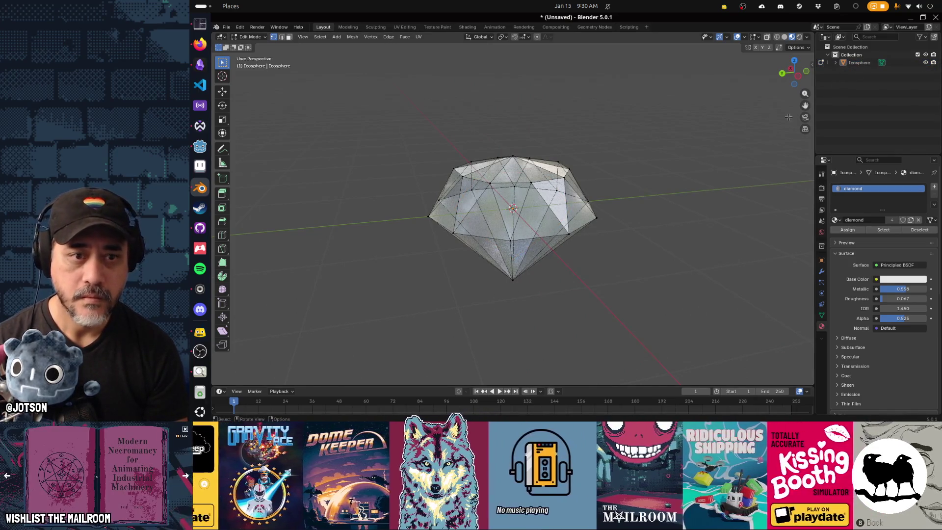
{"action": "key", "text": "Tab"}
Raise the diamond material's Alpha from 0.525 to 1.000, then select the gem.
{"action": "mouse_move", "coordinate": [569, 211]}
{"action": "left_mouse_down"}
{"action": "mouse_move", "coordinate": [717, 237]}
{"action": "mouse_move", "coordinate": [664, 240]}
{"action": "mouse_move", "coordinate": [466, 203]}
{"action": "left_mouse_up"}
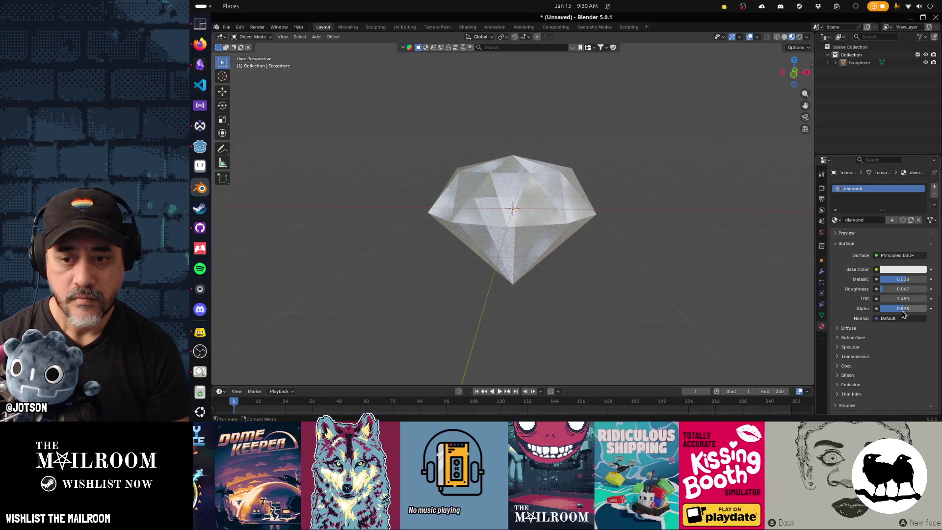
{"action": "left_click_drag", "start_coordinate": [902, 308], "coordinate": [920, 308]}
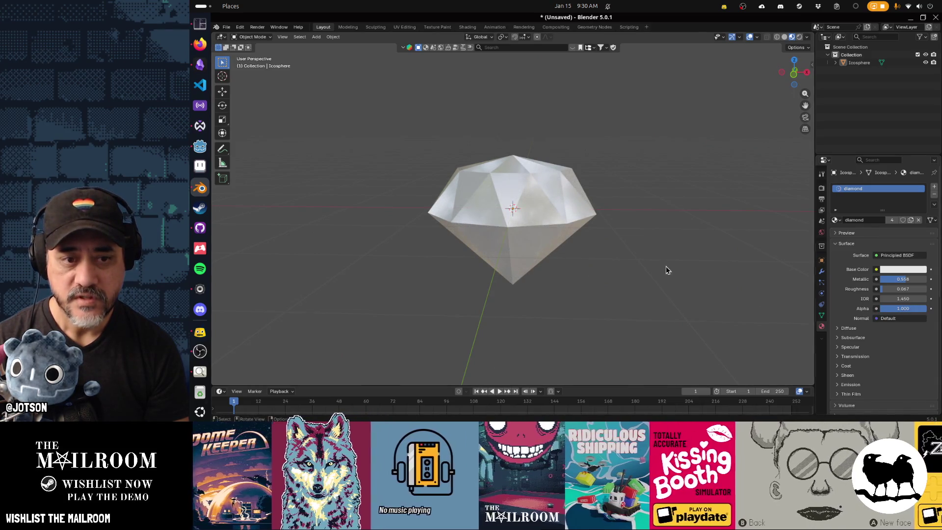
{"action": "mouse_move", "coordinate": [666, 270]}
{"action": "left_mouse_down"}
{"action": "mouse_move", "coordinate": [507, 293]}
{"action": "mouse_move", "coordinate": [526, 270]}
{"action": "mouse_move", "coordinate": [564, 255]}
{"action": "mouse_move", "coordinate": [631, 257]}
{"action": "mouse_move", "coordinate": [708, 284]}
{"action": "mouse_move", "coordinate": [549, 282]}
{"action": "mouse_move", "coordinate": [605, 276]}
{"action": "left_mouse_up"}
{"action": "left_click", "coordinate": [536, 219]}
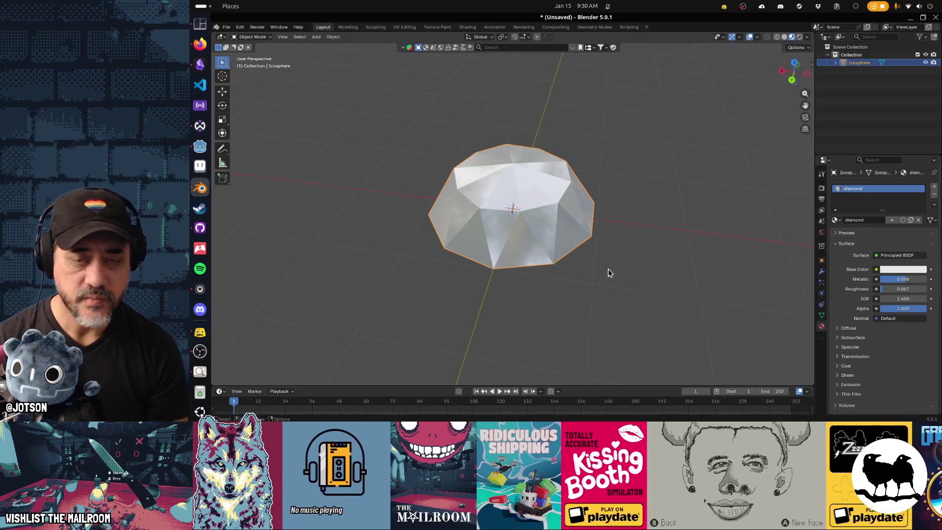
Show the transform sidebar and shrink the diamond to about 0.1 m across.
{"action": "left_click_drag", "start_coordinate": [563, 257], "coordinate": [572, 257]}
{"action": "type", "text": "mn"}
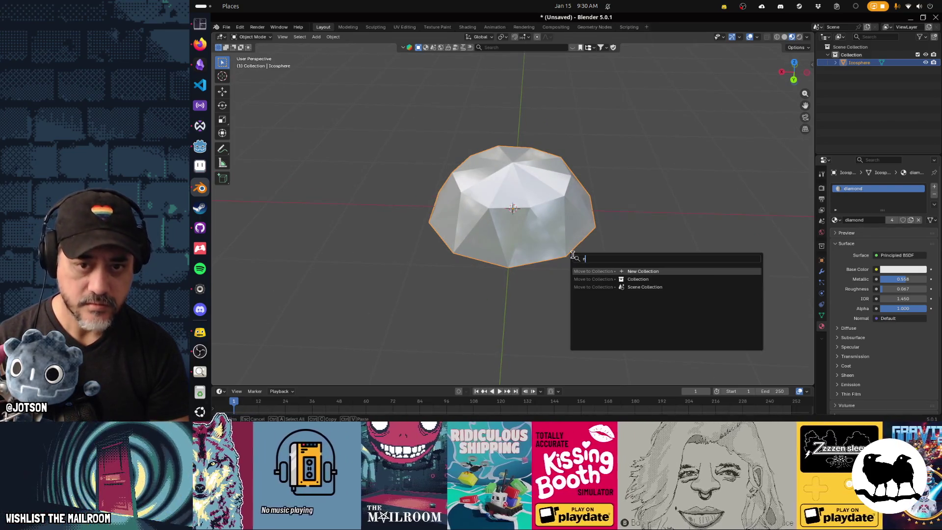
{"action": "key", "text": "Escape"}
{"action": "key", "text": "n"}
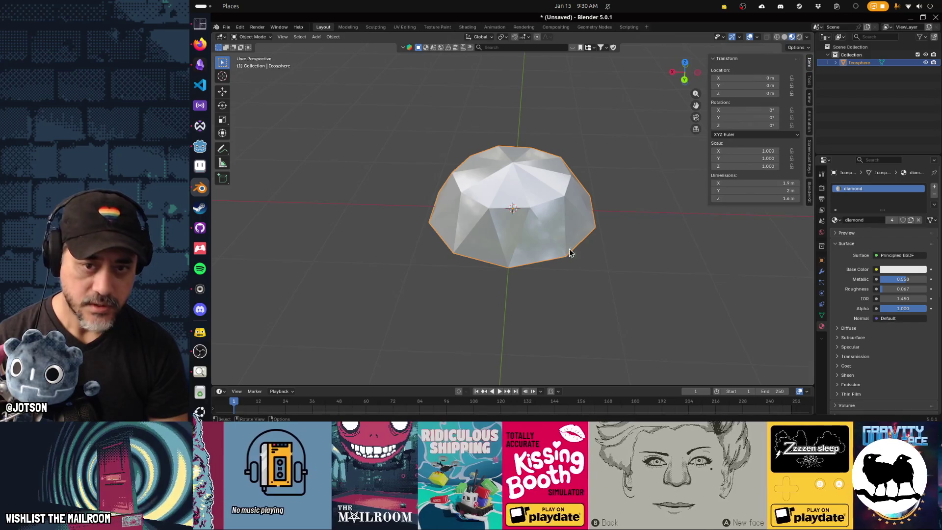
{"action": "key", "text": "s"}
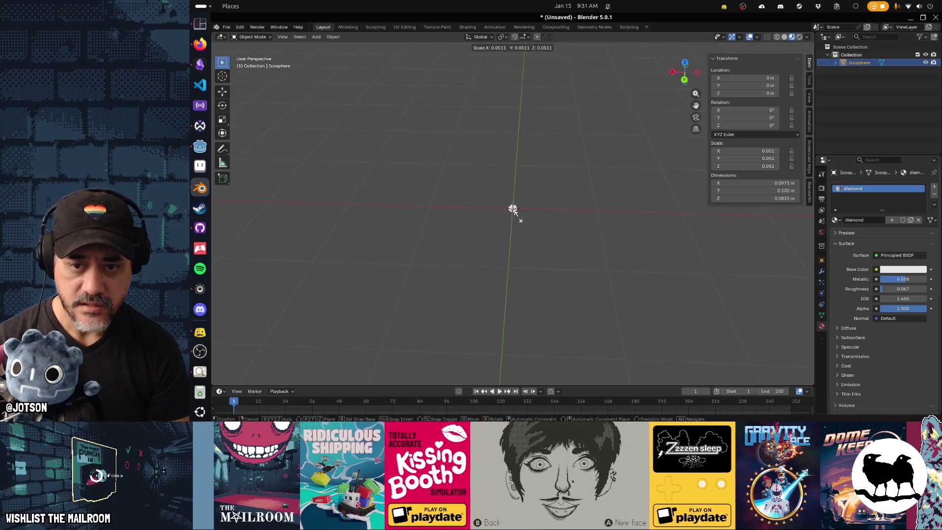
{"action": "left_click", "coordinate": [520, 220]}
Apply the diamond's location and scale so its scale reads 1.000.
{"action": "key", "text": "ctrl+a"}
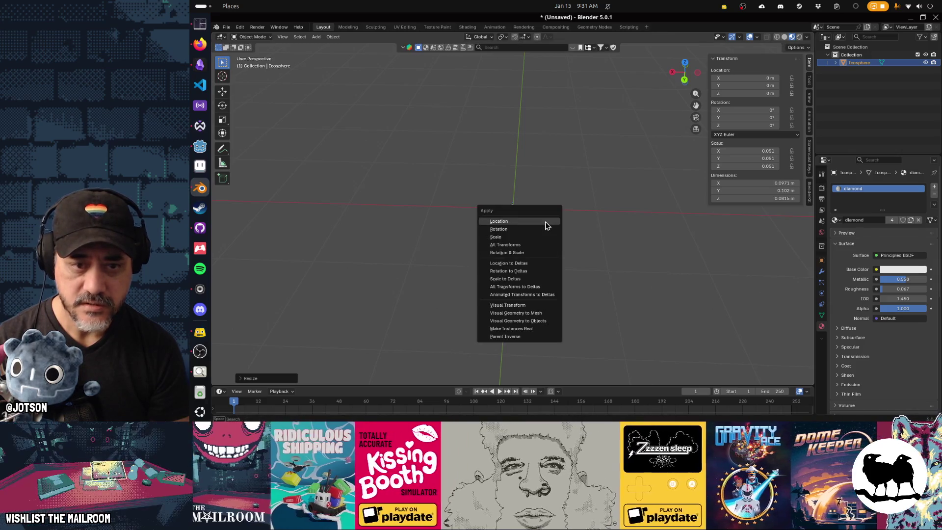
{"action": "left_click", "coordinate": [545, 223]}
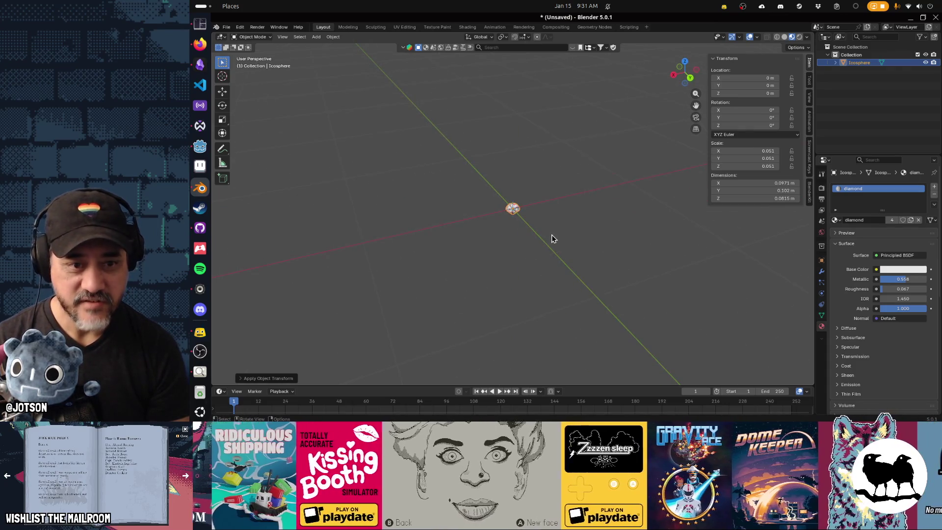
{"action": "key", "text": "ctrl+a"}
{"action": "left_click", "coordinate": [532, 266]}
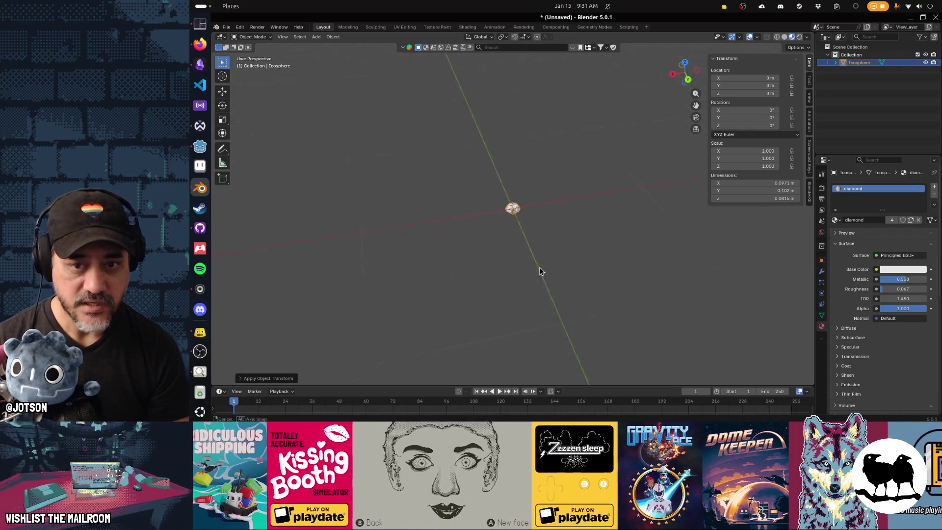
{"action": "scroll", "coordinate": [514, 251], "scroll_direction": "up", "scroll_amount": 5}
{"action": "left_click_drag", "start_coordinate": [532, 243], "coordinate": [531, 225]}
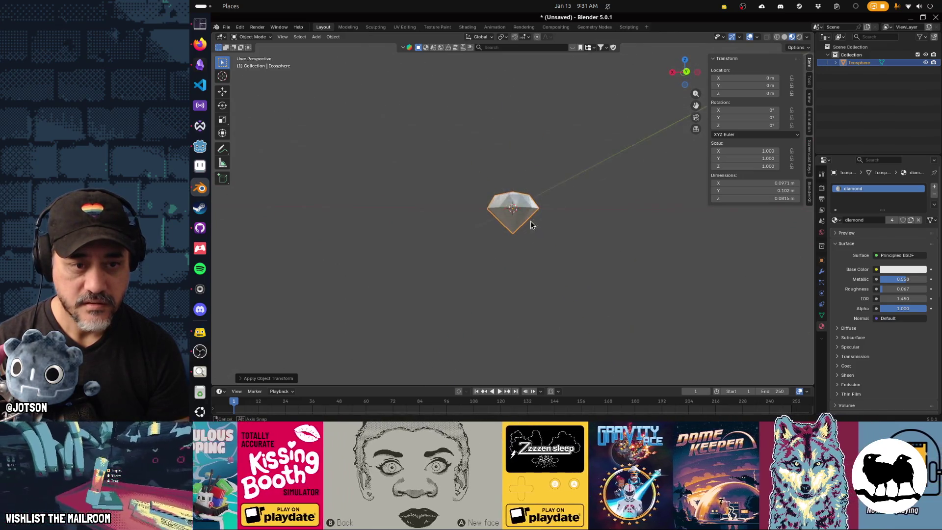
{"action": "key", "text": "F3"}
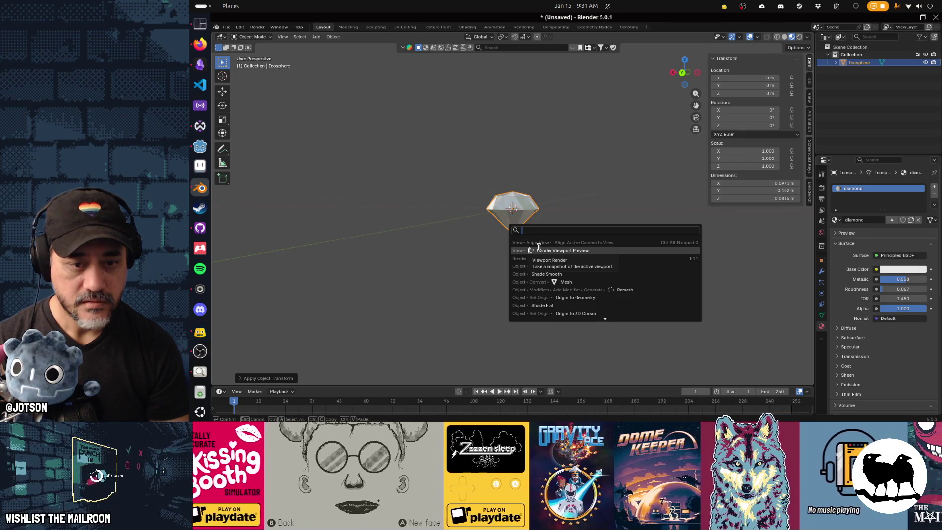
Set the diamond's origin to its geometry.
{"action": "type", "text": "origin"}
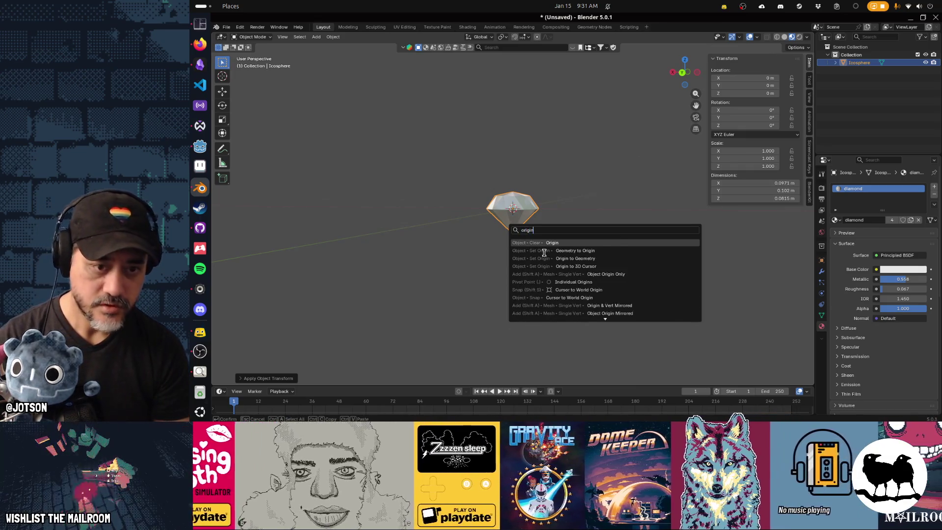
{"action": "key", "text": "Down"}
{"action": "key", "text": "Down"}
{"action": "key", "text": "Return"}
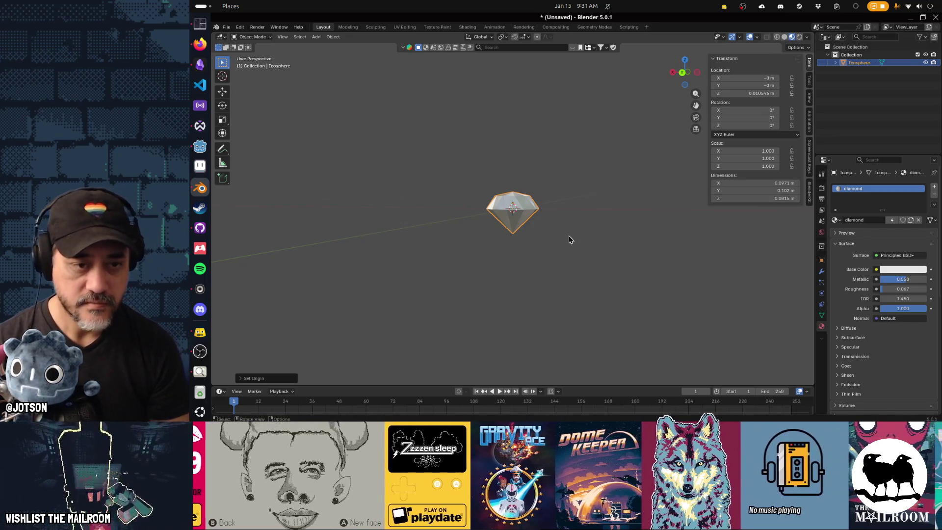
{"action": "left_click_drag", "start_coordinate": [551, 249], "coordinate": [504, 226]}
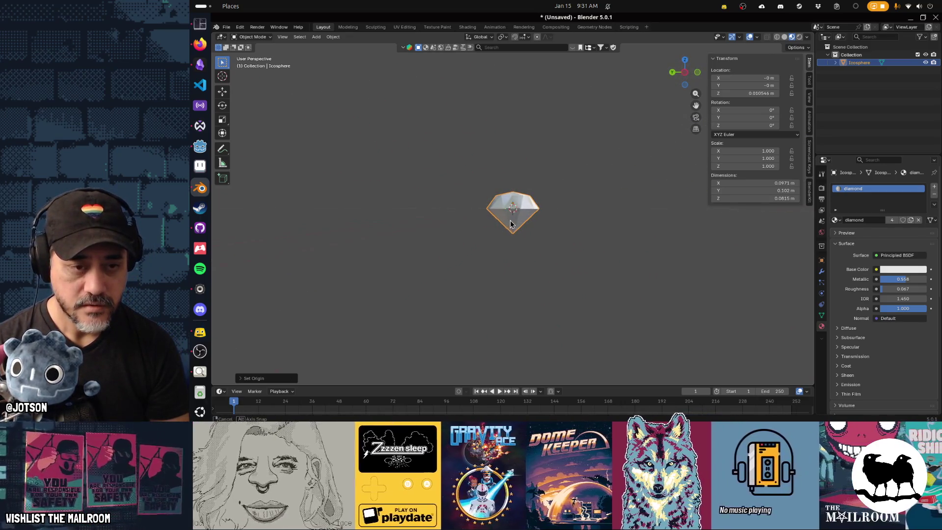
Raise the whole diamond mesh slightly along Z, then set the material's Metallic to 1.000.
{"action": "key", "text": "Tab"}
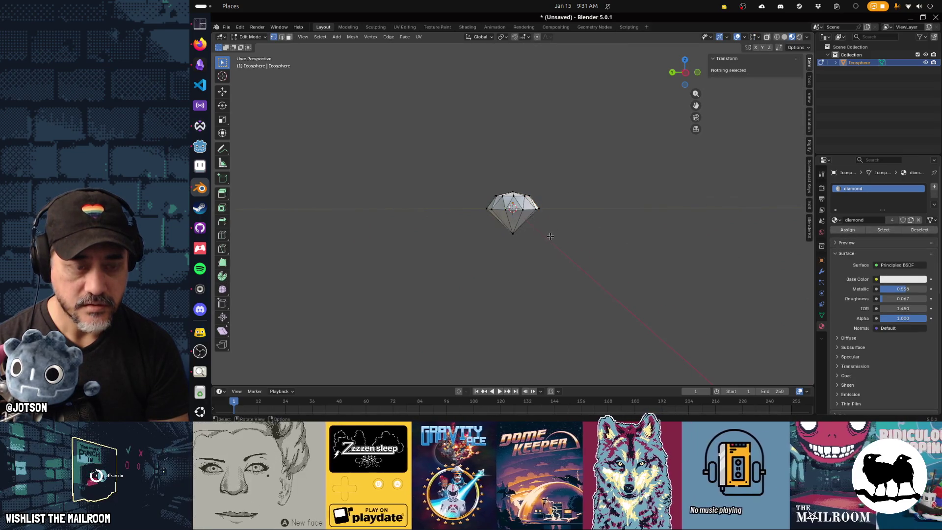
{"action": "key", "text": "a"}
{"action": "key", "text": "g"}
{"action": "key", "text": "z"}
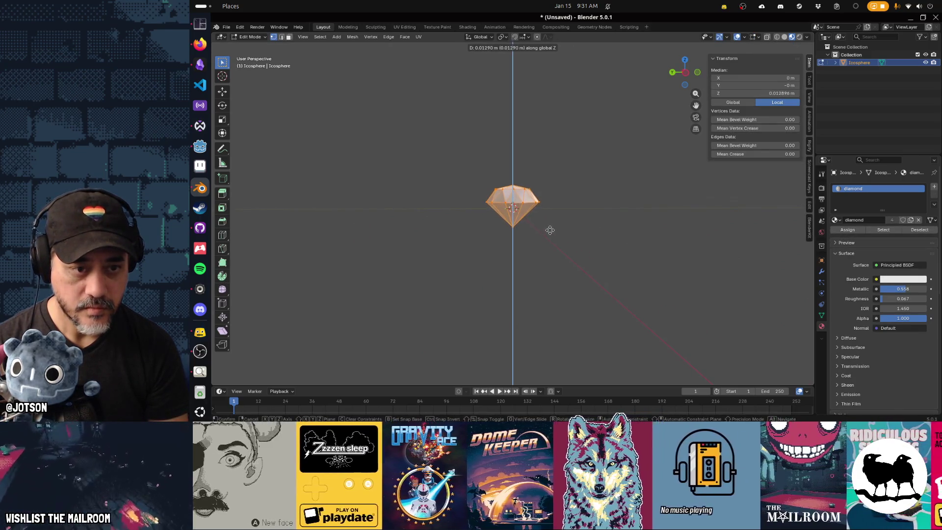
{"action": "left_click", "coordinate": [551, 228]}
{"action": "key", "text": "Tab"}
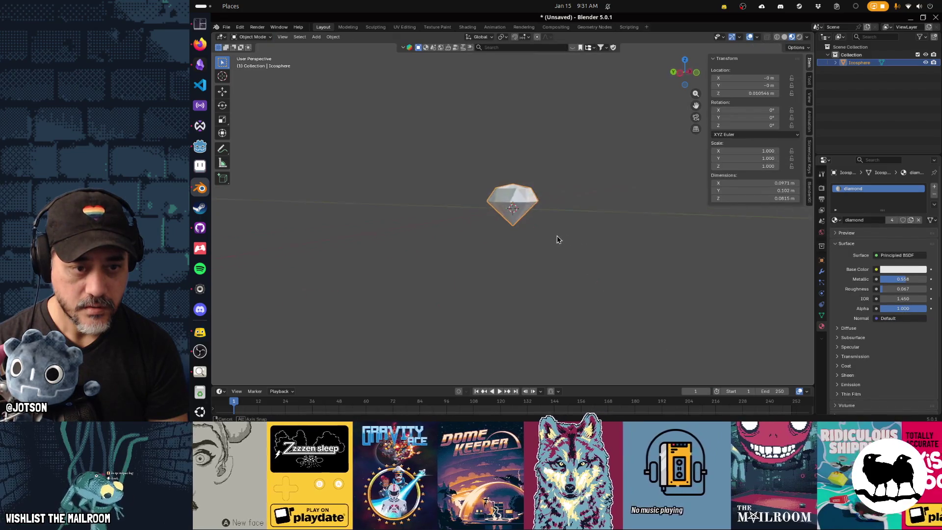
{"action": "mouse_move", "coordinate": [500, 237]}
{"action": "left_mouse_down"}
{"action": "mouse_move", "coordinate": [606, 251]}
{"action": "mouse_move", "coordinate": [520, 237]}
{"action": "mouse_move", "coordinate": [587, 284]}
{"action": "mouse_move", "coordinate": [559, 275]}
{"action": "mouse_move", "coordinate": [478, 285]}
{"action": "mouse_move", "coordinate": [453, 251]}
{"action": "left_mouse_up"}
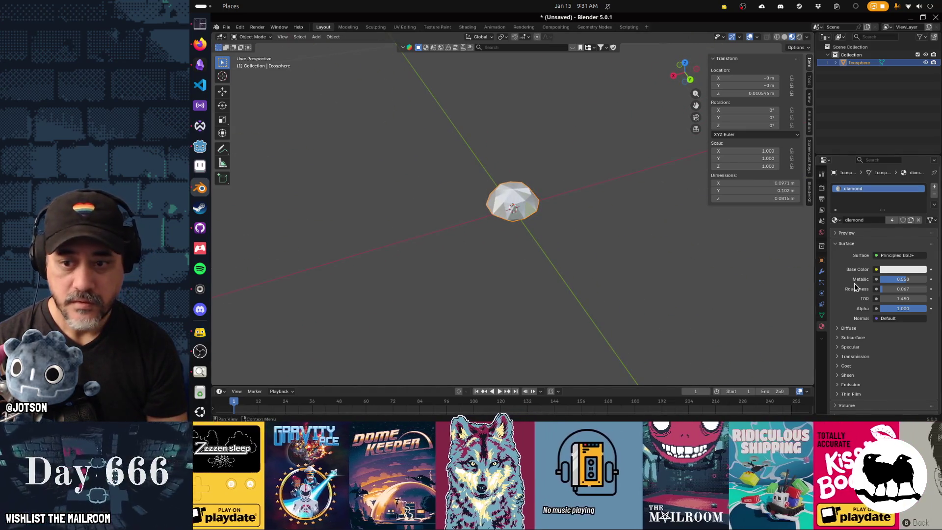
{"action": "left_click_drag", "start_coordinate": [903, 283], "coordinate": [924, 283]}
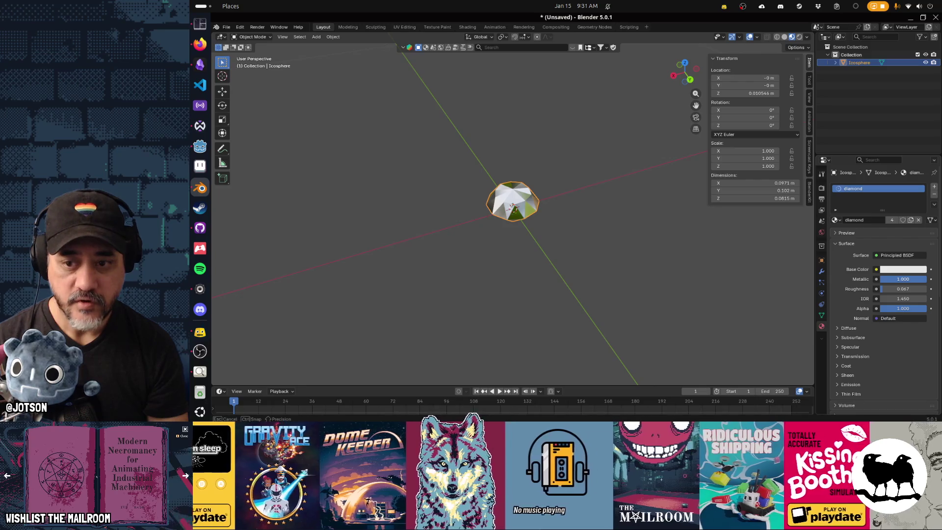
Drop the diamond material's Metallic to 0, then bring it back up to 0.508.
{"action": "mouse_move", "coordinate": [645, 235]}
{"action": "left_mouse_down"}
{"action": "mouse_move", "coordinate": [614, 253]}
{"action": "mouse_move", "coordinate": [571, 238]}
{"action": "mouse_move", "coordinate": [579, 210]}
{"action": "mouse_move", "coordinate": [591, 208]}
{"action": "mouse_move", "coordinate": [761, 251]}
{"action": "left_mouse_up"}
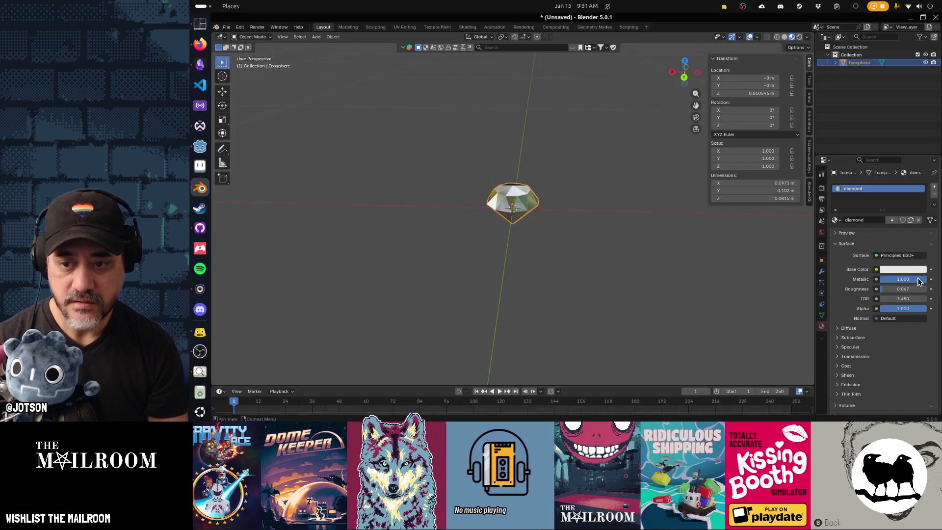
{"action": "mouse_move", "coordinate": [916, 283]}
{"action": "left_mouse_down"}
{"action": "mouse_move", "coordinate": [868, 283]}
{"action": "mouse_move", "coordinate": [882, 290]}
{"action": "left_mouse_up"}
{"action": "mouse_move", "coordinate": [626, 278]}
{"action": "left_mouse_down"}
{"action": "mouse_move", "coordinate": [715, 295]}
{"action": "mouse_move", "coordinate": [694, 316]}
{"action": "mouse_move", "coordinate": [586, 275]}
{"action": "mouse_move", "coordinate": [588, 231]}
{"action": "mouse_move", "coordinate": [517, 235]}
{"action": "mouse_move", "coordinate": [525, 238]}
{"action": "left_mouse_up"}
{"action": "scroll", "coordinate": [586, 275], "scroll_direction": "up", "scroll_amount": 3}
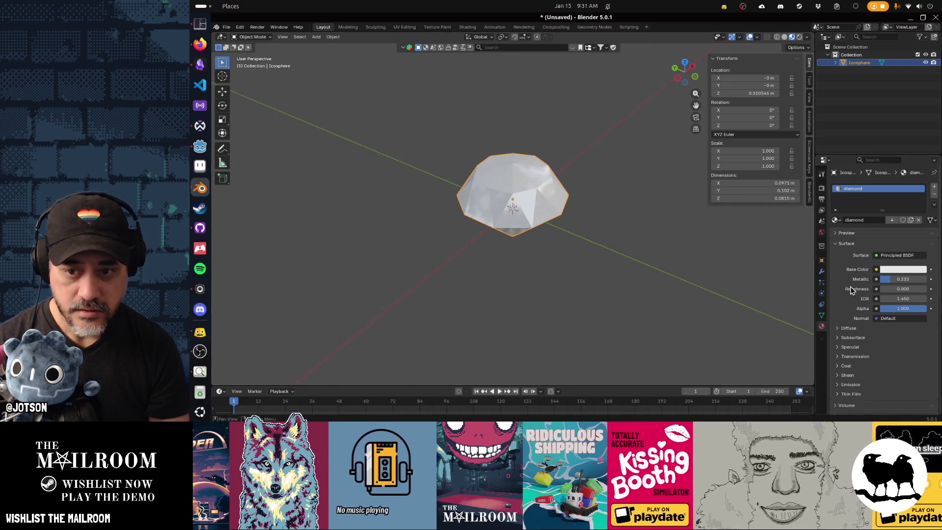
{"action": "left_click_drag", "start_coordinate": [898, 279], "coordinate": [885, 279]}
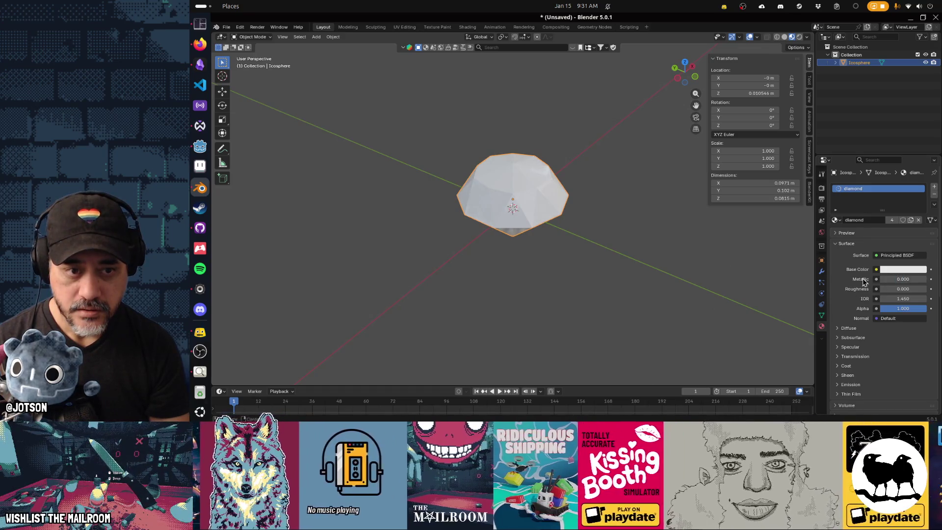
{"action": "left_click_drag", "start_coordinate": [629, 270], "coordinate": [664, 274]}
{"action": "scroll", "coordinate": [664, 273], "scroll_direction": "up", "scroll_amount": 2}
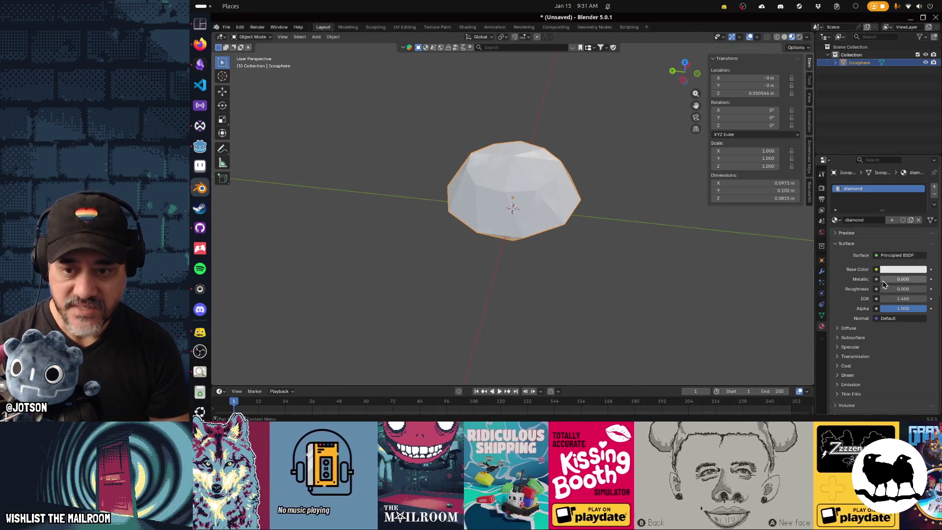
{"action": "left_click_drag", "start_coordinate": [883, 282], "coordinate": [907, 280]}
{"action": "mouse_move", "coordinate": [454, 265]}
{"action": "left_mouse_down"}
{"action": "mouse_move", "coordinate": [682, 264]}
{"action": "mouse_move", "coordinate": [708, 290]}
{"action": "mouse_move", "coordinate": [636, 265]}
{"action": "left_mouse_up"}
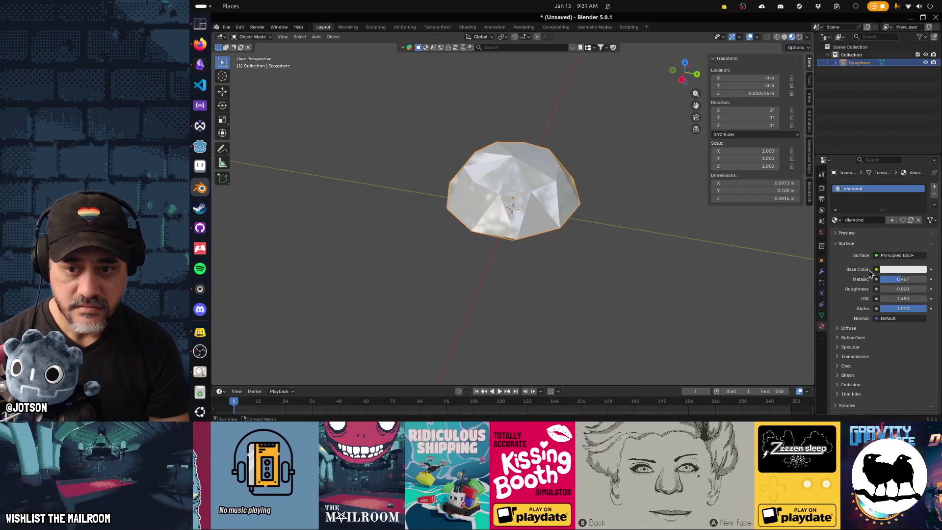
{"action": "mouse_move", "coordinate": [901, 279]}
{"action": "left_mouse_down"}
{"action": "mouse_move", "coordinate": [929, 298]}
{"action": "mouse_move", "coordinate": [902, 298]}
{"action": "left_mouse_up"}
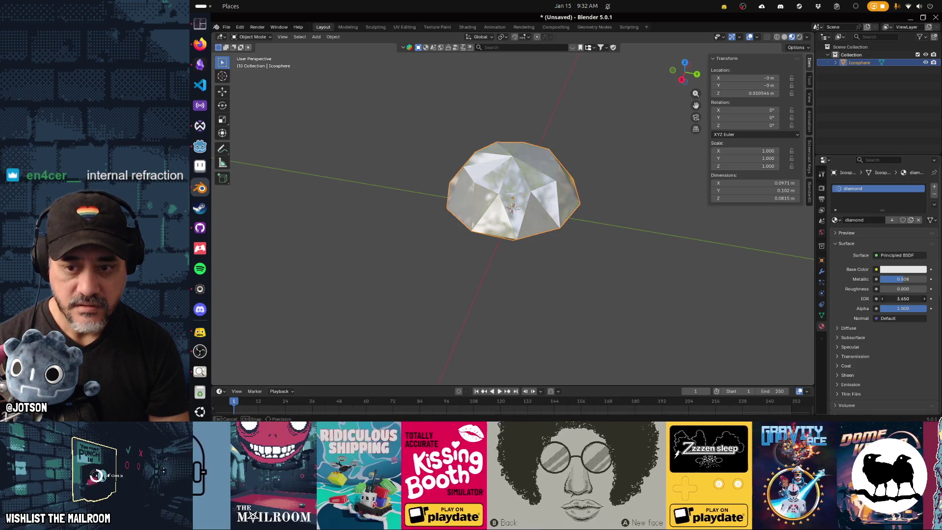
Try IOR values from 1.000 to 16.250, settle on 2.000, then lower Alpha to 0.700.
{"action": "left_click_drag", "start_coordinate": [614, 319], "coordinate": [610, 261]}
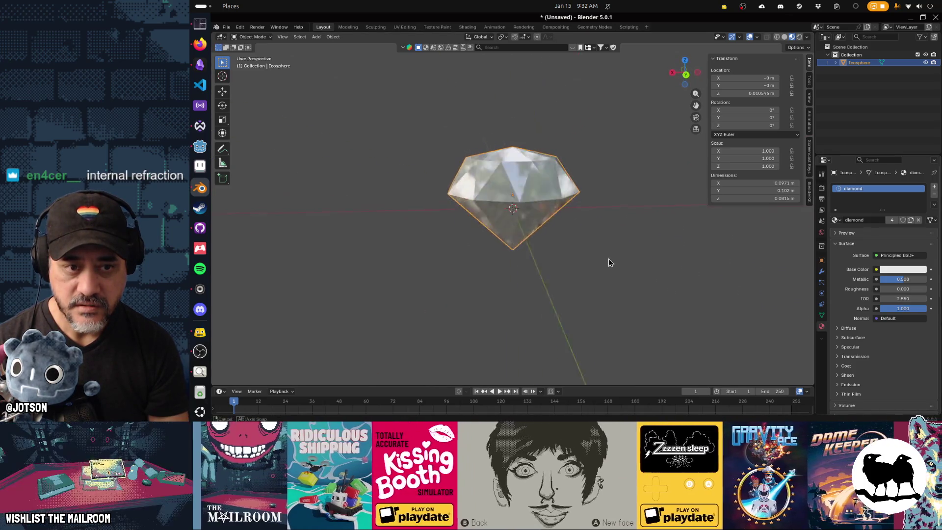
{"action": "mouse_move", "coordinate": [914, 301]}
{"action": "left_mouse_down"}
{"action": "mouse_move", "coordinate": [905, 302]}
{"action": "mouse_move", "coordinate": [917, 298]}
{"action": "left_mouse_up"}
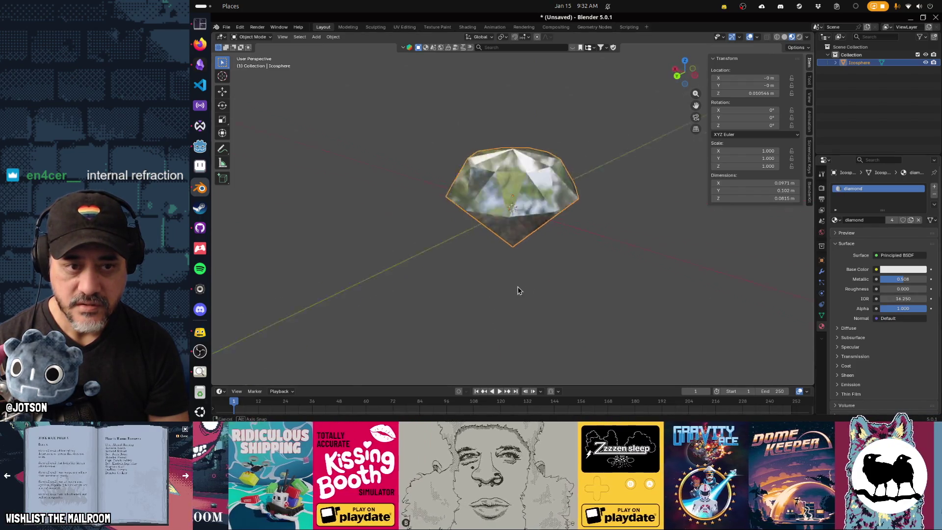
{"action": "mouse_move", "coordinate": [517, 289]}
{"action": "left_mouse_down"}
{"action": "mouse_move", "coordinate": [490, 305]}
{"action": "mouse_move", "coordinate": [530, 315]}
{"action": "left_mouse_up"}
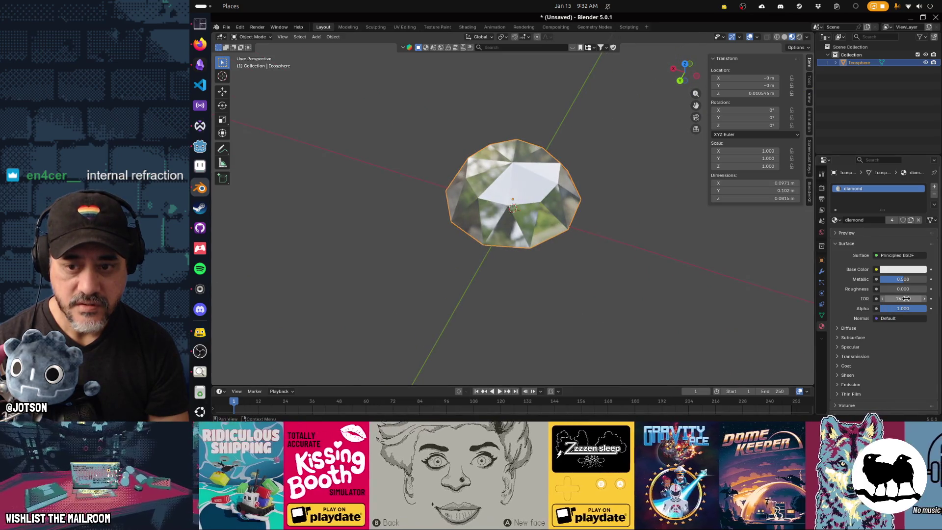
{"action": "left_click_drag", "start_coordinate": [906, 299], "coordinate": [896, 298]}
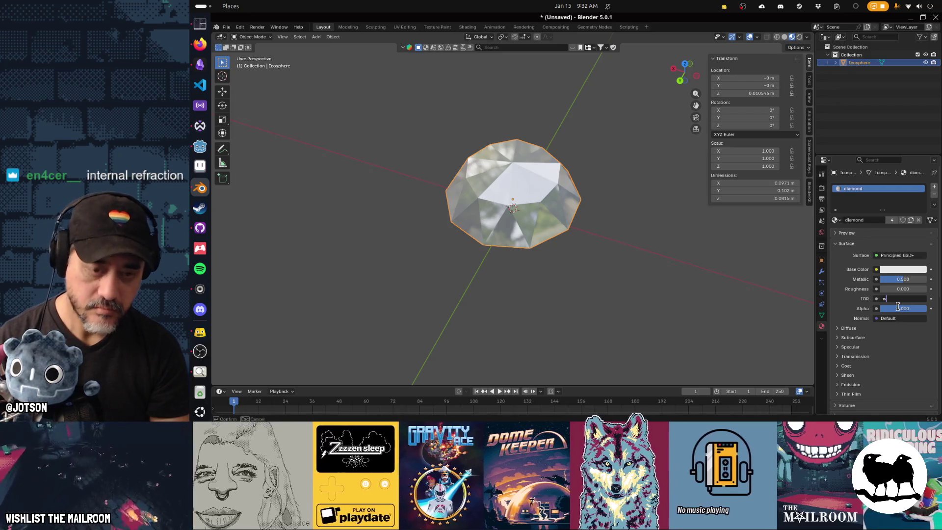
{"action": "key", "text": "Return"}
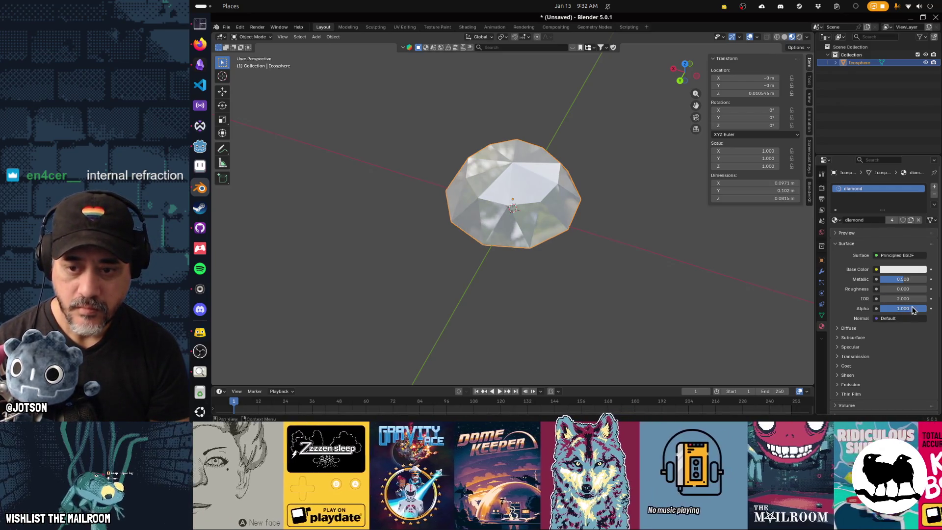
{"action": "mouse_move", "coordinate": [904, 308]}
{"action": "left_mouse_down"}
{"action": "mouse_move", "coordinate": [882, 308]}
{"action": "mouse_move", "coordinate": [910, 308]}
{"action": "left_mouse_up"}
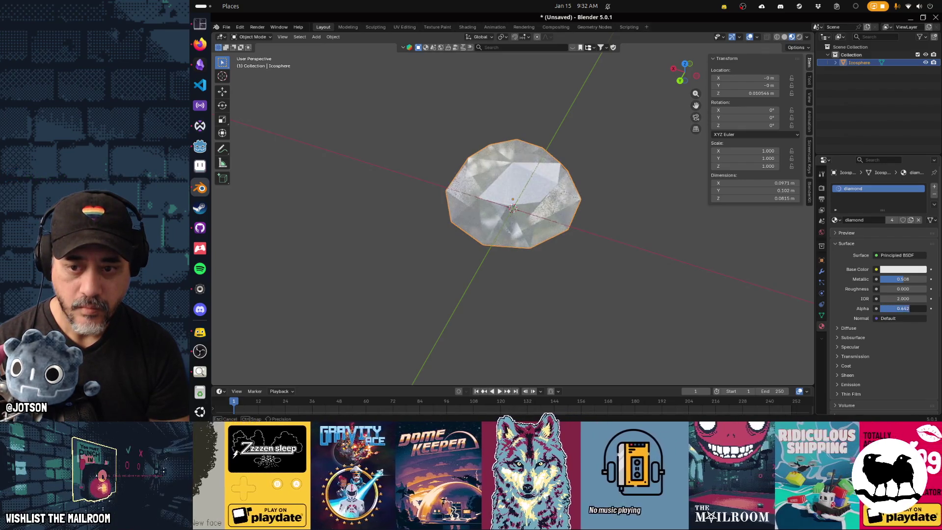
{"action": "mouse_move", "coordinate": [535, 300]}
{"action": "left_mouse_down"}
{"action": "mouse_move", "coordinate": [612, 276]}
{"action": "mouse_move", "coordinate": [523, 280]}
{"action": "mouse_move", "coordinate": [631, 293]}
{"action": "mouse_move", "coordinate": [618, 307]}
{"action": "mouse_move", "coordinate": [485, 267]}
{"action": "mouse_move", "coordinate": [442, 242]}
{"action": "mouse_move", "coordinate": [443, 223]}
{"action": "mouse_move", "coordinate": [467, 280]}
{"action": "mouse_move", "coordinate": [505, 294]}
{"action": "mouse_move", "coordinate": [566, 276]}
{"action": "left_mouse_up"}
Rename the icosphere to 'diamond' in the Outliner and start saving the file.
{"action": "left_click", "coordinate": [611, 254]}
{"action": "key", "text": "Tab"}
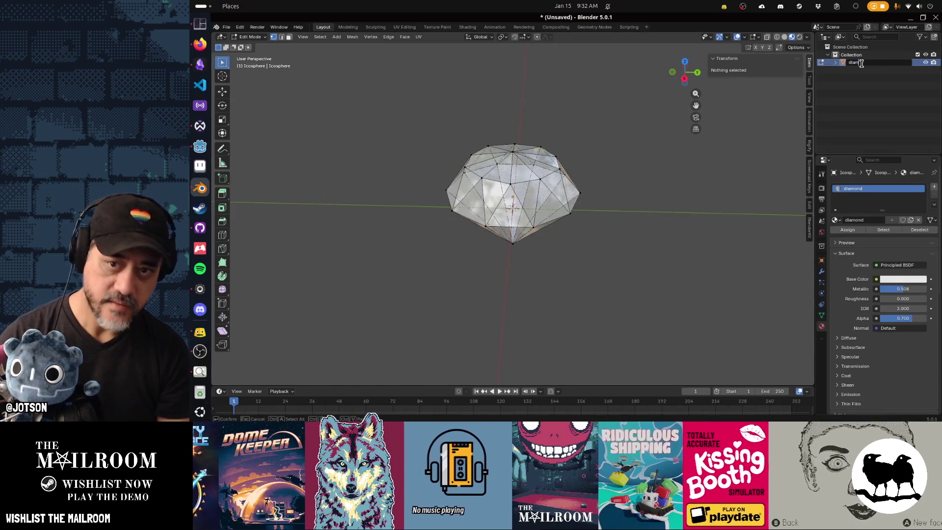
{"action": "double_click", "coordinate": [862, 63]}
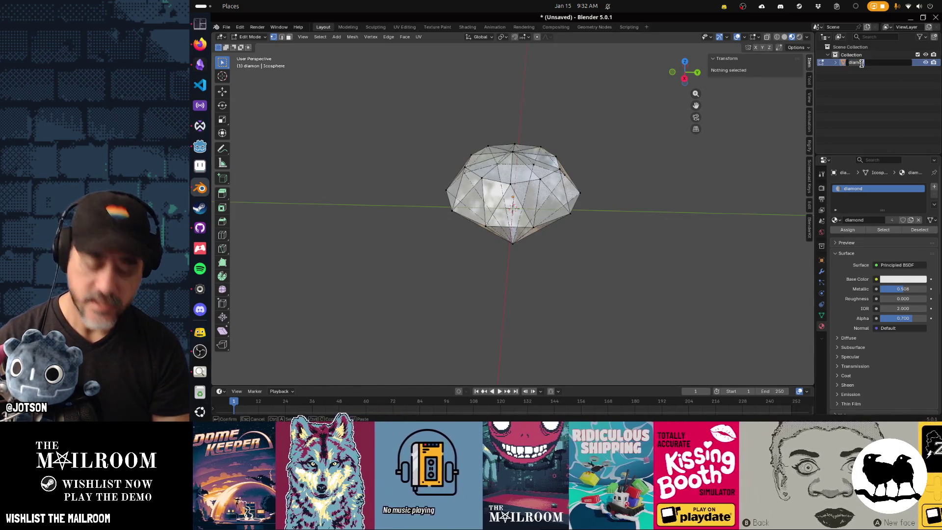
{"action": "key", "text": "Return"}
{"action": "key", "text": "ctrl+s"}
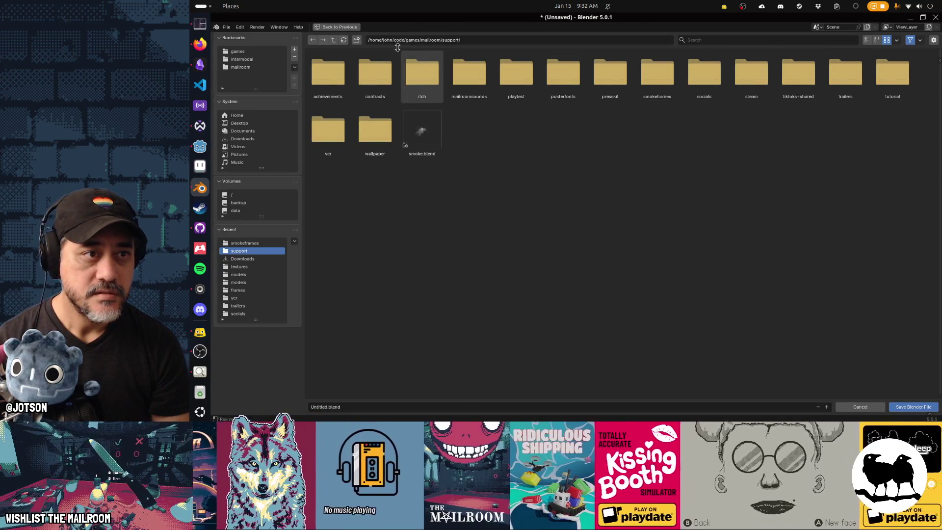
Save the file as diamond.blend in mailroom/game/models, then switch back to Godot.
{"action": "left_click", "coordinate": [334, 41]}
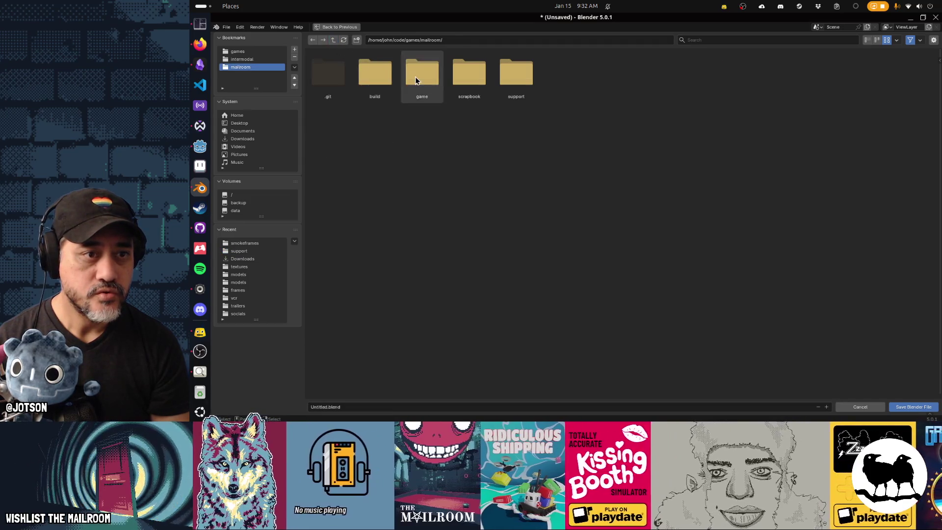
{"action": "left_click", "coordinate": [419, 91]}
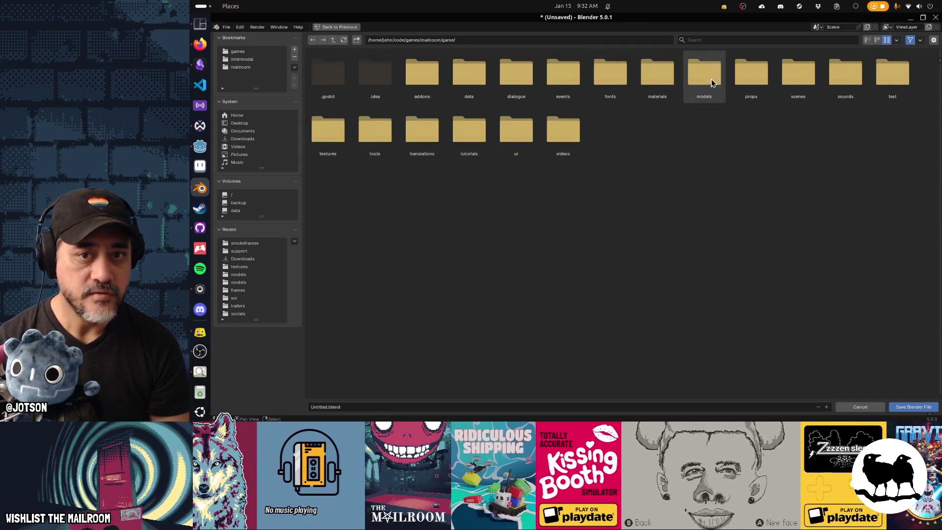
{"action": "left_click", "coordinate": [699, 93]}
{"action": "left_click", "coordinate": [488, 407]}
{"action": "type", "text": "dia"}
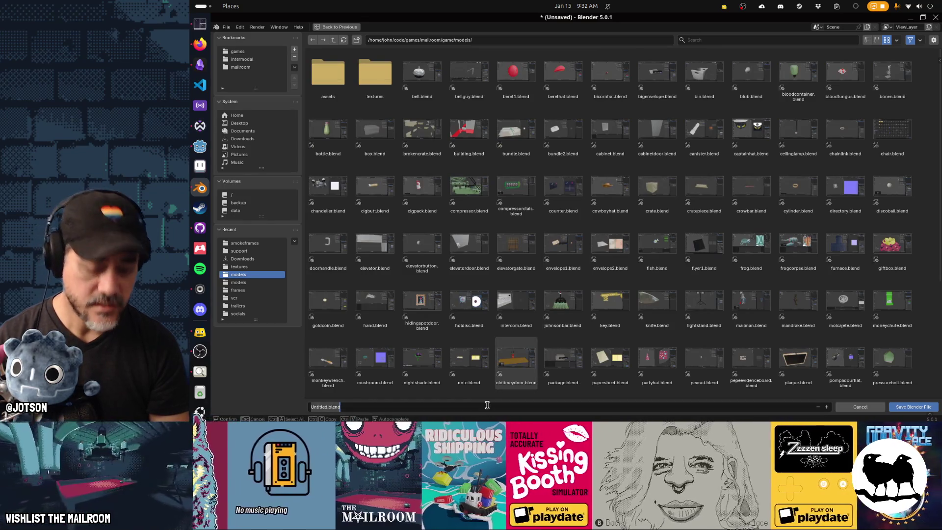
{"action": "type", "text": "mond"}
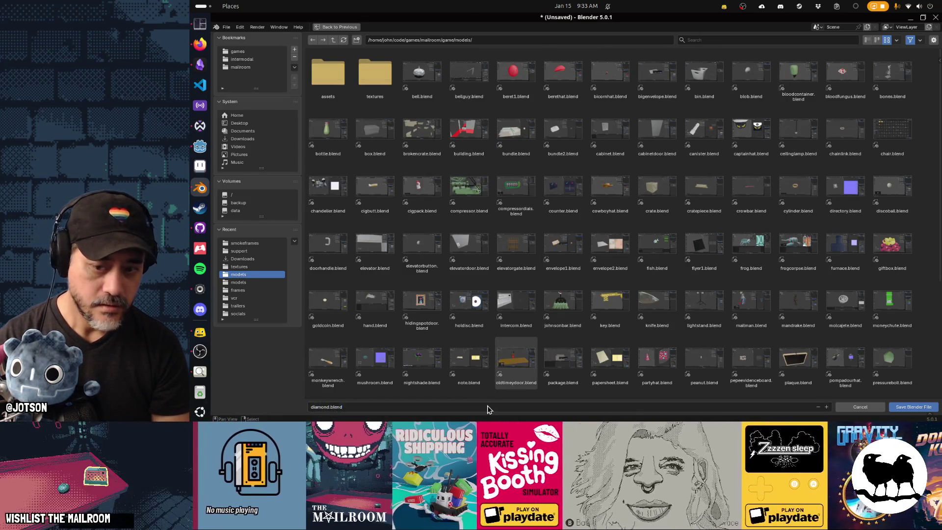
{"action": "key", "text": "Return"}
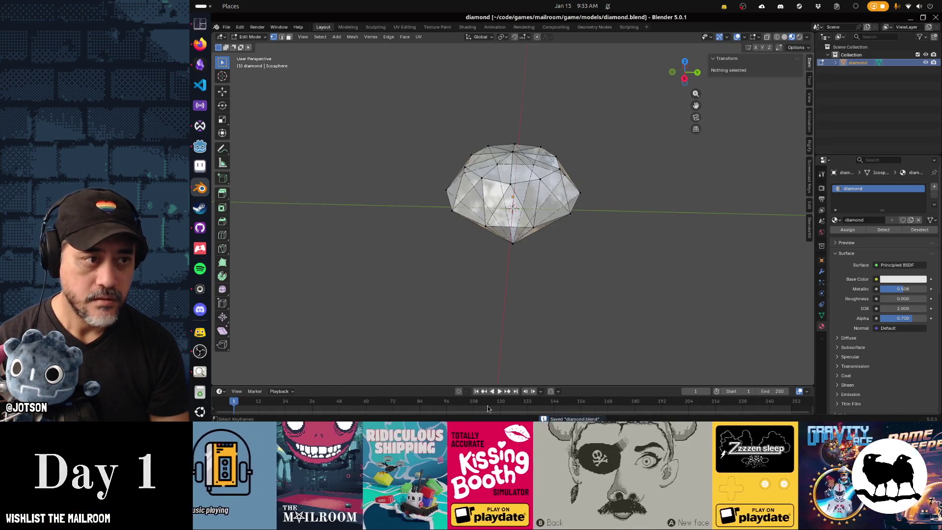
{"action": "key", "text": "alt+Tab"}
{"action": "key", "text": "Tab"}
{"action": "key", "text": "Tab"}
{"action": "key", "text": "Tab"}
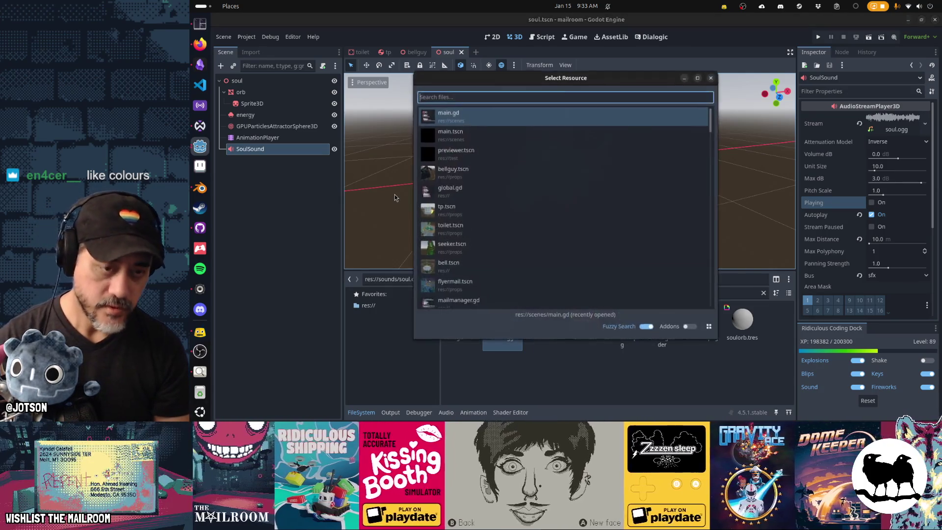
Open goldcoin.tscn and save a copy of it as diamond.tscn.
{"action": "key", "text": "shift+alt+o"}
{"action": "type", "text": "coin"}
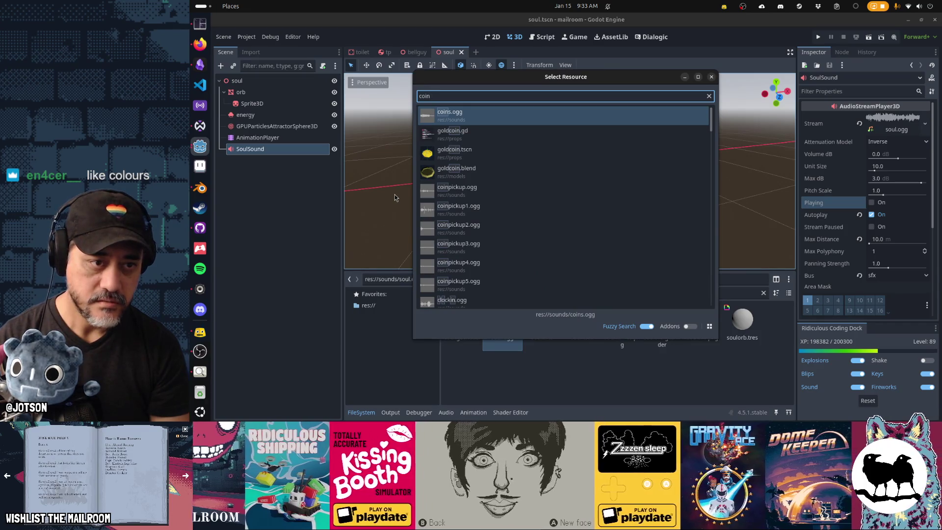
{"action": "key", "text": "Down"}
{"action": "key", "text": "Down"}
{"action": "key", "text": "Return"}
{"action": "key", "text": "ctrl+shift+s"}
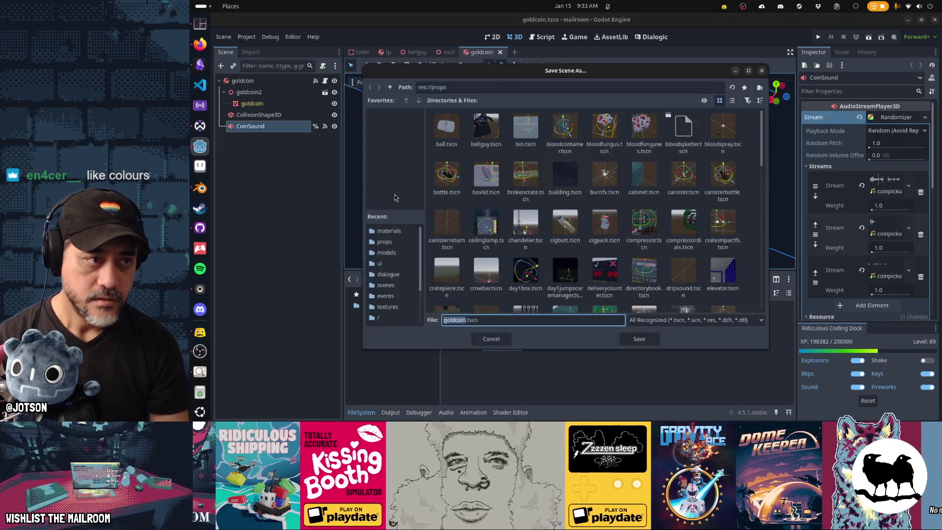
{"action": "type", "text": "diamond"}
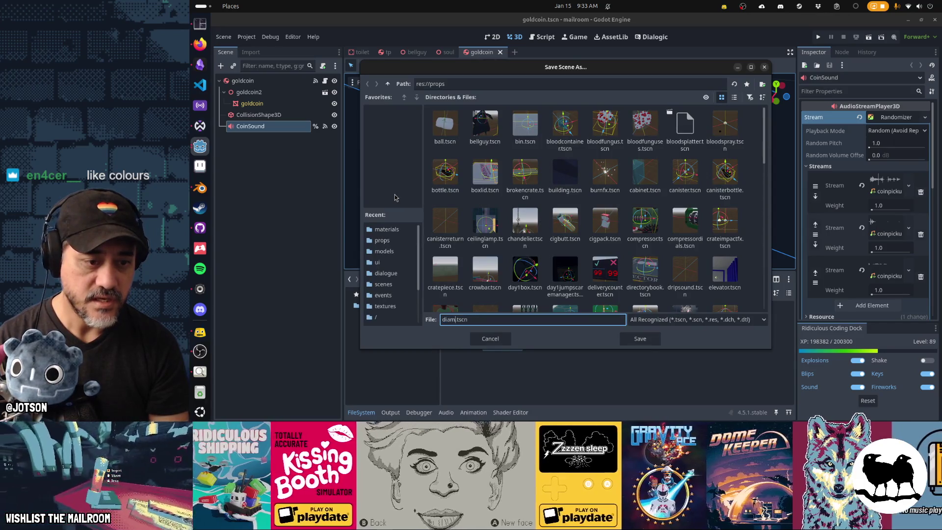
{"action": "key", "text": "Return"}
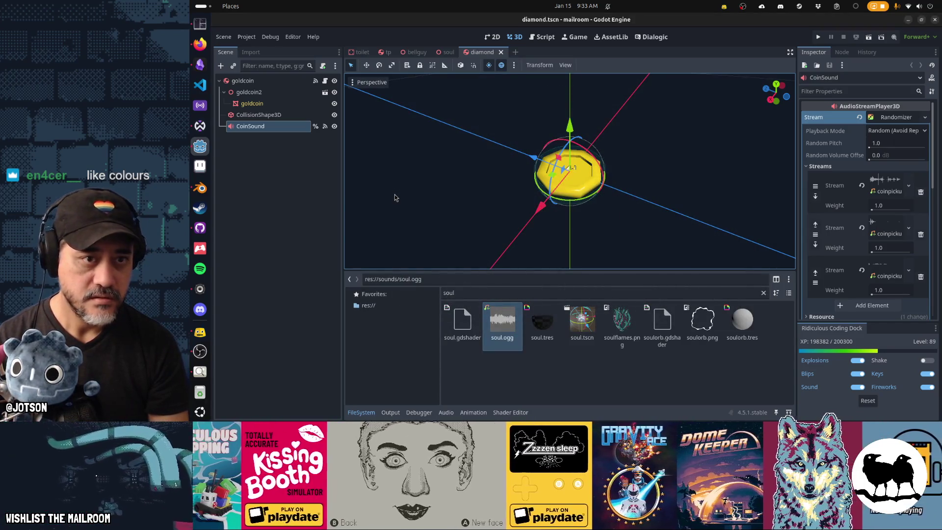
Rename the root node to diamond and delete the old goldcoin2 model node.
{"action": "double_click", "coordinate": [260, 81]}
{"action": "type", "text": "d"}
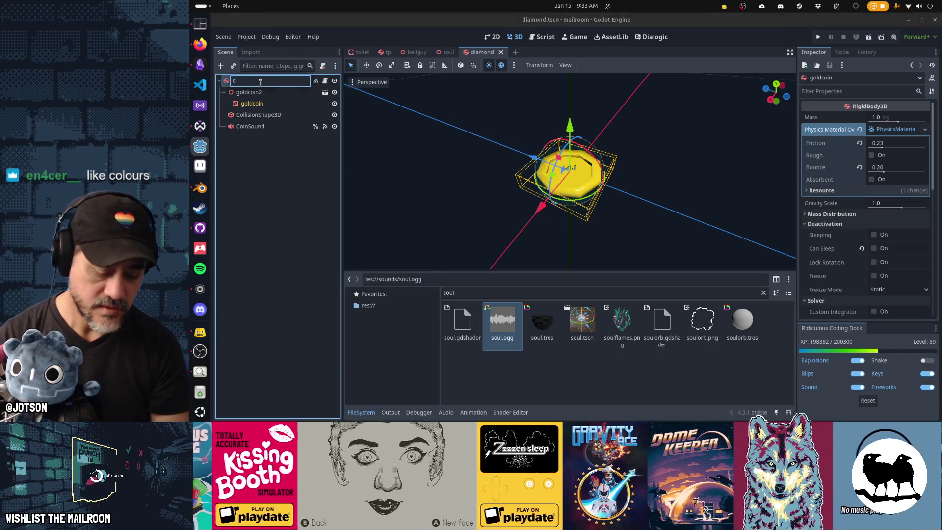
{"action": "type", "text": "d"}
{"action": "key", "text": "Return"}
{"action": "left_click", "coordinate": [256, 93]}
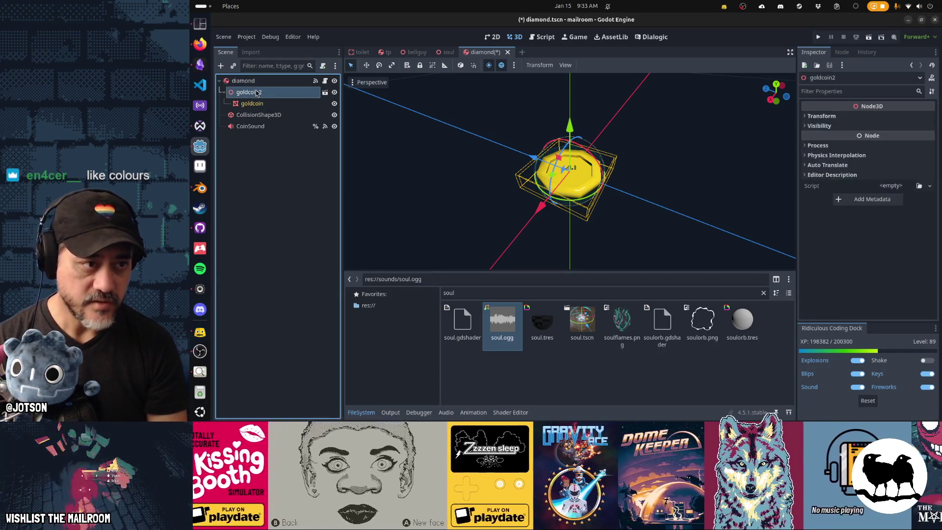
{"action": "key", "text": "Delete"}
{"action": "key", "text": "Return"}
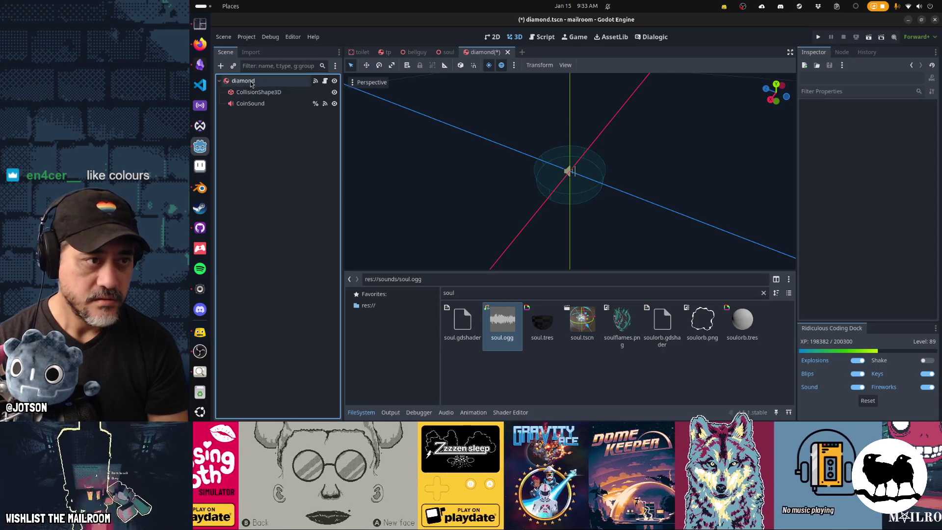
{"action": "left_click", "coordinate": [251, 83]}
Instance diamond.blend as a child of the diamond scene.
{"action": "left_click", "coordinate": [231, 66]}
{"action": "type", "text": "diamond"}
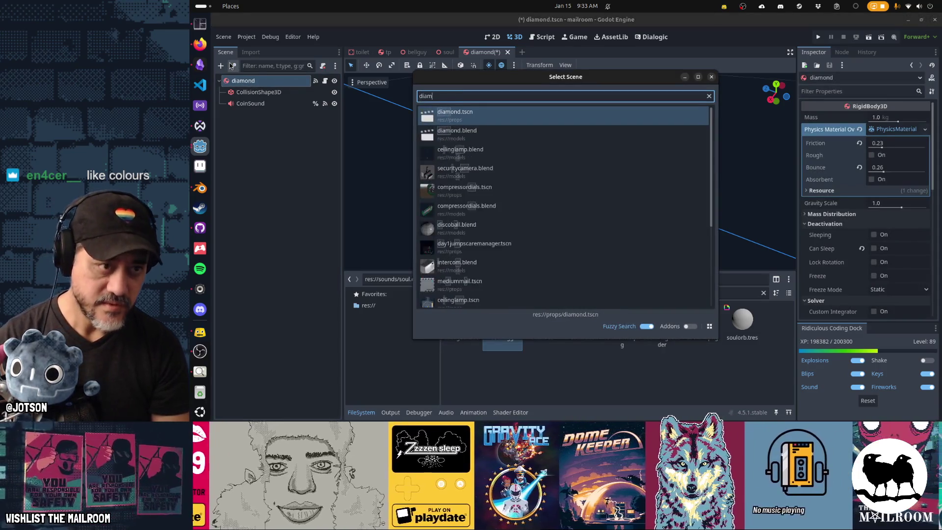
{"action": "key", "text": "Down"}
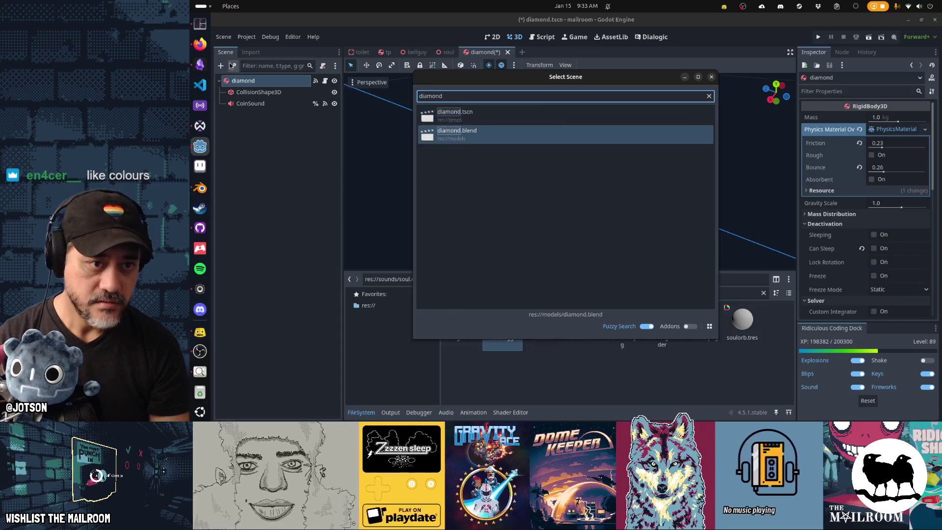
{"action": "key", "text": "Return"}
{"action": "mouse_move", "coordinate": [638, 186]}
{"action": "left_mouse_down"}
{"action": "mouse_move", "coordinate": [678, 173]}
{"action": "mouse_move", "coordinate": [677, 128]}
{"action": "mouse_move", "coordinate": [491, 182]}
{"action": "mouse_move", "coordinate": [363, 190]}
{"action": "mouse_move", "coordinate": [481, 184]}
{"action": "mouse_move", "coordinate": [411, 106]}
{"action": "left_mouse_up"}
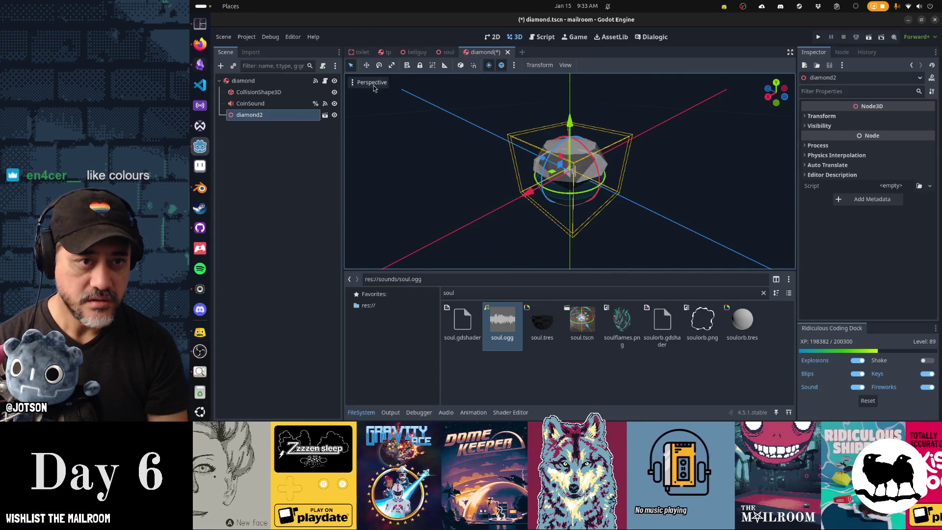
Turn on the environment sky preview in the 3D viewport.
{"action": "left_click", "coordinate": [372, 83]}
{"action": "left_click", "coordinate": [394, 258]}
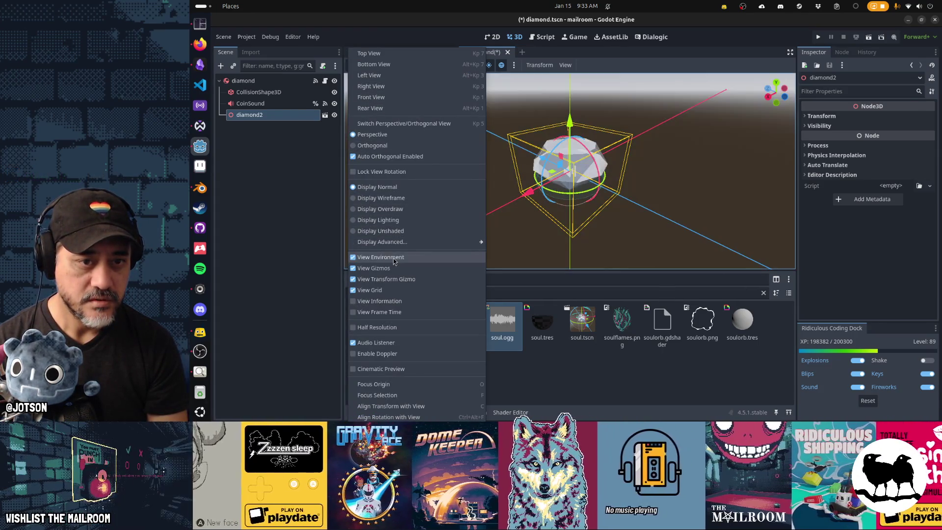
{"action": "left_click", "coordinate": [577, 228]}
{"action": "mouse_move", "coordinate": [577, 228]}
{"action": "left_mouse_down"}
{"action": "mouse_move", "coordinate": [623, 204]}
{"action": "mouse_move", "coordinate": [712, 208]}
{"action": "mouse_move", "coordinate": [644, 236]}
{"action": "mouse_move", "coordinate": [605, 229]}
{"action": "mouse_move", "coordinate": [488, 186]}
{"action": "mouse_move", "coordinate": [448, 153]}
{"action": "mouse_move", "coordinate": [528, 136]}
{"action": "mouse_move", "coordinate": [656, 147]}
{"action": "mouse_move", "coordinate": [682, 184]}
{"action": "mouse_move", "coordinate": [629, 218]}
{"action": "mouse_move", "coordinate": [508, 239]}
{"action": "mouse_move", "coordinate": [406, 235]}
{"action": "mouse_move", "coordinate": [670, 208]}
{"action": "left_mouse_up"}
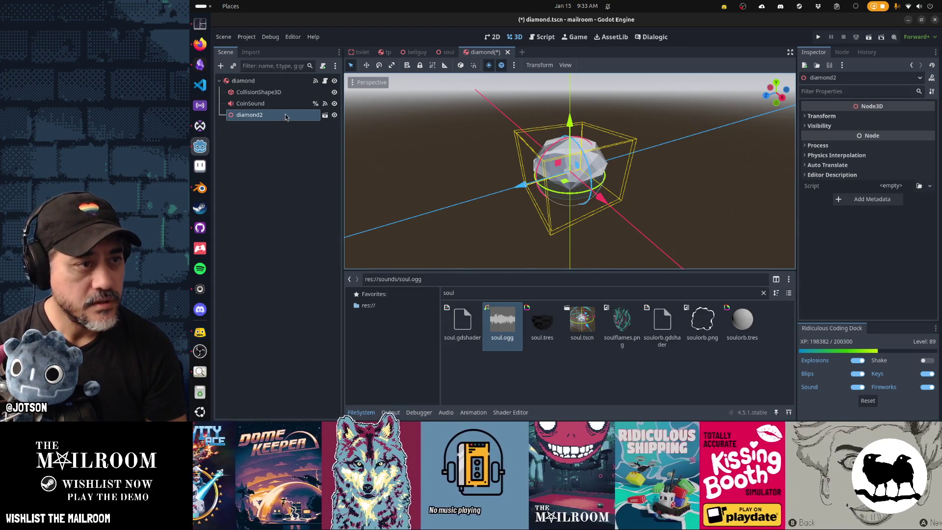
Look over the root's goldcoin.gd script, then save the diamond scene.
{"action": "left_click", "coordinate": [325, 82]}
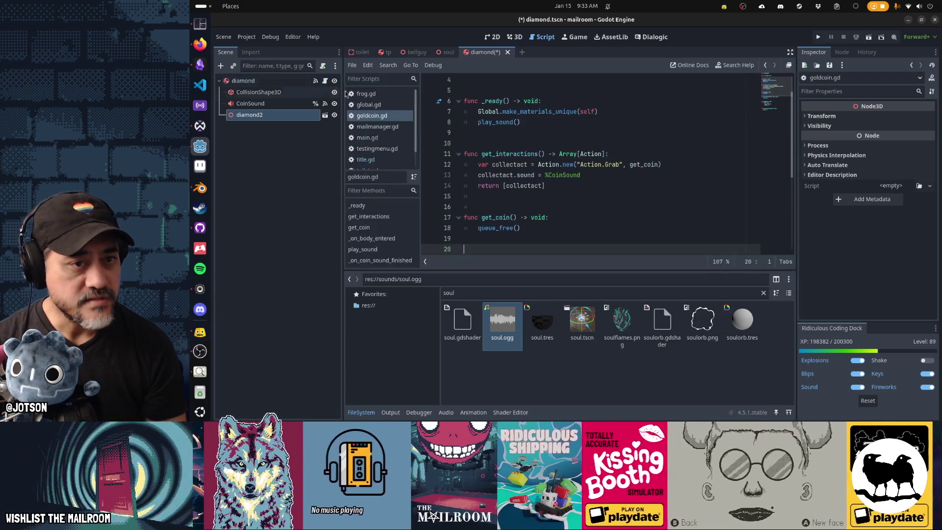
{"action": "scroll", "coordinate": [573, 175], "scroll_direction": "down", "scroll_amount": 4}
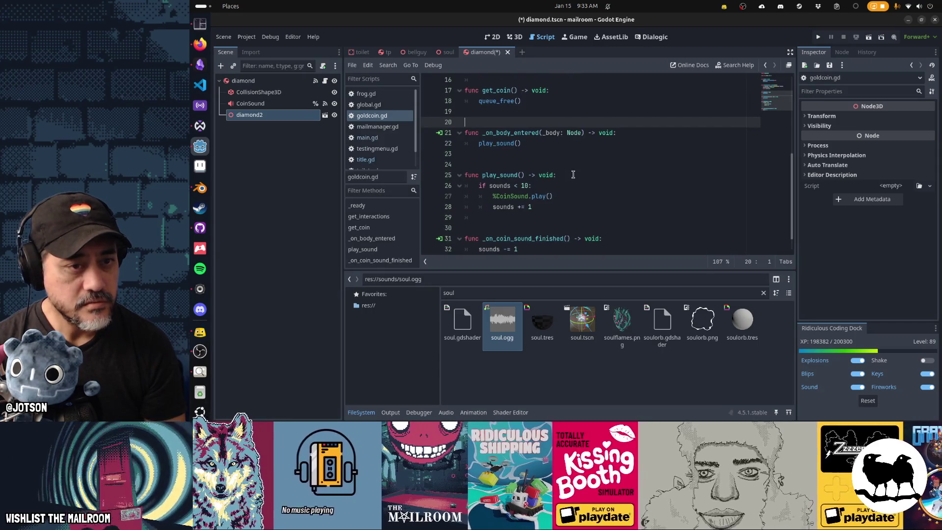
{"action": "scroll", "coordinate": [572, 173], "scroll_direction": "up", "scroll_amount": 5}
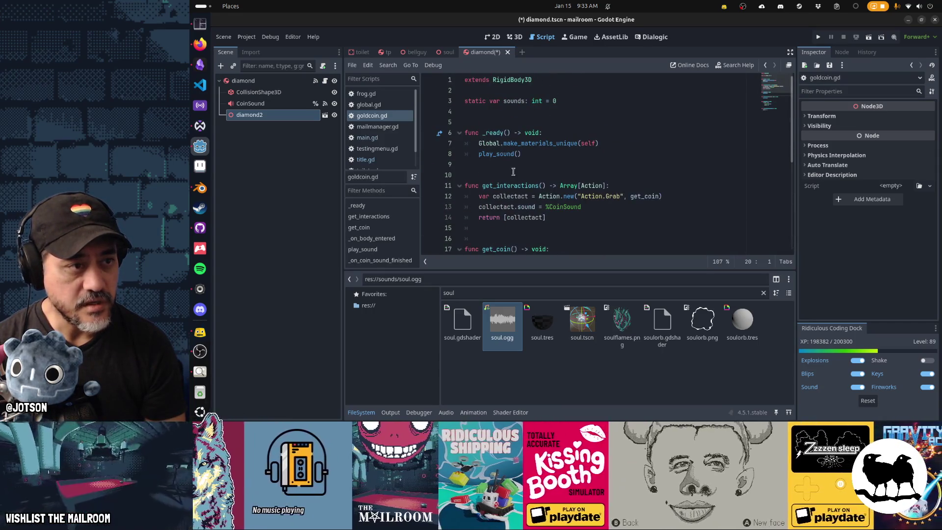
{"action": "left_click", "coordinate": [315, 171]}
{"action": "key", "text": "ctrl+s"}
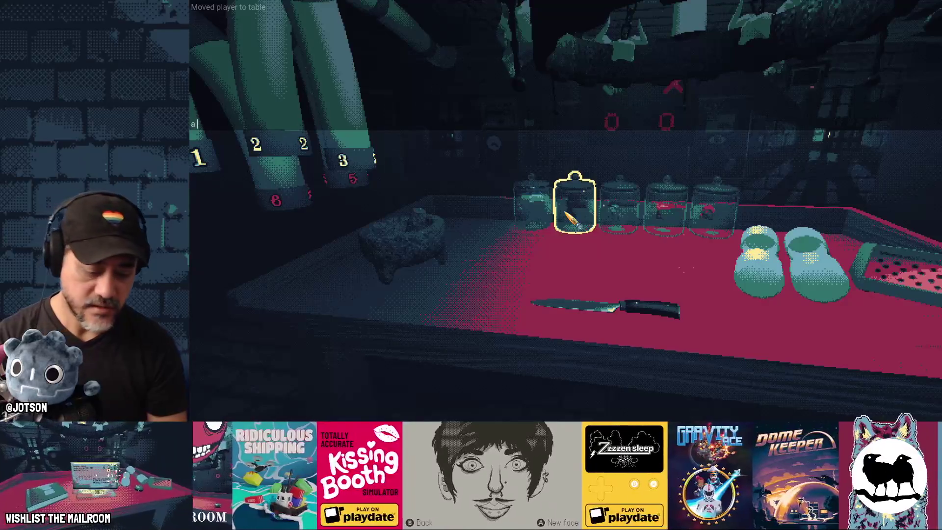
Walk to the table, spawn two diamonds with the 'a diamond' console command, then return to Godot.
{"action": "key", "text": "Escape"}
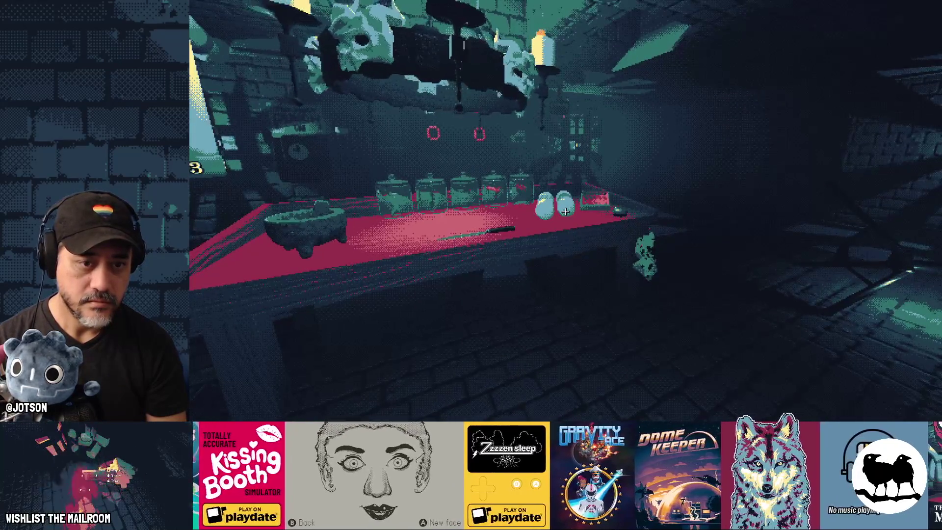
{"action": "left_click", "coordinate": [565, 212]}
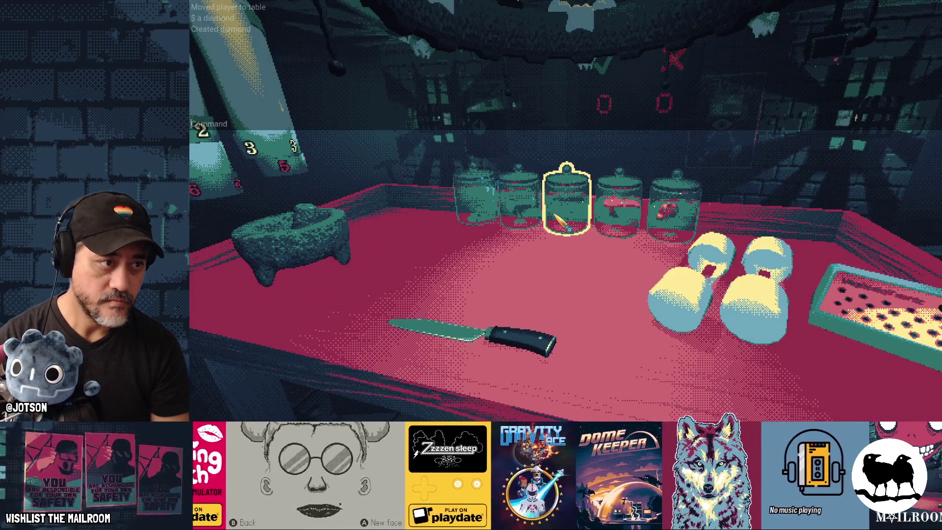
{"action": "type", "text": "a diamond"}
{"action": "key", "text": "Return"}
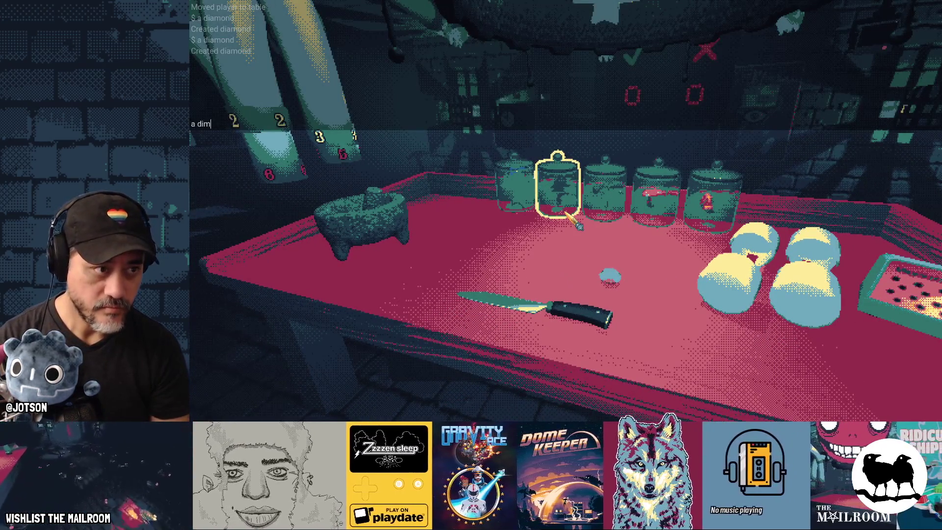
{"action": "type", "text": "d"}
{"action": "key", "text": "Return"}
{"action": "key", "text": "Escape"}
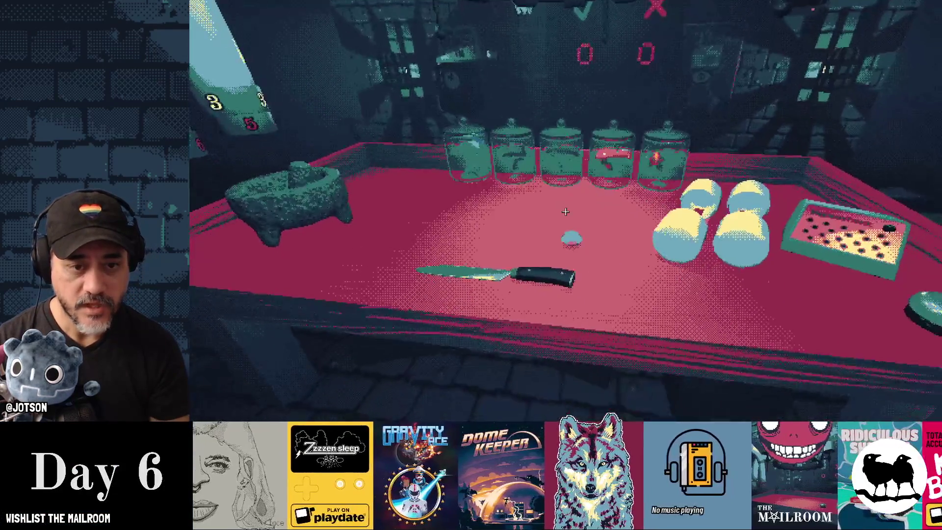
{"action": "key", "text": "alt+Tab"}
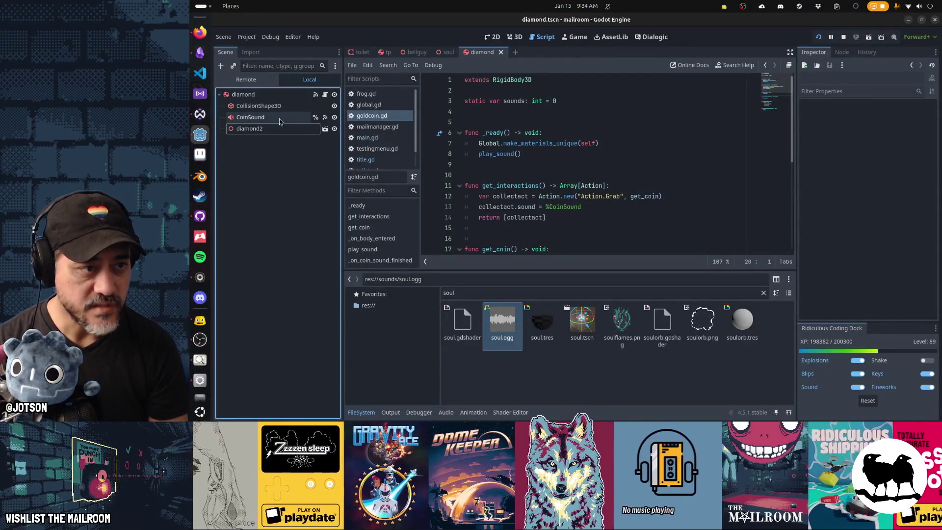
Select CollisionShape3D and orbit the 3D view to inspect its cylinder around the gem.
{"action": "left_click", "coordinate": [259, 105]}
{"action": "key", "text": "ctrl+F2"}
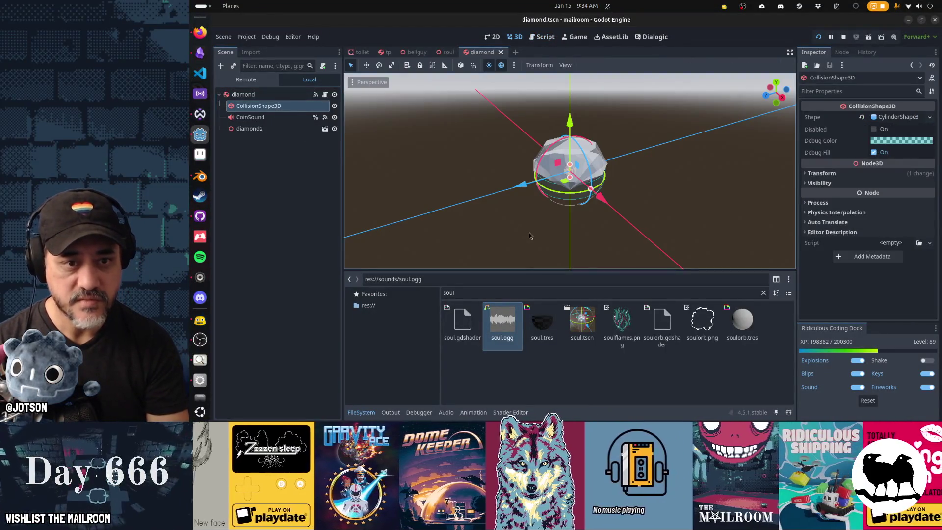
{"action": "mouse_move", "coordinate": [529, 236]}
{"action": "left_mouse_down"}
{"action": "mouse_move", "coordinate": [610, 202]}
{"action": "mouse_move", "coordinate": [582, 212]}
{"action": "mouse_move", "coordinate": [579, 199]}
{"action": "mouse_move", "coordinate": [548, 200]}
{"action": "mouse_move", "coordinate": [526, 227]}
{"action": "mouse_move", "coordinate": [509, 228]}
{"action": "left_mouse_up"}
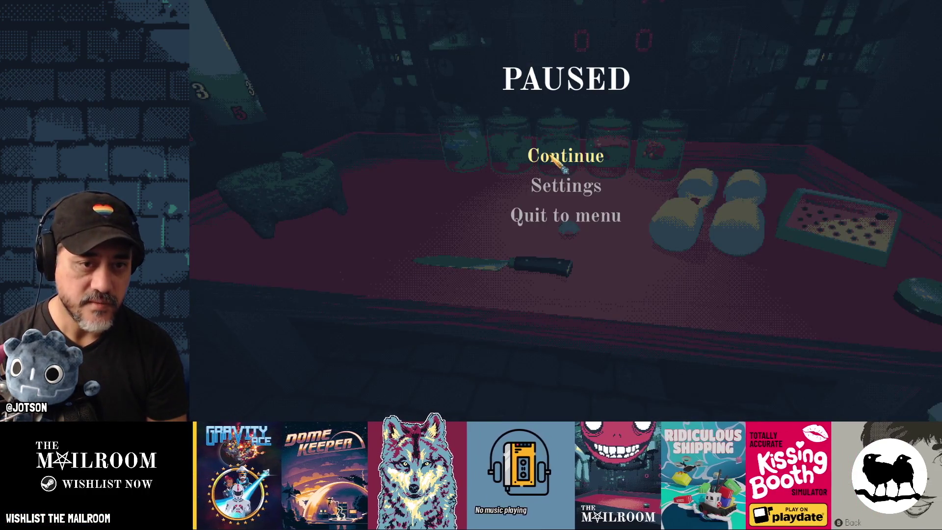
Resume the game and spawn two diamonds from the debug console.
{"action": "left_click", "coordinate": [565, 166]}
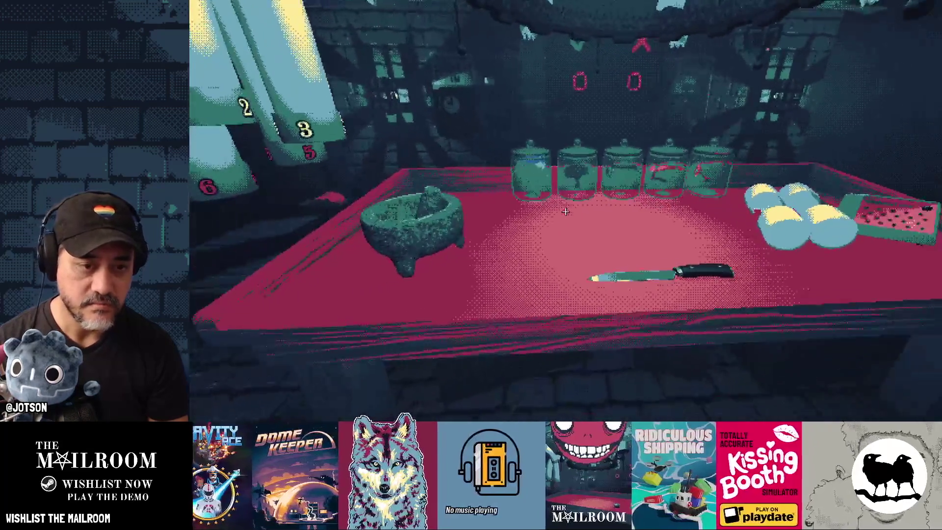
{"action": "key", "text": "grave"}
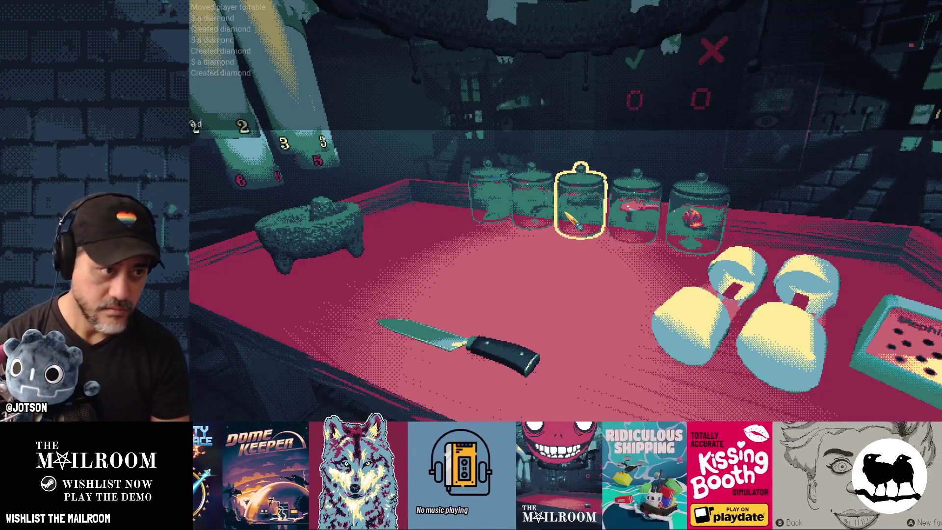
{"action": "type", "text": "a diamond"}
{"action": "key", "text": "Return"}
{"action": "key", "text": "grave"}
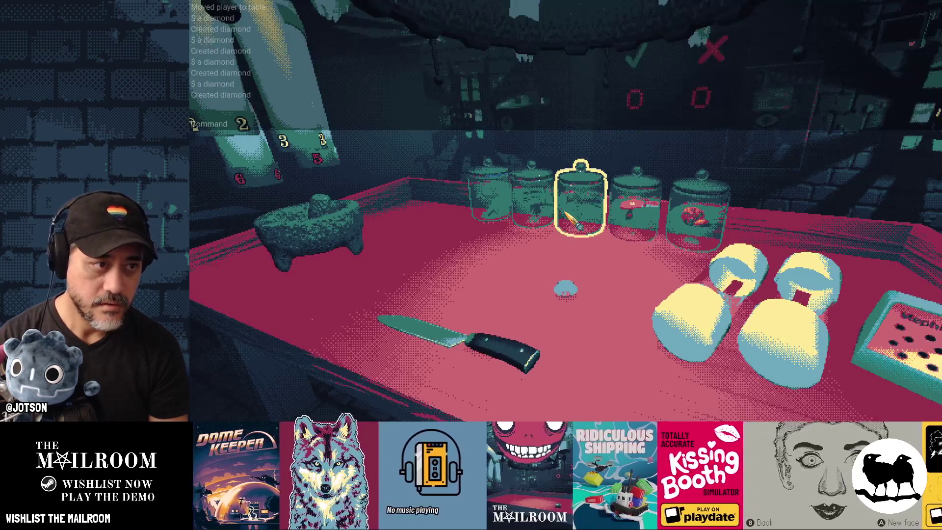
{"action": "type", "text": "a diamo"}
{"action": "key", "text": "Return"}
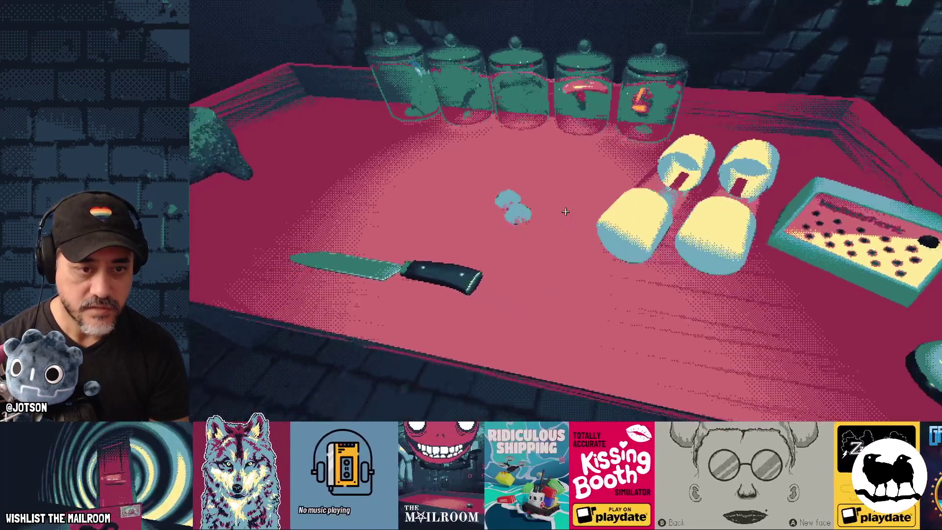
Spawn one more diamond with the 'ad' command, then quit the game and return to Blender.
{"action": "key", "text": "grave"}
{"action": "type", "text": "a"}
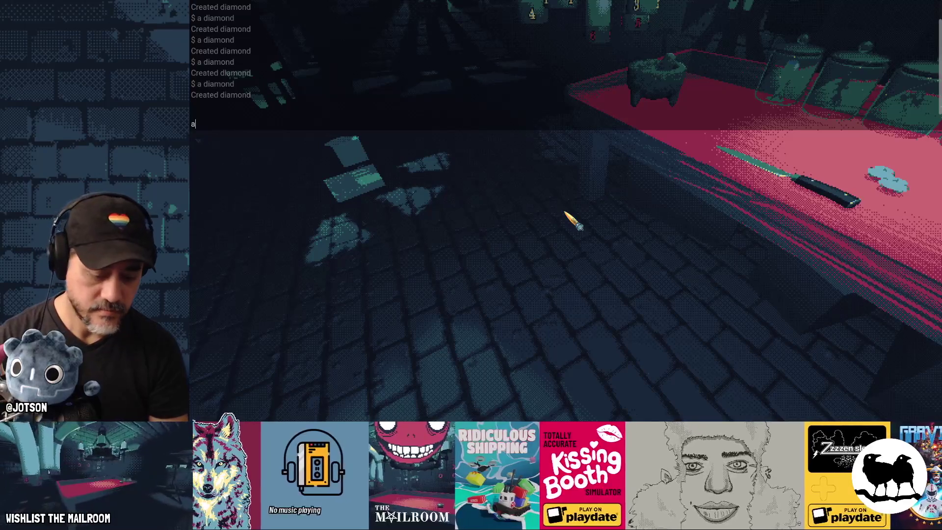
{"action": "type", "text": "diamon"}
{"action": "key", "text": "Return"}
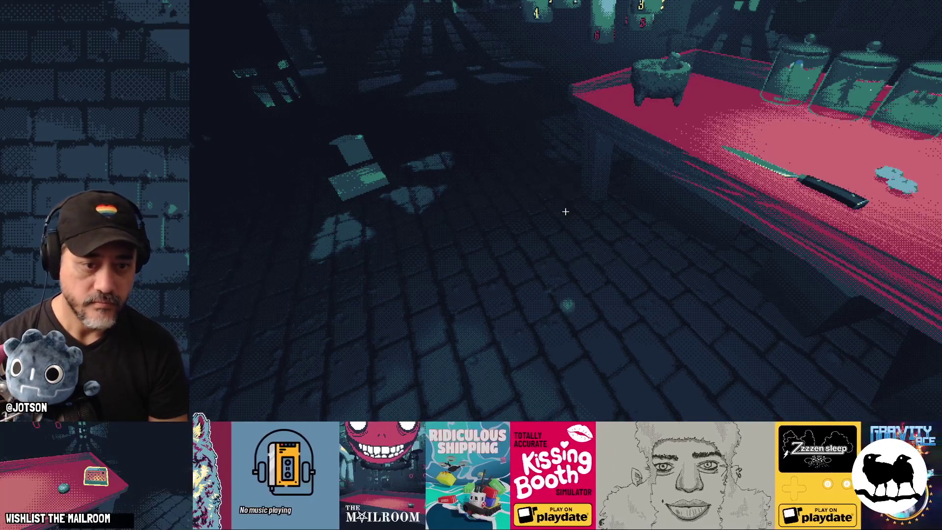
{"action": "key", "text": "F8"}
{"action": "key", "text": "alt+Tab"}
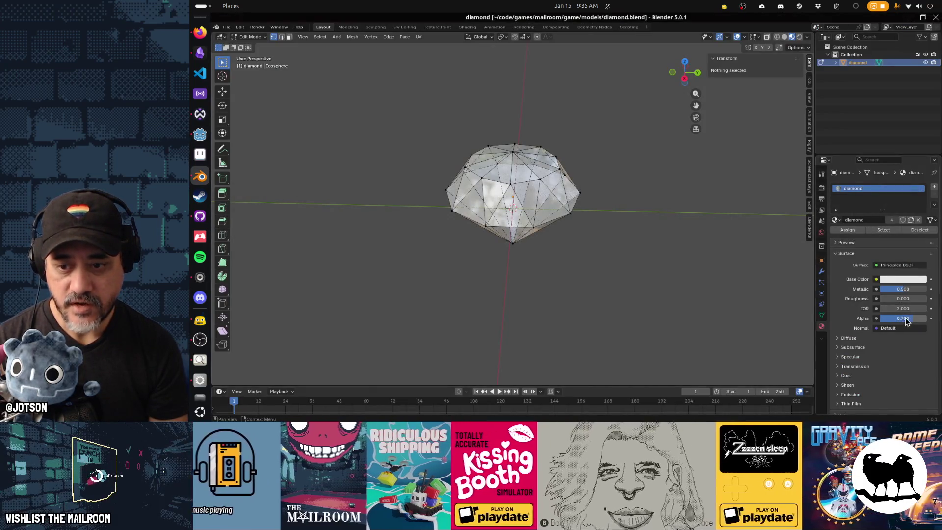
Raise the diamond material's Alpha from 0.700 to 1.000, then go back to Godot.
{"action": "left_click_drag", "start_coordinate": [907, 321], "coordinate": [927, 321]}
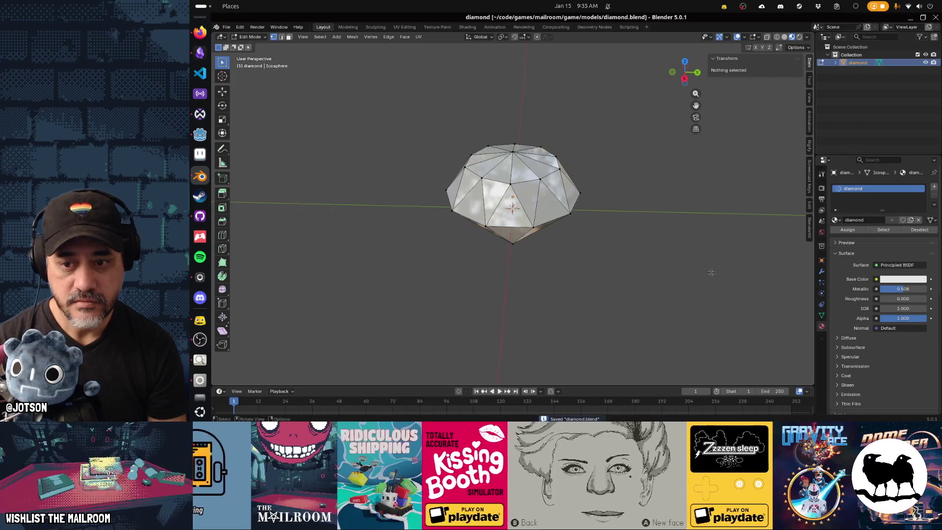
{"action": "key", "text": "alt+Tab"}
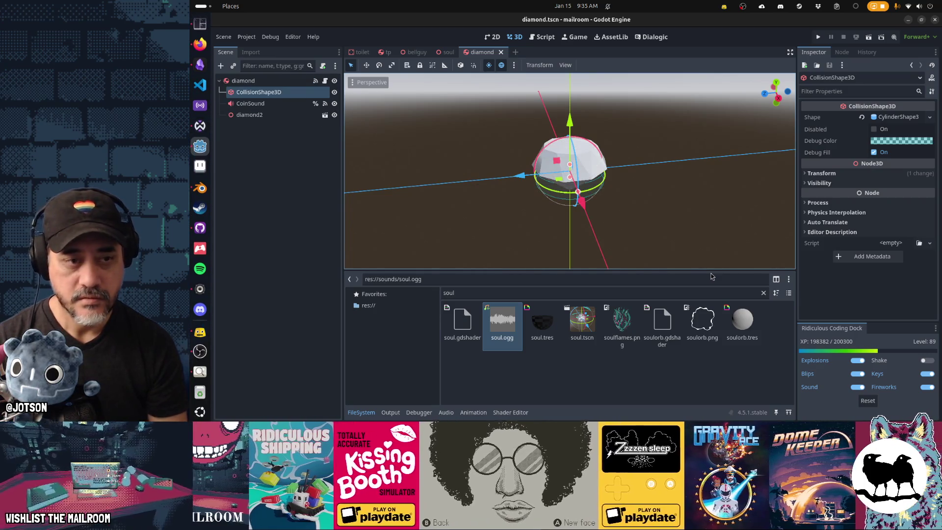
Orbit and zoom around the reimported opaque diamond, then run the project with F5.
{"action": "mouse_move", "coordinate": [594, 227]}
{"action": "left_mouse_down"}
{"action": "mouse_move", "coordinate": [658, 218]}
{"action": "mouse_move", "coordinate": [704, 190]}
{"action": "mouse_move", "coordinate": [519, 197]}
{"action": "left_mouse_up"}
{"action": "scroll", "coordinate": [520, 198], "scroll_direction": "up", "scroll_amount": 1}
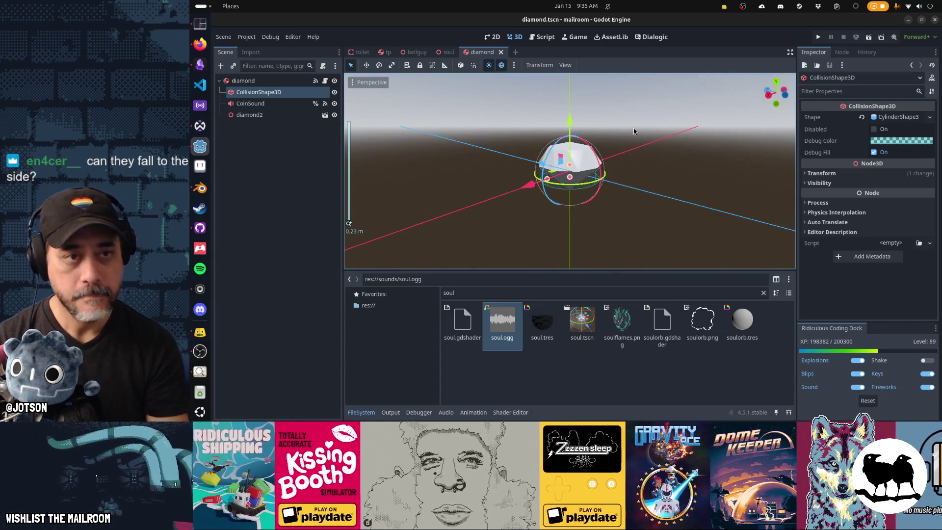
{"action": "key", "text": "F5"}
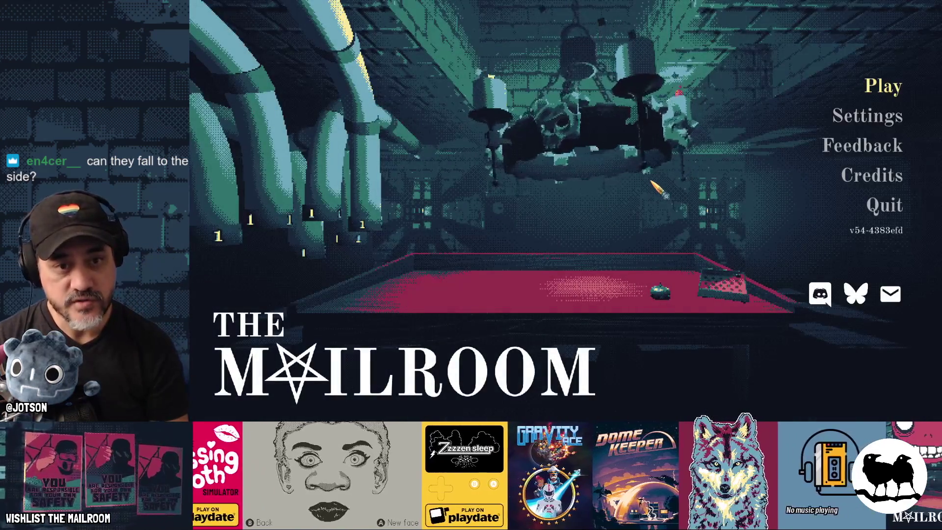
Start playing from the title menu and run the 'log' debug console command.
{"action": "key", "text": "Return"}
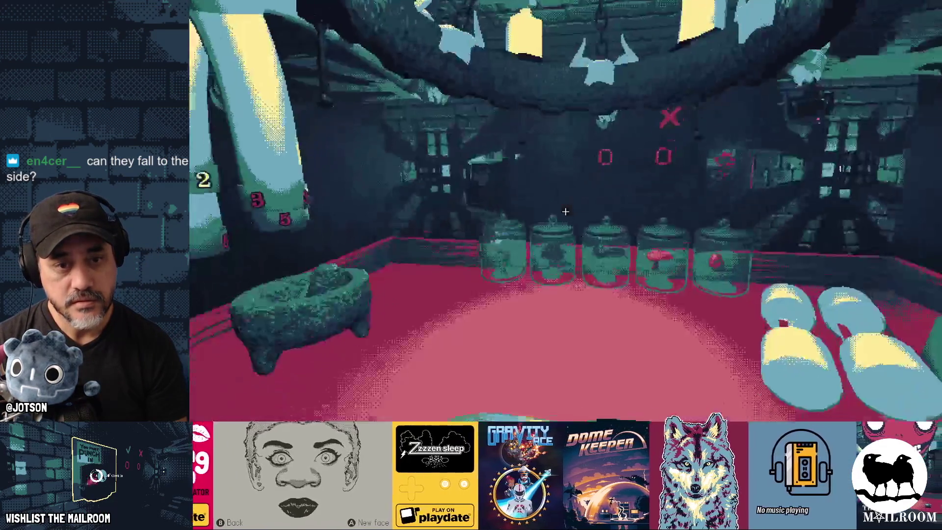
{"action": "type", "text": "a dialog"}
{"action": "key", "text": "Return"}
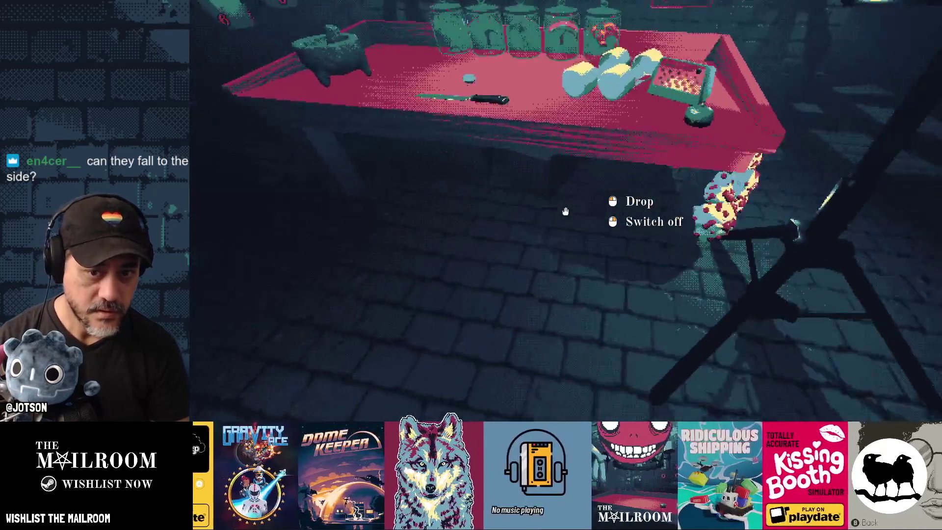
Walk to the red table, pick up and drop the tripod lamp, quit, and show the window overview.
{"action": "key", "text": "w"}
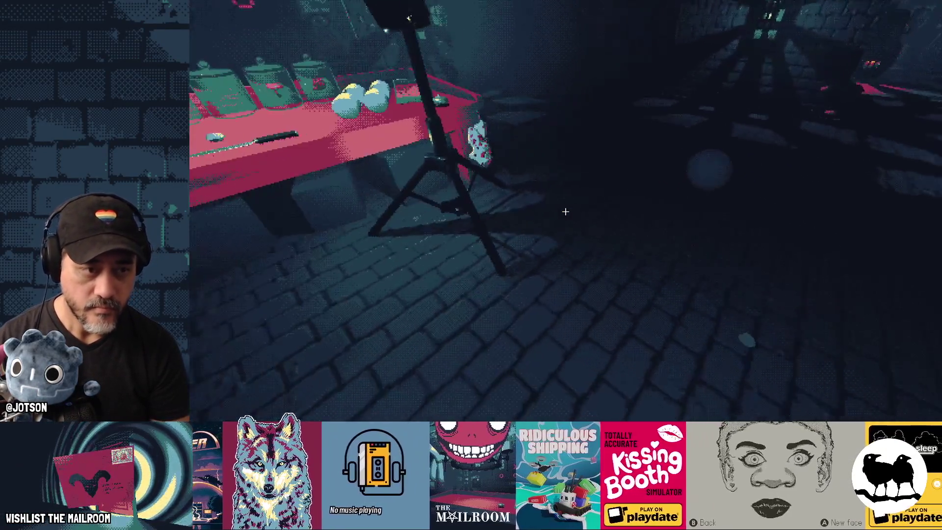
{"action": "left_click", "coordinate": [565, 212]}
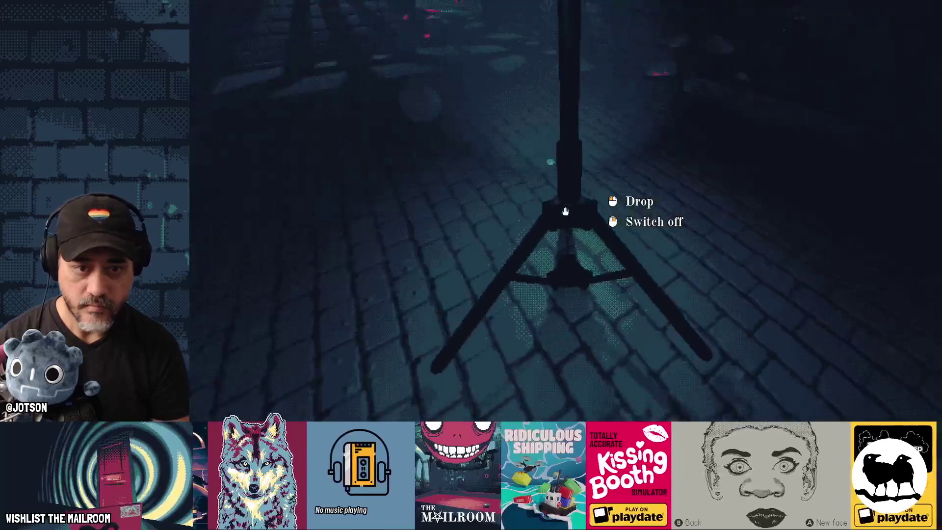
{"action": "left_click", "coordinate": [565, 212]}
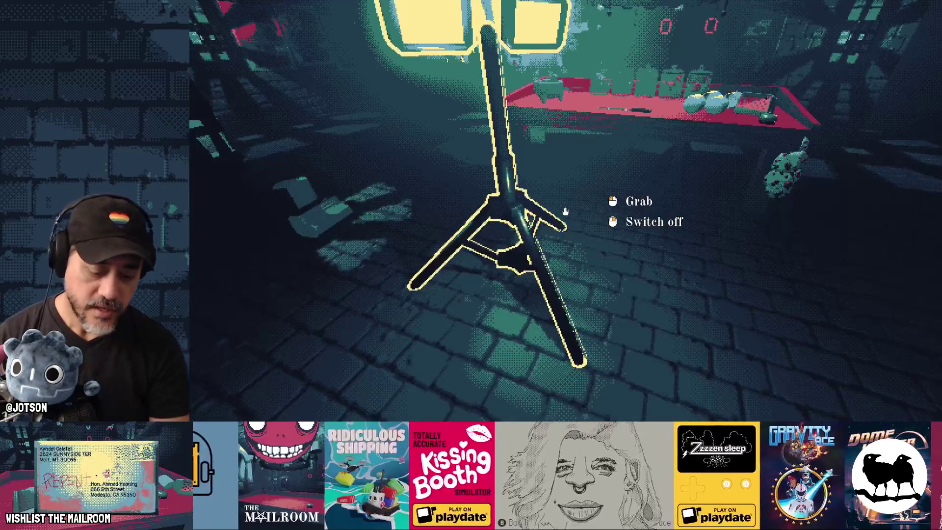
{"action": "key", "text": "F8"}
{"action": "key", "text": "super"}
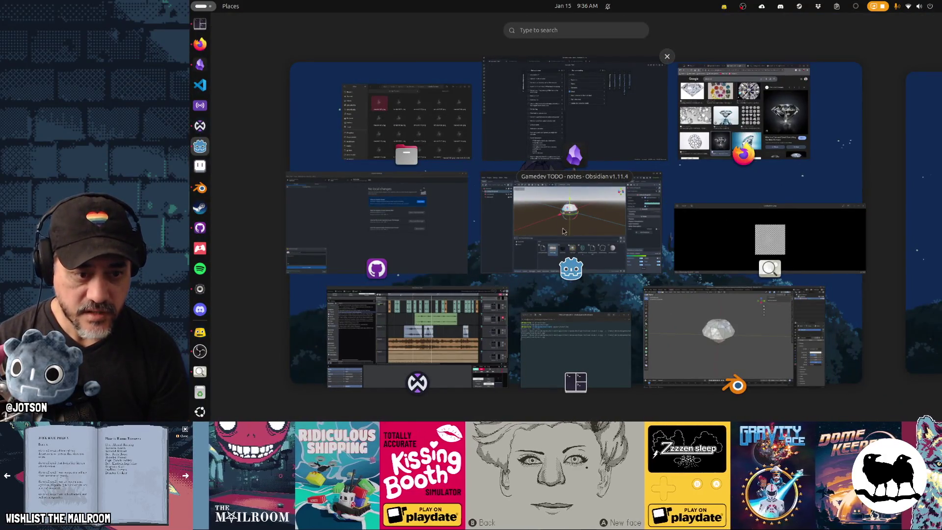
Browse the Google diamond image results, enlarge the VVS diamond picture, and start a new tab.
{"action": "left_click", "coordinate": [785, 112]}
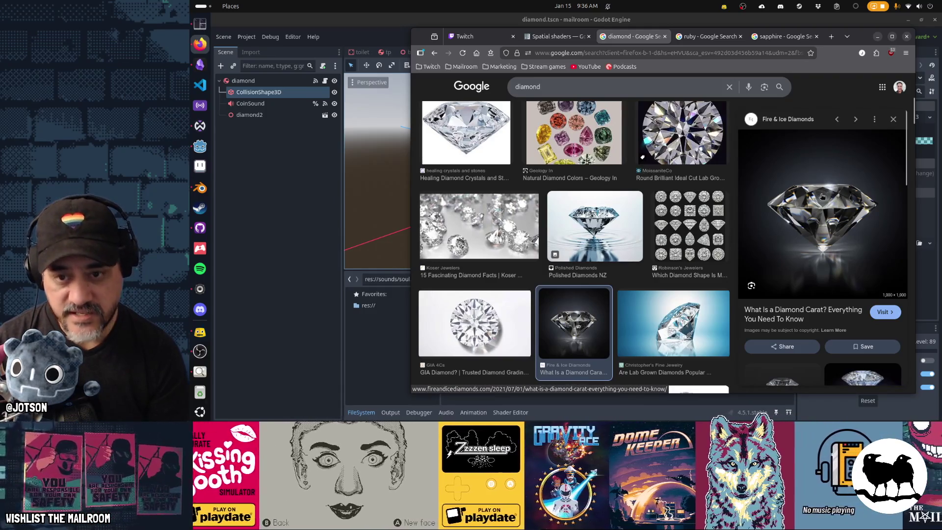
{"action": "scroll", "coordinate": [600, 230], "scroll_direction": "down", "scroll_amount": 5}
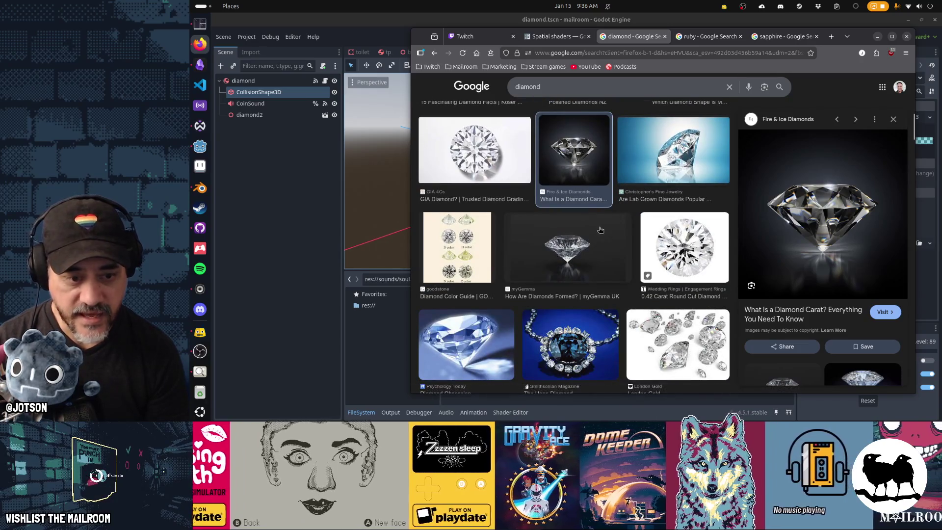
{"action": "scroll", "coordinate": [593, 233], "scroll_direction": "up", "scroll_amount": 4}
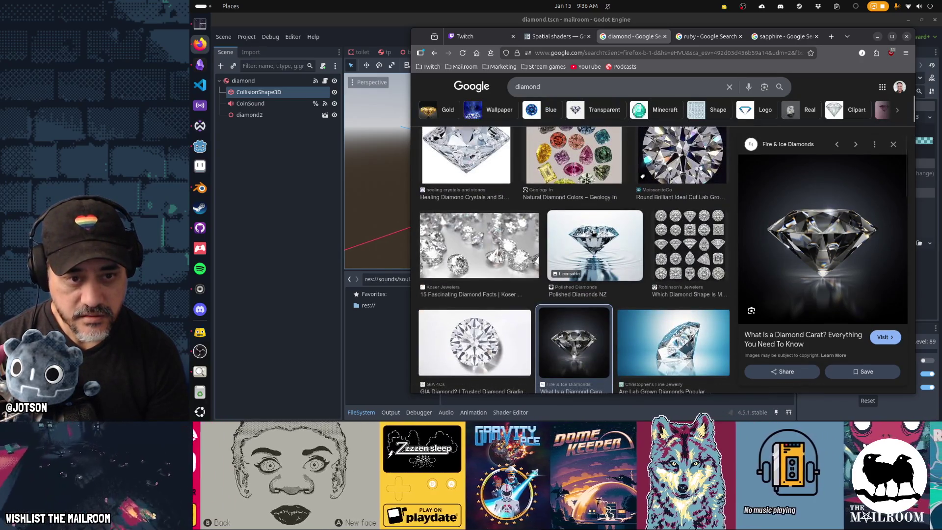
{"action": "scroll", "coordinate": [593, 234], "scroll_direction": "up", "scroll_amount": 3}
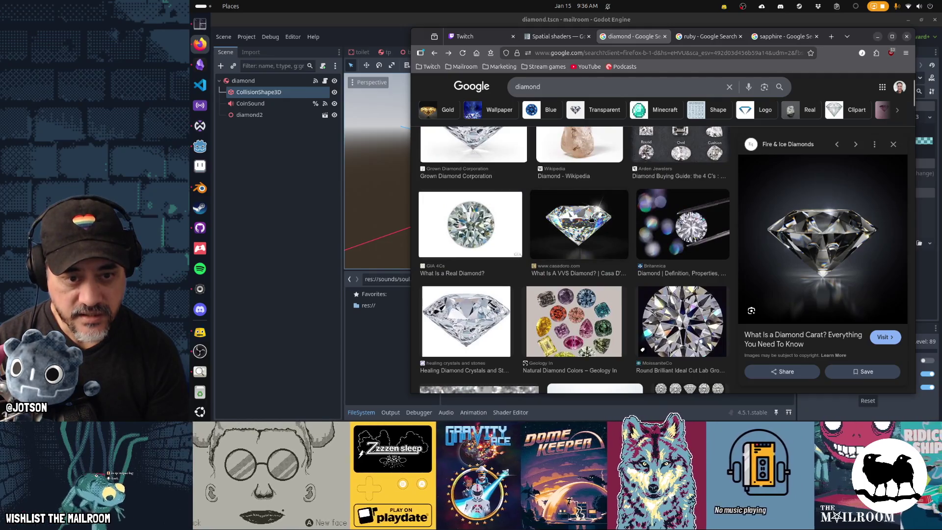
{"action": "left_click", "coordinate": [592, 219]}
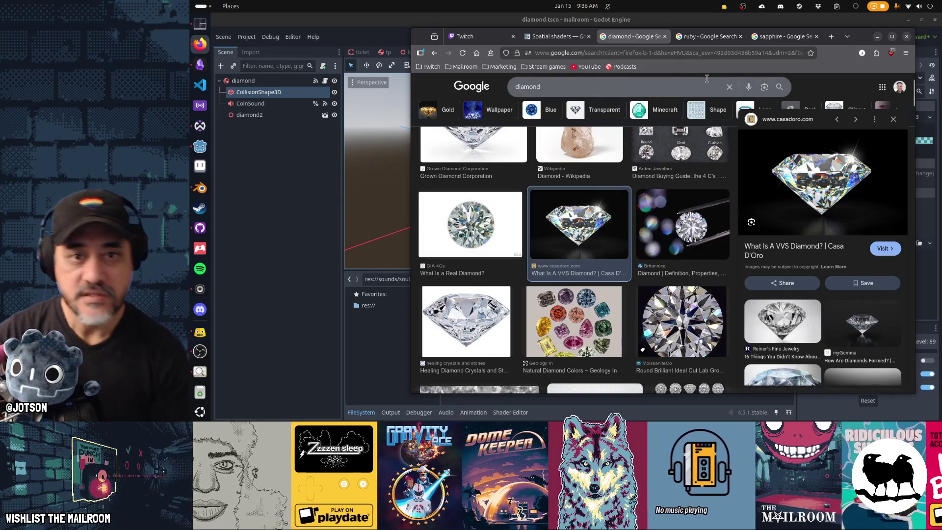
{"action": "key", "text": "ctrl+t"}
Search the web for 'gdshaders' and open the Godot Shaders website.
{"action": "type", "text": "gdsc"}
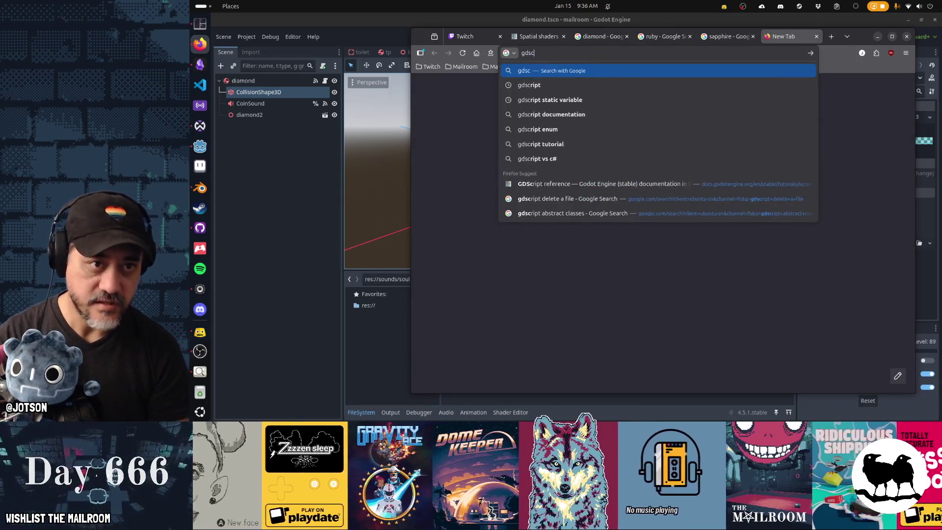
{"action": "key", "text": "BackSpace"}
{"action": "type", "text": "haders"}
{"action": "key", "text": "Return"}
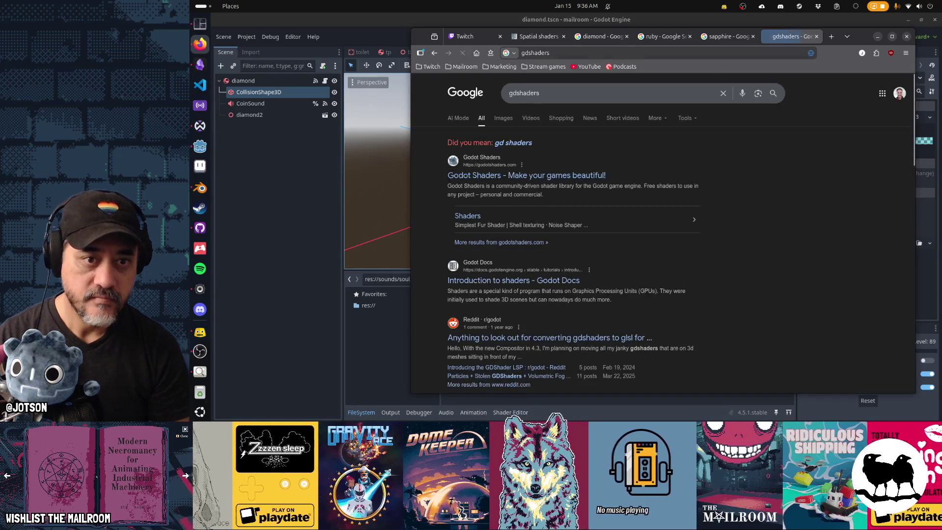
{"action": "left_click", "coordinate": [581, 176]}
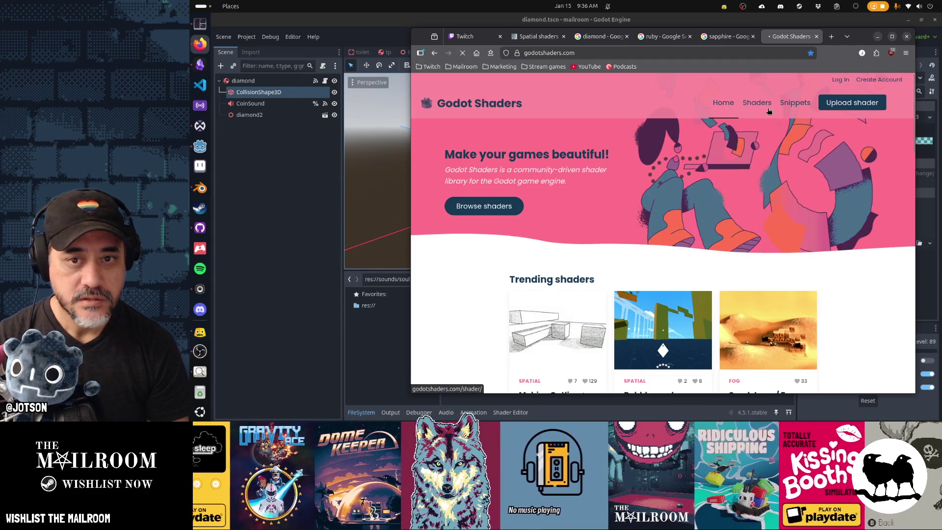
Search the shader library for 'diamond', scroll through the six results, then go back home.
{"action": "left_click", "coordinate": [769, 110]}
{"action": "left_click", "coordinate": [664, 181]}
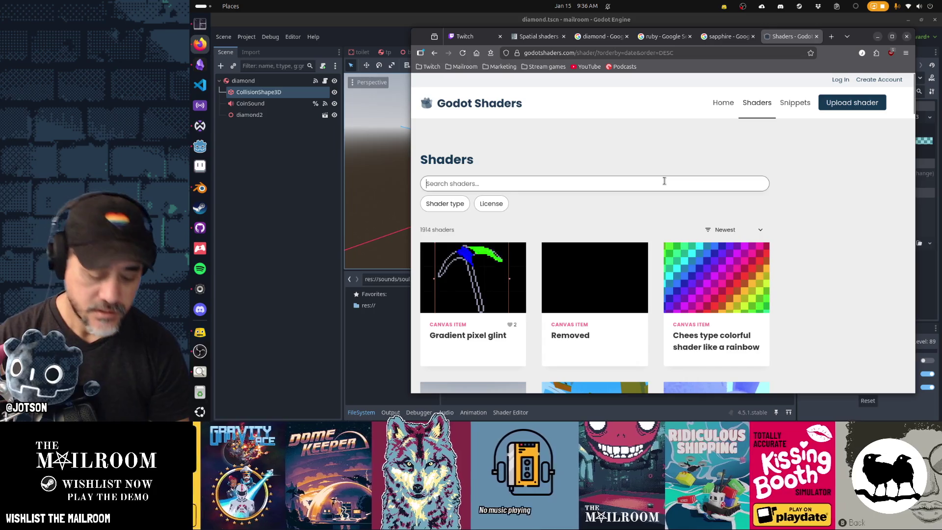
{"action": "type", "text": "diamond"}
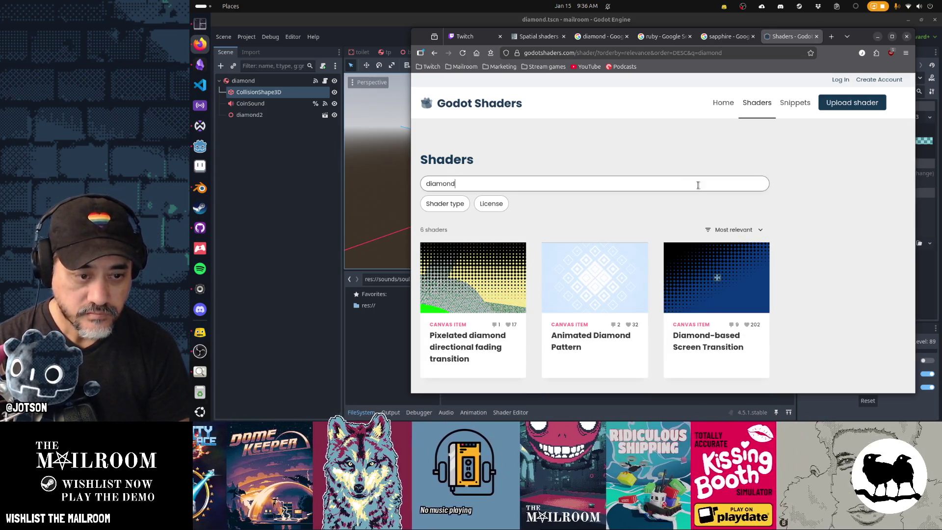
{"action": "scroll", "coordinate": [820, 204], "scroll_direction": "down", "scroll_amount": 4}
{"action": "scroll", "coordinate": [820, 204], "scroll_direction": "down", "scroll_amount": 2}
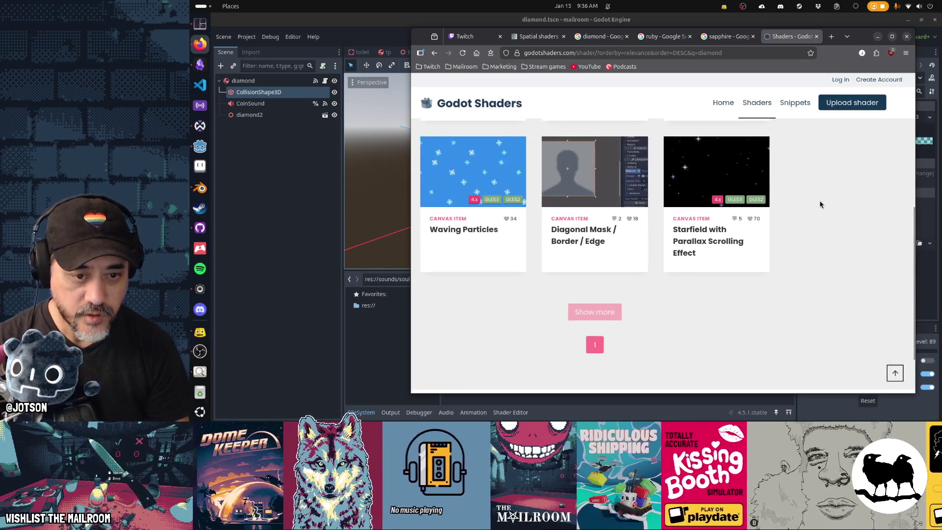
{"action": "scroll", "coordinate": [820, 205], "scroll_direction": "down", "scroll_amount": 2}
{"action": "scroll", "coordinate": [694, 257], "scroll_direction": "up", "scroll_amount": 6}
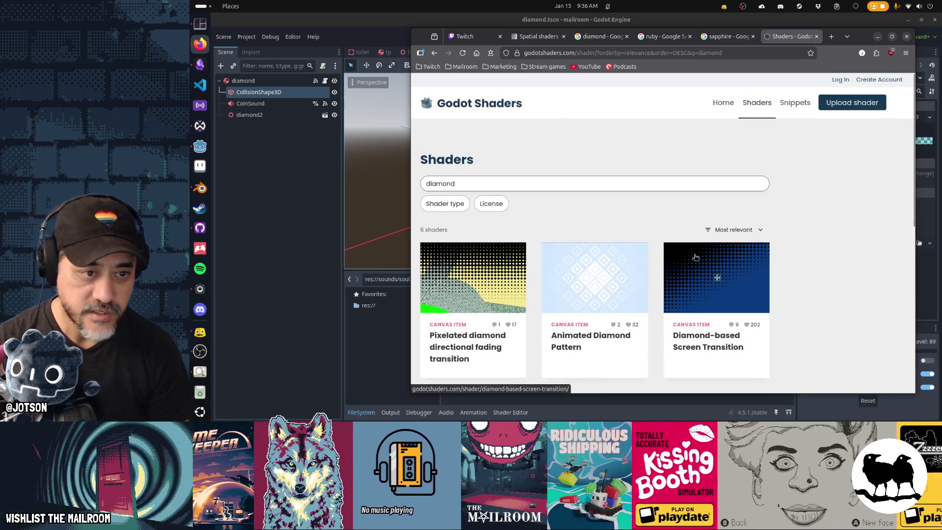
{"action": "left_click", "coordinate": [434, 52]}
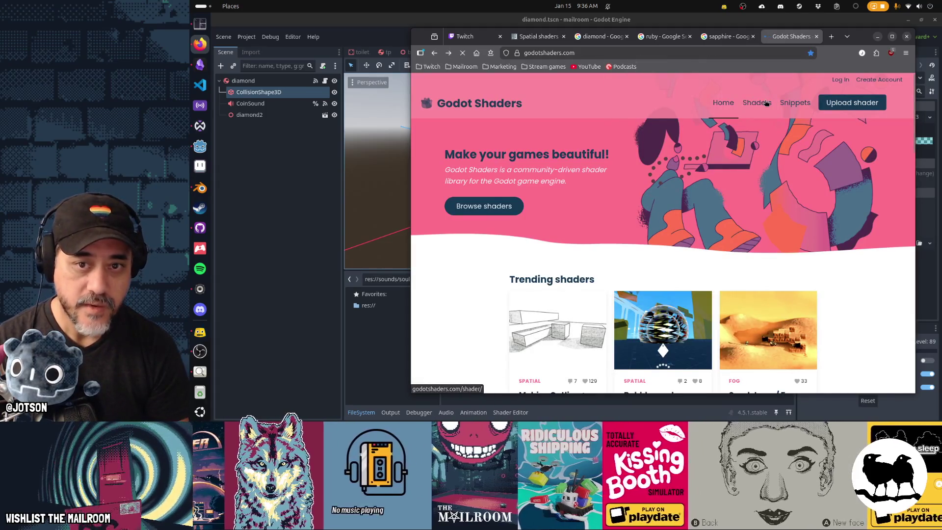
{"action": "left_click", "coordinate": [767, 102]}
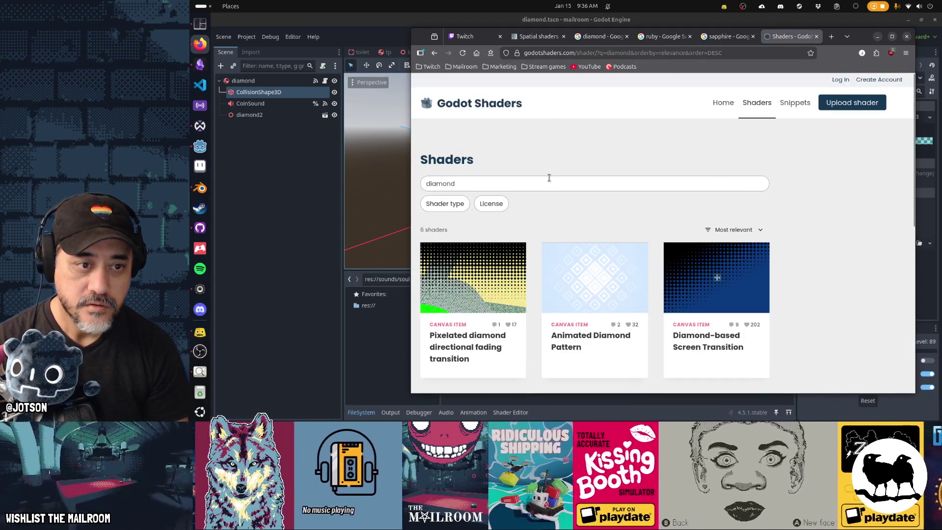
{"action": "double_click", "coordinate": [549, 178]}
{"action": "type", "text": "refraction"}
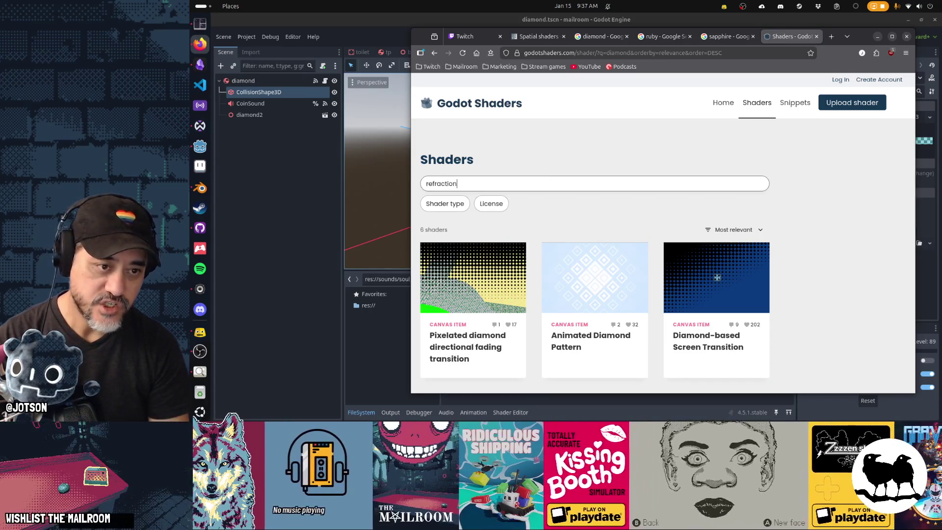
{"action": "key", "text": "Return"}
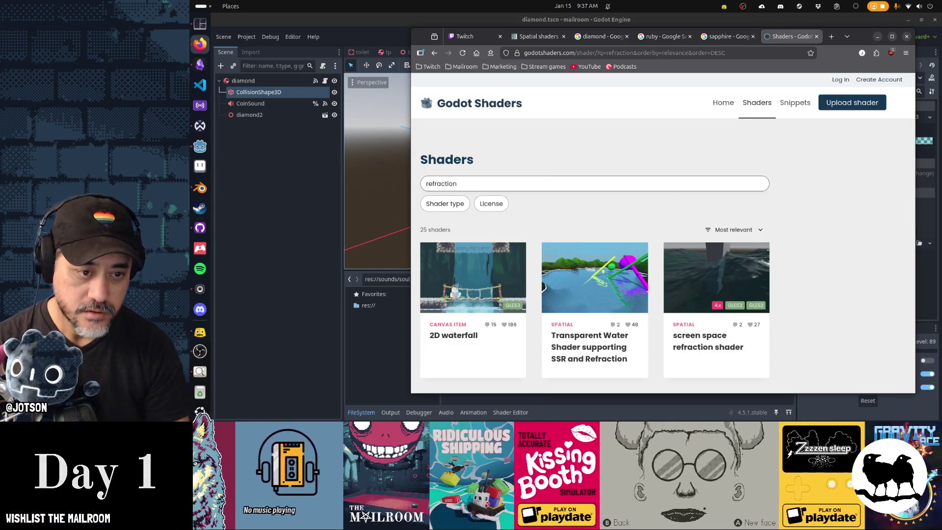
{"action": "scroll", "coordinate": [788, 276], "scroll_direction": "down", "scroll_amount": 3}
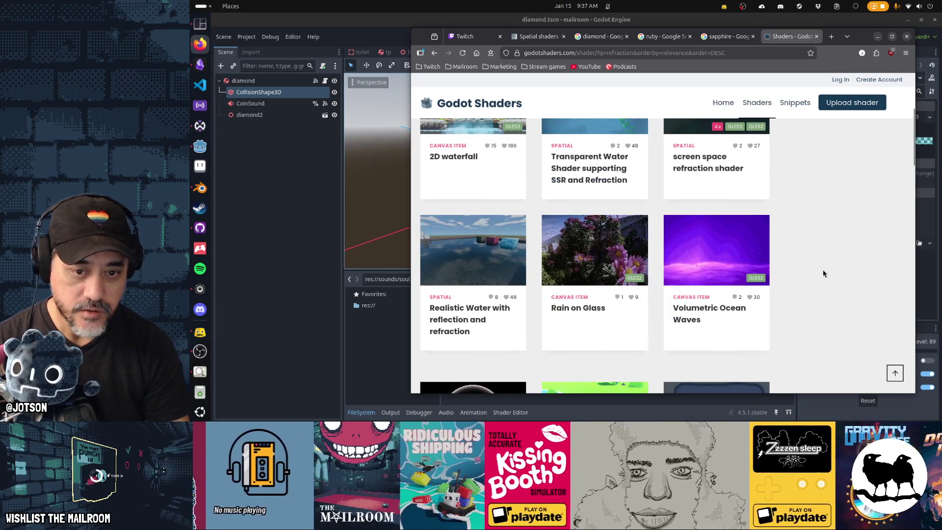
{"action": "scroll", "coordinate": [452, 255], "scroll_direction": "down", "scroll_amount": 5}
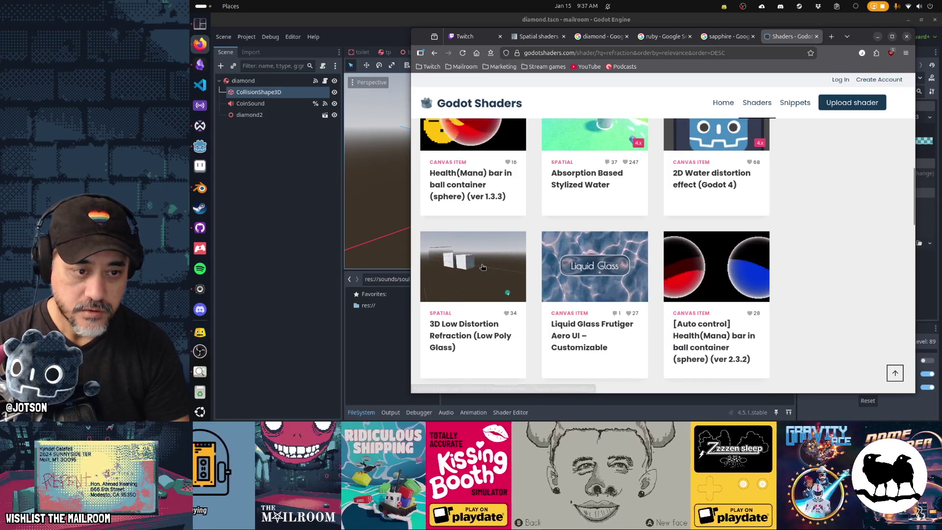
{"action": "scroll", "coordinate": [482, 268], "scroll_direction": "down", "scroll_amount": 5}
{"action": "scroll", "coordinate": [701, 303], "scroll_direction": "down", "scroll_amount": 3}
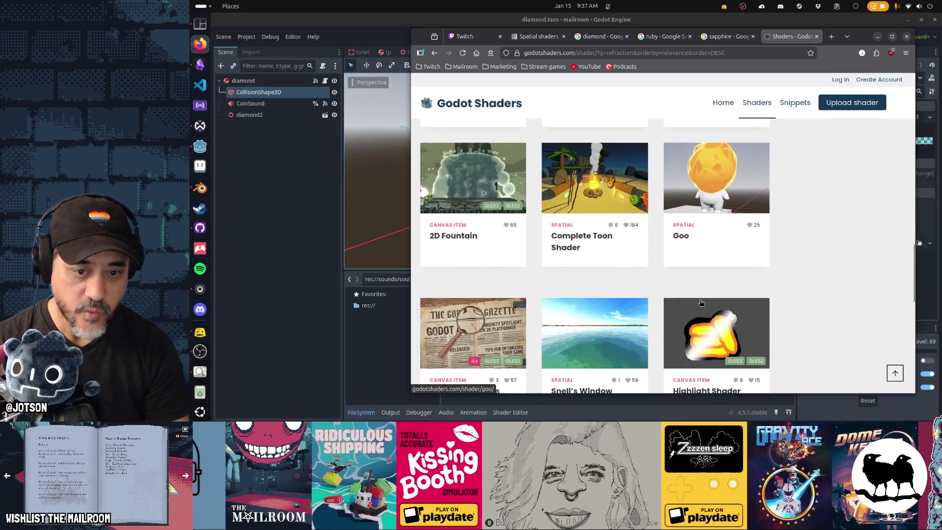
{"action": "scroll", "coordinate": [701, 302], "scroll_direction": "down", "scroll_amount": 3}
{"action": "scroll", "coordinate": [701, 303], "scroll_direction": "down", "scroll_amount": 5}
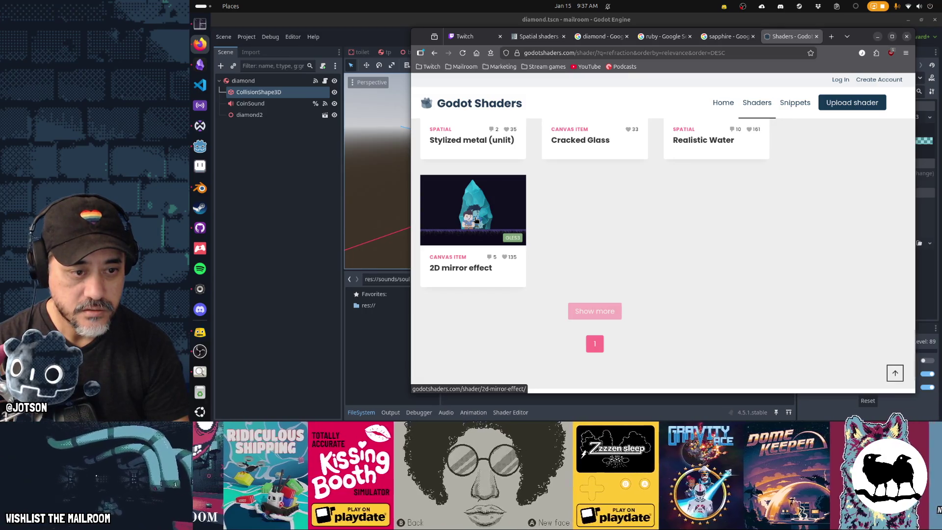
{"action": "scroll", "coordinate": [475, 220], "scroll_direction": "up", "scroll_amount": 3}
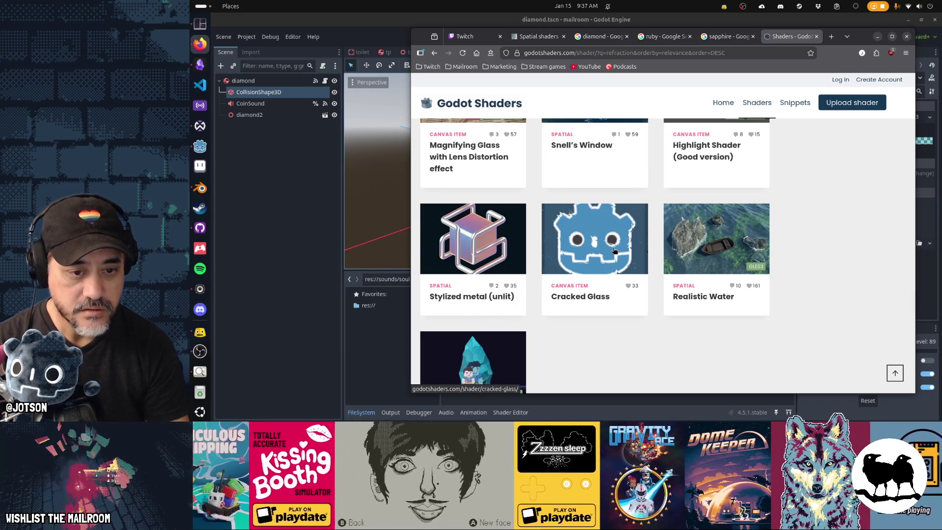
{"action": "scroll", "coordinate": [614, 251], "scroll_direction": "down", "scroll_amount": 3}
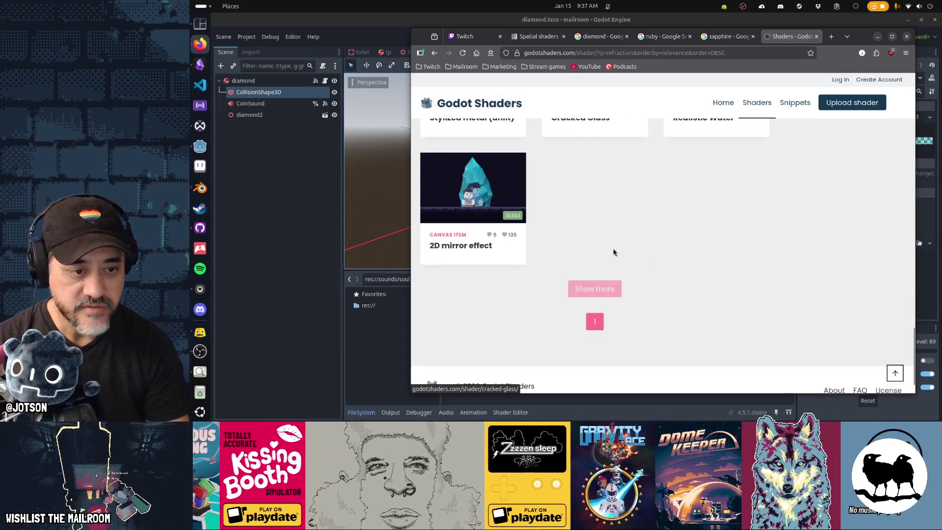
{"action": "scroll", "coordinate": [615, 251], "scroll_direction": "up", "scroll_amount": 4}
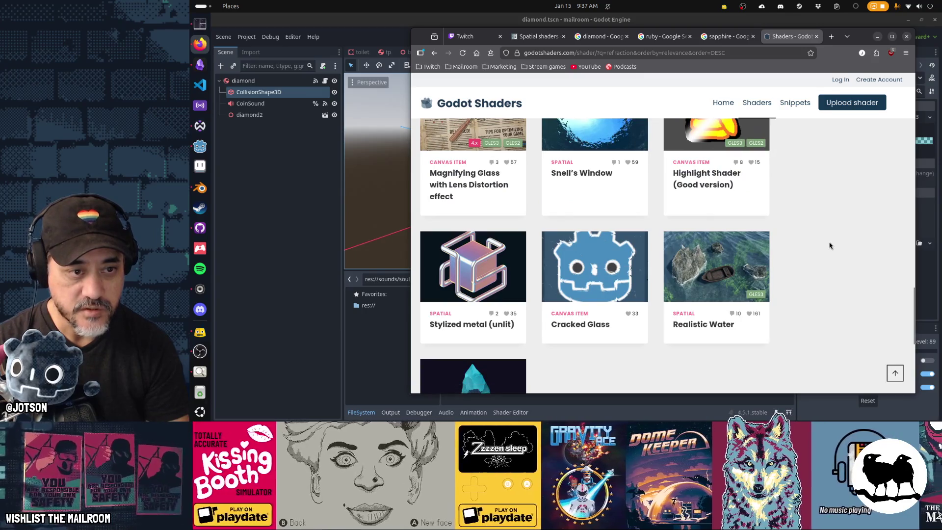
{"action": "scroll", "coordinate": [829, 245], "scroll_direction": "up", "scroll_amount": 3}
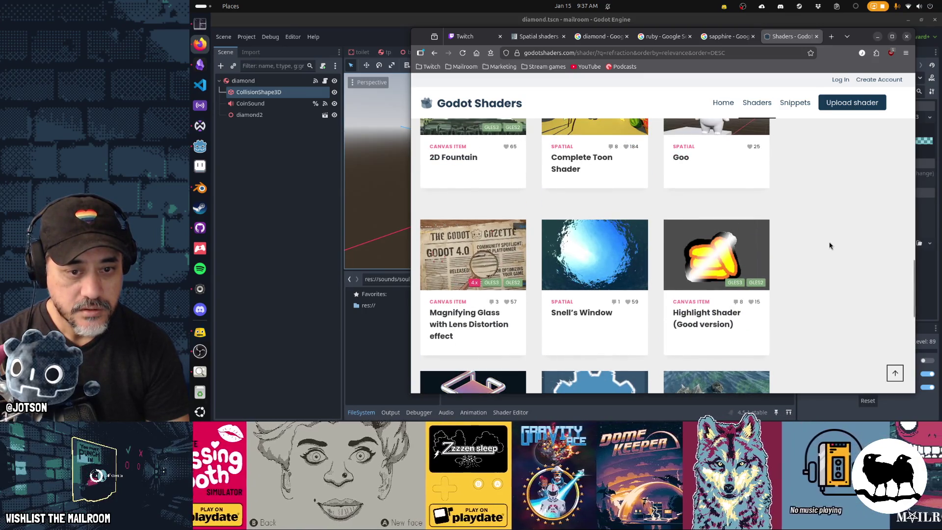
{"action": "scroll", "coordinate": [830, 245], "scroll_direction": "up", "scroll_amount": 3}
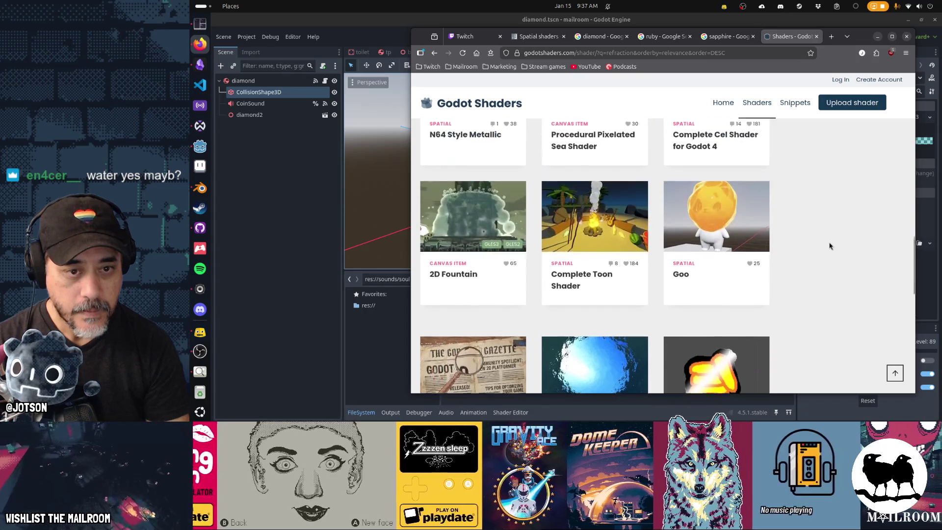
{"action": "scroll", "coordinate": [829, 245], "scroll_direction": "down", "scroll_amount": 7}
{"action": "left_click", "coordinate": [588, 227]}
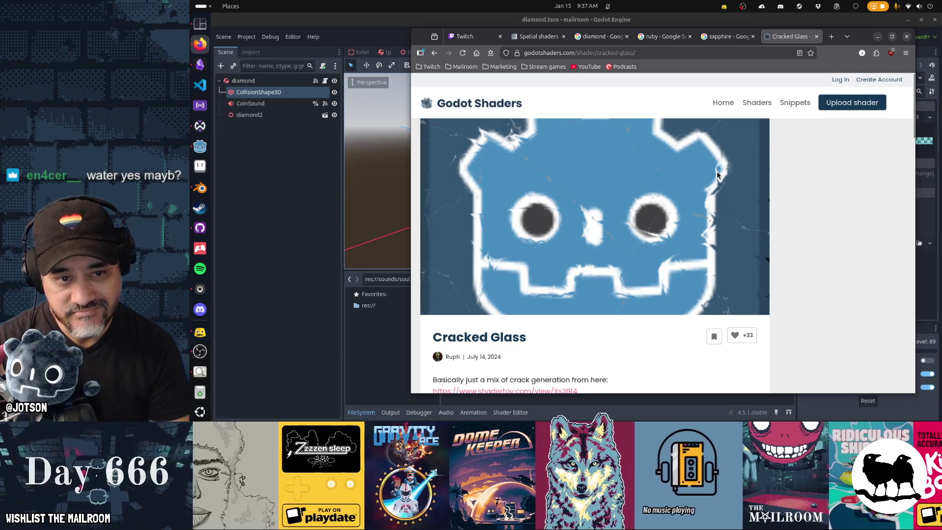
Scroll into the Cracked Glass shader code and highlight the noise function to read it.
{"action": "scroll", "coordinate": [721, 253], "scroll_direction": "down", "scroll_amount": 3}
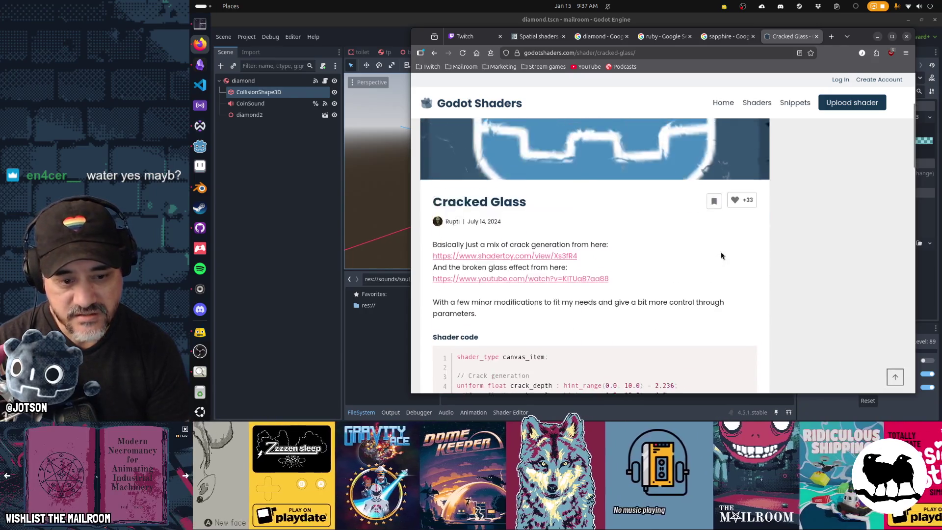
{"action": "scroll", "coordinate": [721, 256], "scroll_direction": "down", "scroll_amount": 4}
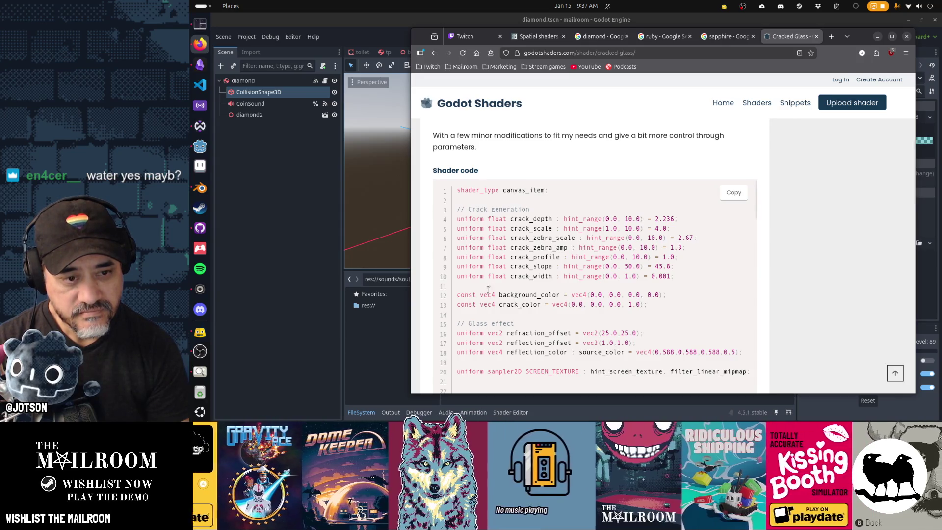
{"action": "scroll", "coordinate": [504, 240], "scroll_direction": "down", "scroll_amount": 3}
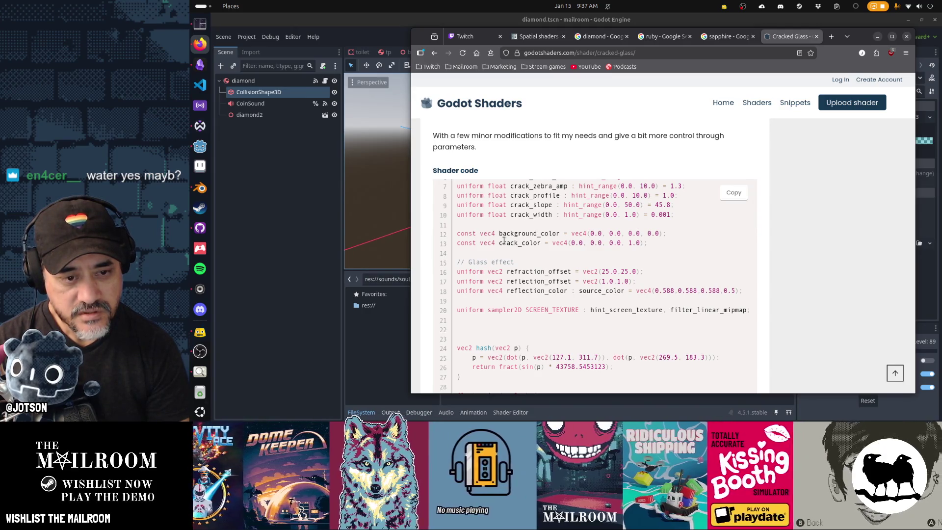
{"action": "scroll", "coordinate": [504, 241], "scroll_direction": "up", "scroll_amount": 3}
{"action": "scroll", "coordinate": [503, 240], "scroll_direction": "down", "scroll_amount": 5}
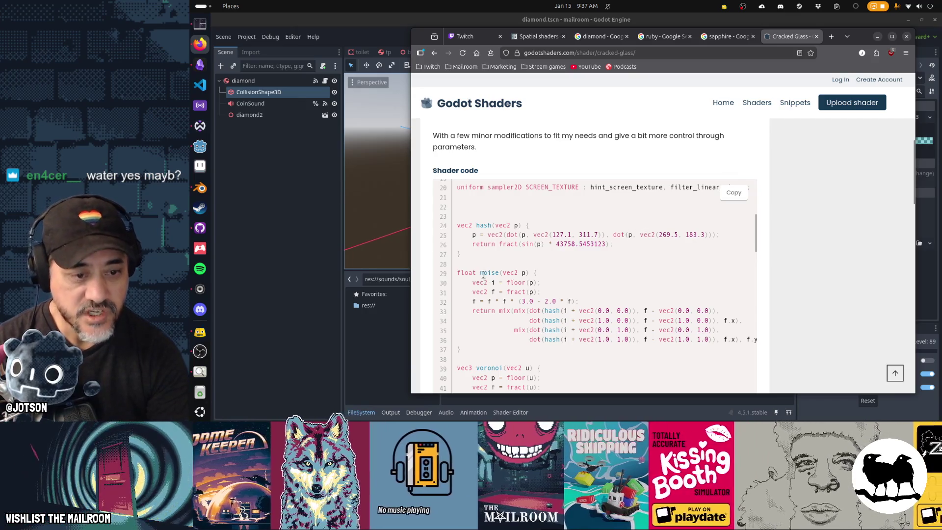
{"action": "mouse_move", "coordinate": [481, 272]}
{"action": "left_mouse_down"}
{"action": "mouse_move", "coordinate": [540, 283]}
{"action": "mouse_move", "coordinate": [573, 330]}
{"action": "left_mouse_up"}
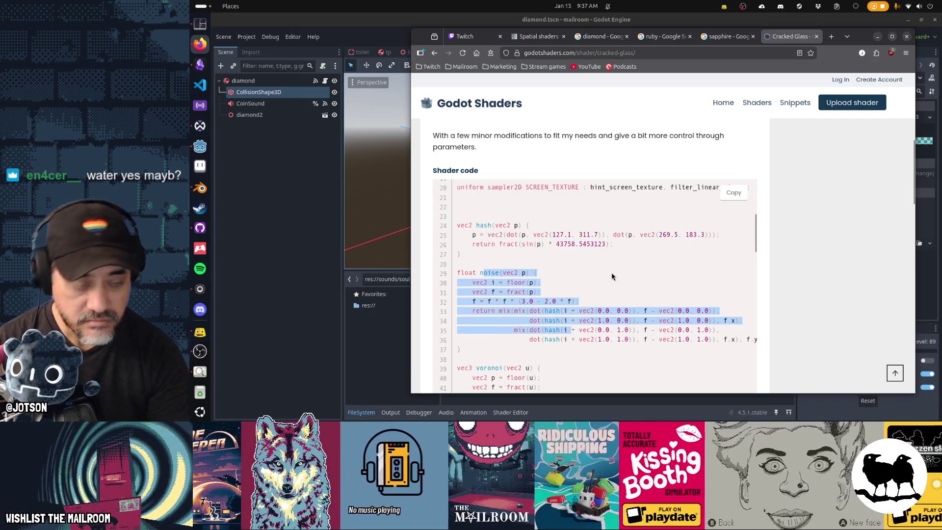
{"action": "scroll", "coordinate": [612, 277], "scroll_direction": "down", "scroll_amount": 2}
{"action": "scroll", "coordinate": [612, 273], "scroll_direction": "down", "scroll_amount": 2}
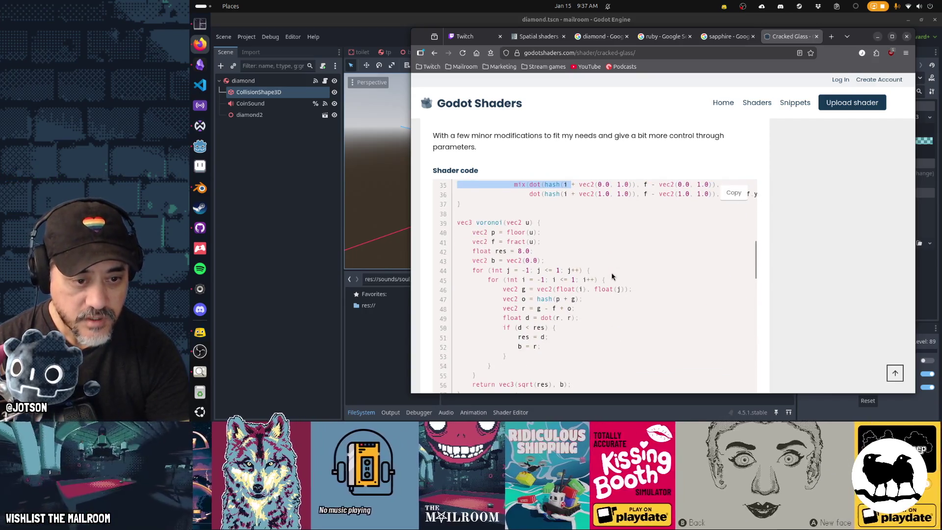
{"action": "left_click_drag", "start_coordinate": [509, 221], "coordinate": [612, 308]}
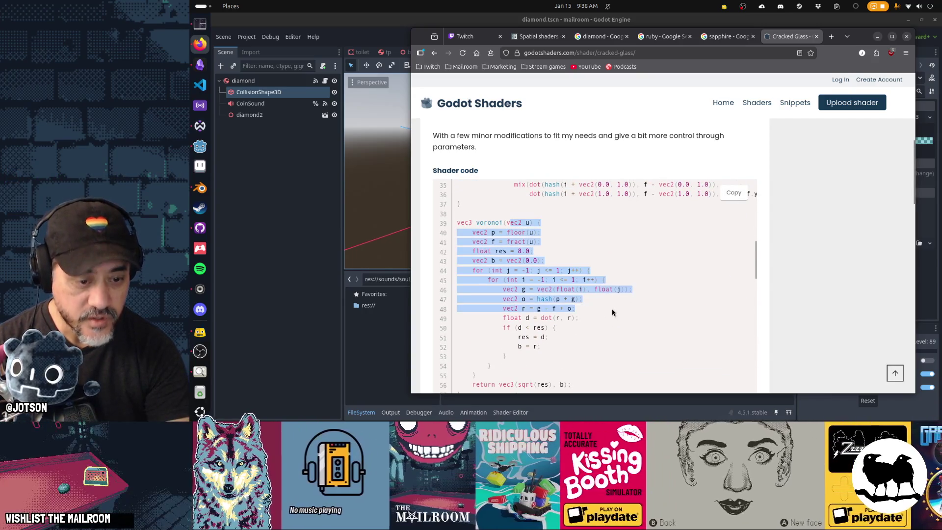
{"action": "left_click", "coordinate": [611, 308]}
Trace the generate_cracks call in fragment and the voronoiB call on line 111.
{"action": "scroll", "coordinate": [612, 308], "scroll_direction": "down", "scroll_amount": 4}
{"action": "scroll", "coordinate": [611, 308], "scroll_direction": "down", "scroll_amount": 5}
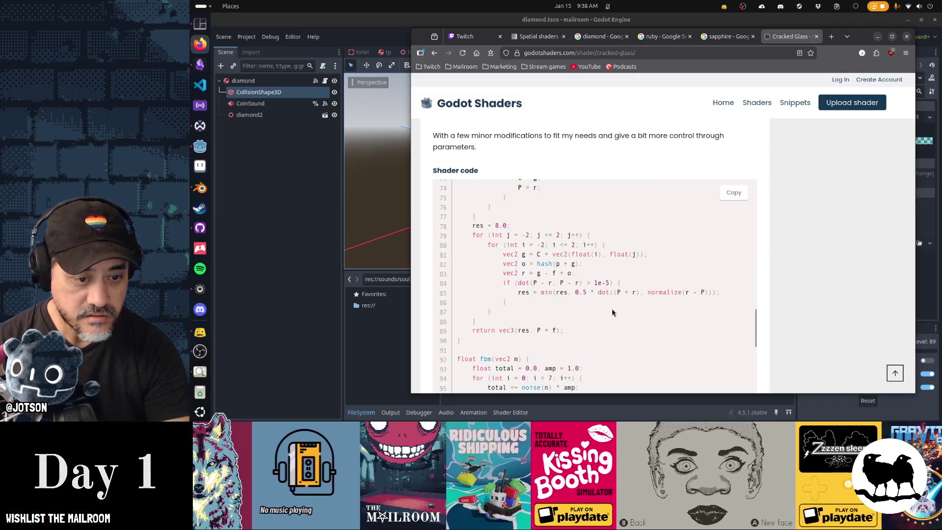
{"action": "scroll", "coordinate": [611, 312], "scroll_direction": "up", "scroll_amount": 6}
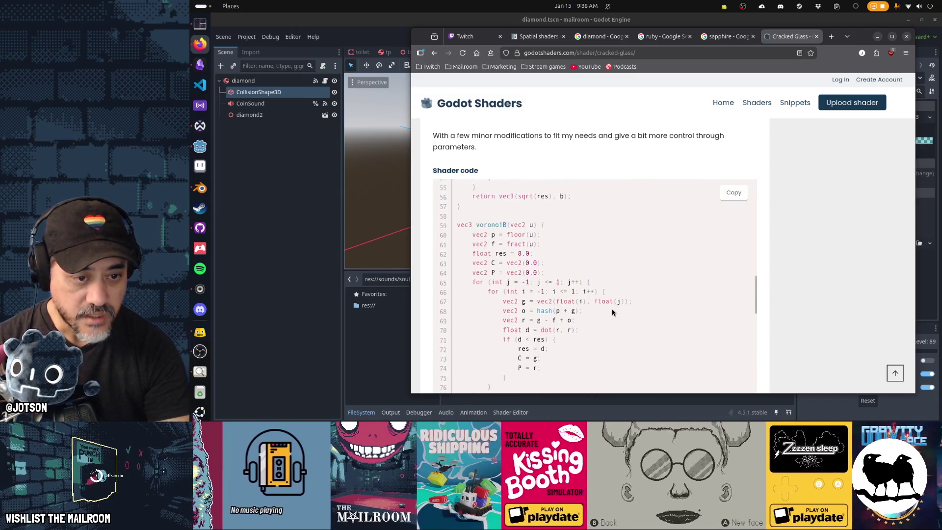
{"action": "left_click_drag", "start_coordinate": [577, 323], "coordinate": [535, 291]}
{"action": "scroll", "coordinate": [542, 307], "scroll_direction": "up", "scroll_amount": 4}
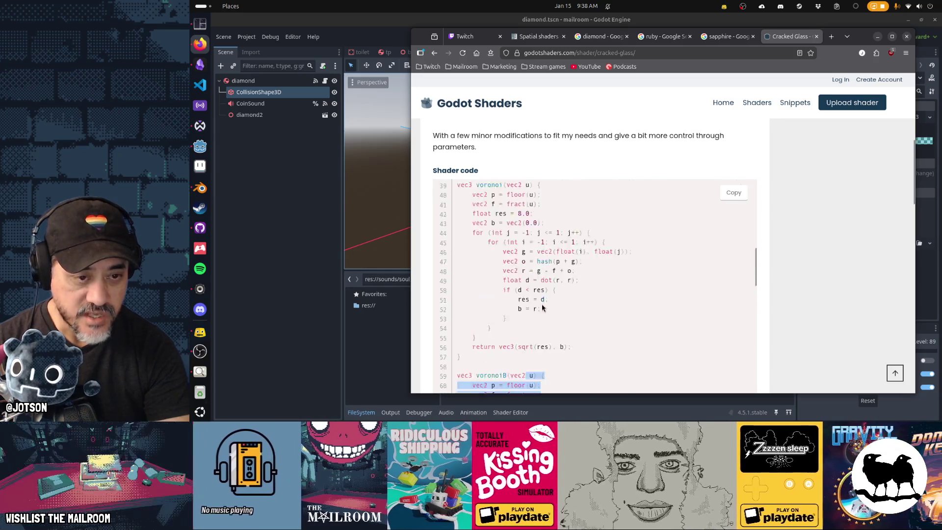
{"action": "scroll", "coordinate": [513, 280], "scroll_direction": "down", "scroll_amount": 15}
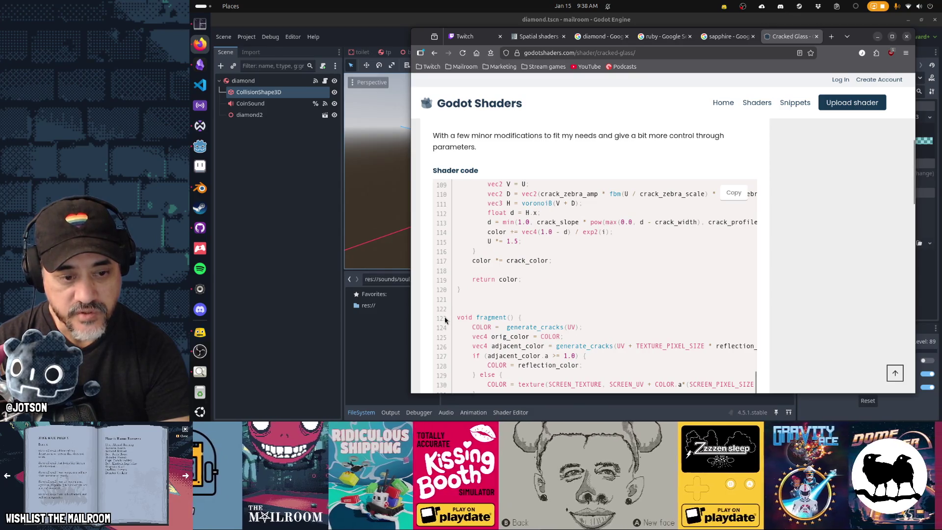
{"action": "scroll", "coordinate": [427, 326], "scroll_direction": "down", "scroll_amount": 5}
{"action": "scroll", "coordinate": [427, 325], "scroll_direction": "down", "scroll_amount": 4}
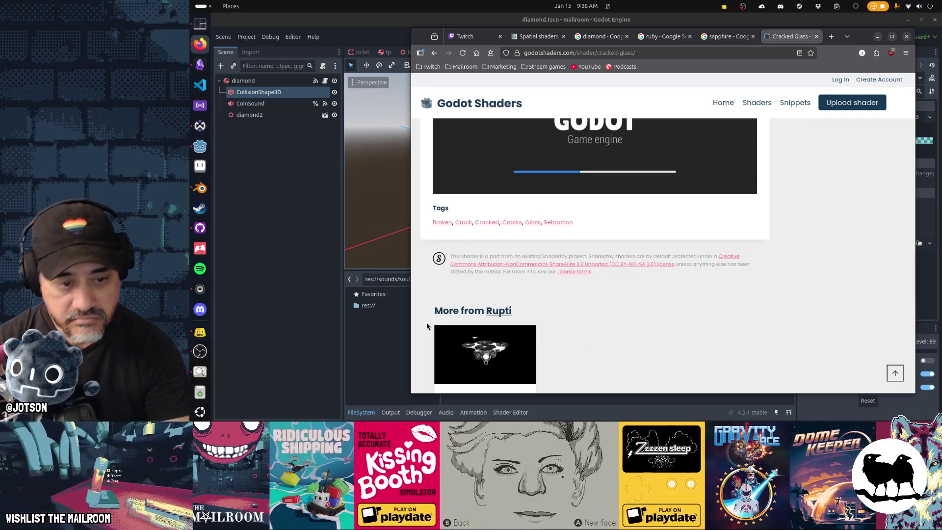
{"action": "scroll", "coordinate": [427, 326], "scroll_direction": "up", "scroll_amount": 5}
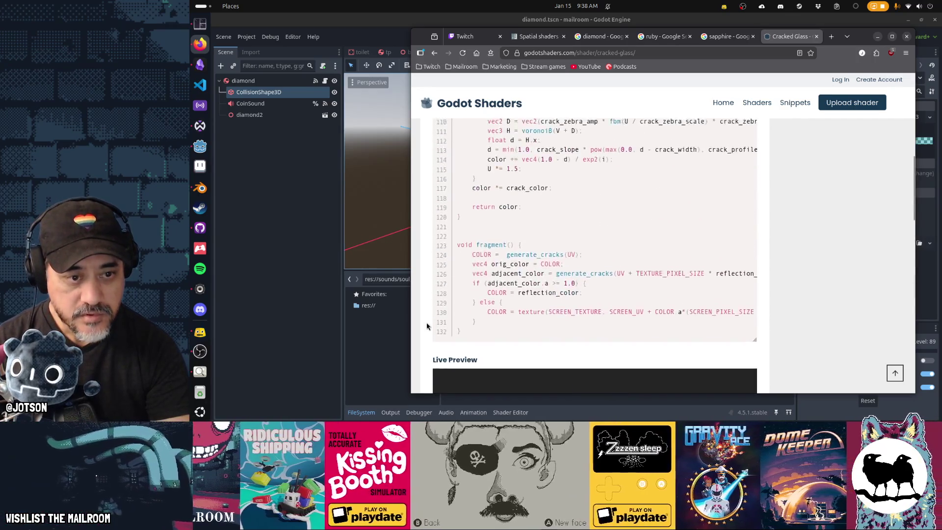
{"action": "scroll", "coordinate": [426, 326], "scroll_direction": "up", "scroll_amount": 10}
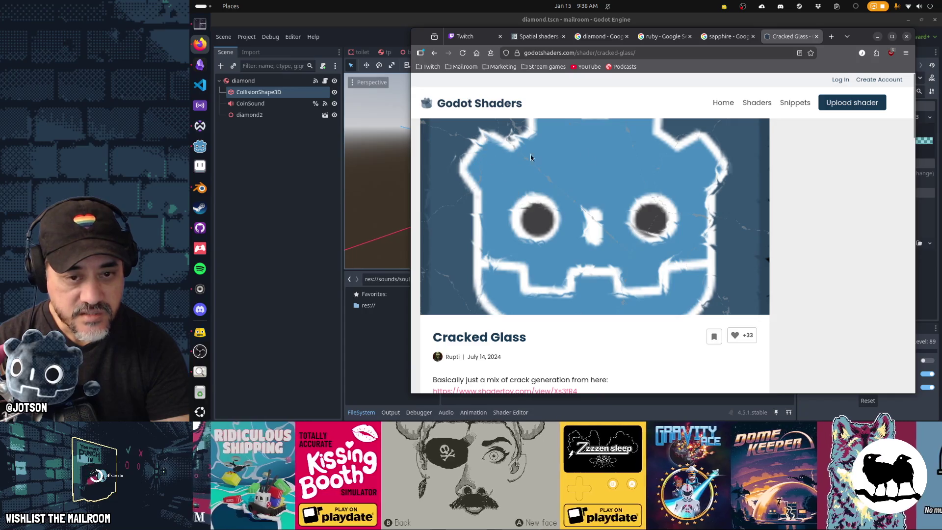
{"action": "scroll", "coordinate": [797, 297], "scroll_direction": "down", "scroll_amount": 8}
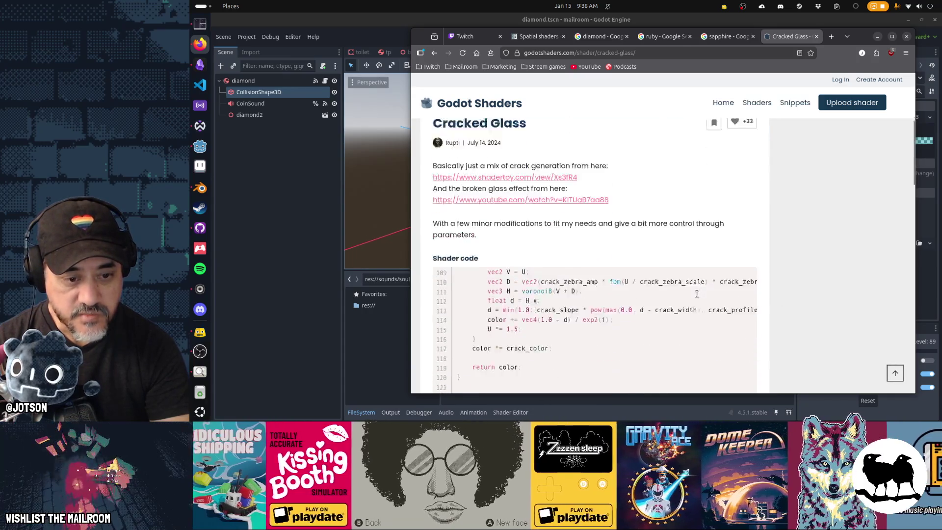
{"action": "scroll", "coordinate": [664, 298], "scroll_direction": "down", "scroll_amount": 3}
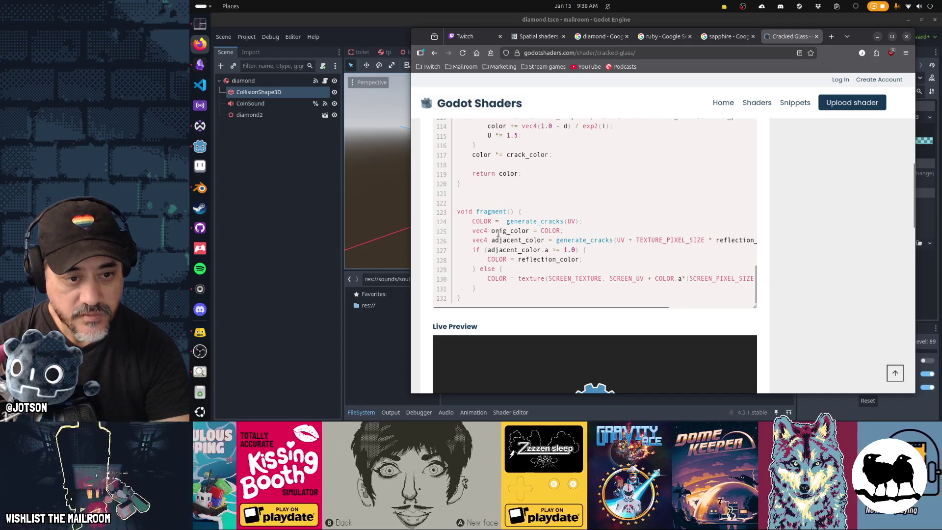
{"action": "double_click", "coordinate": [532, 221]}
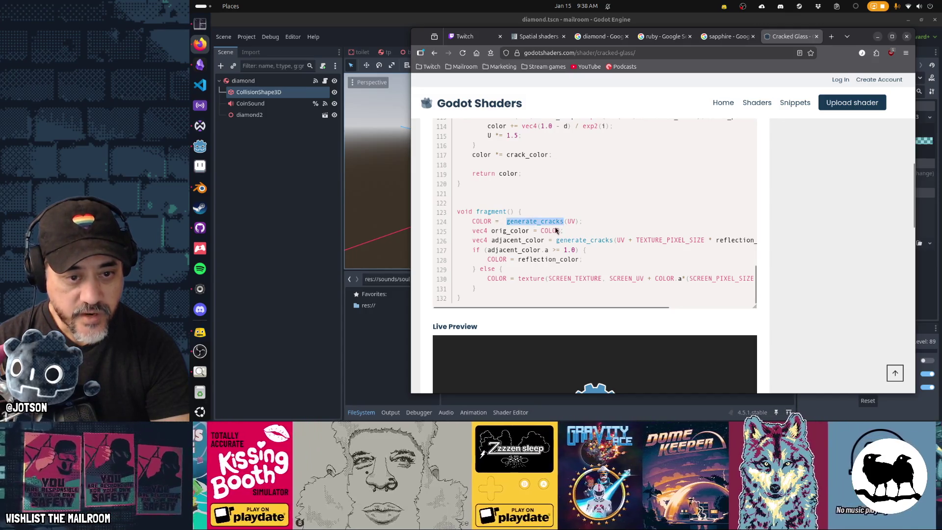
{"action": "scroll", "coordinate": [550, 265], "scroll_direction": "up", "scroll_amount": 5}
{"action": "scroll", "coordinate": [551, 265], "scroll_direction": "down", "scroll_amount": 1}
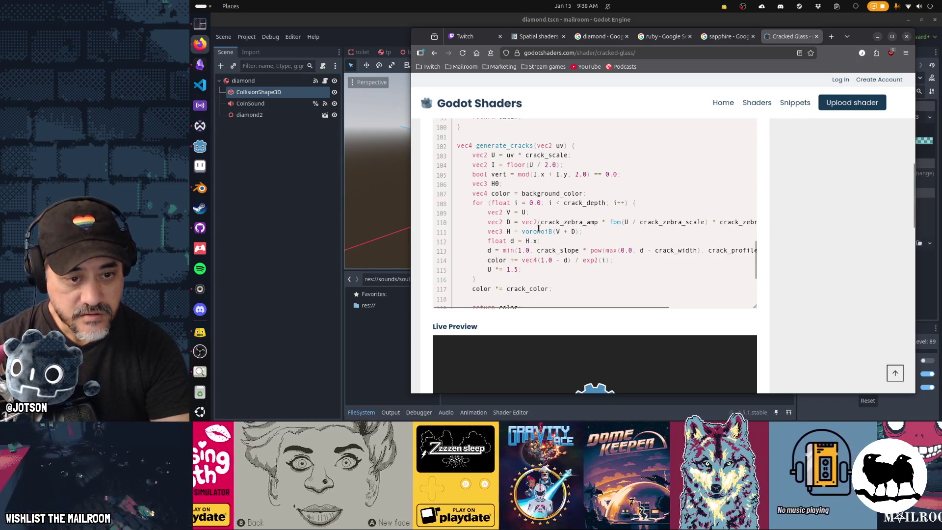
{"action": "double_click", "coordinate": [538, 229]}
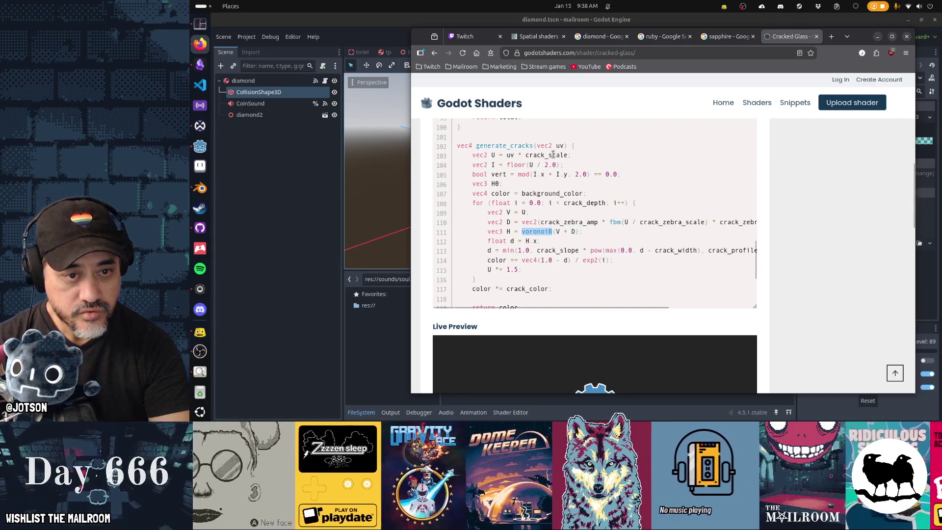
{"action": "left_click", "coordinate": [492, 153]}
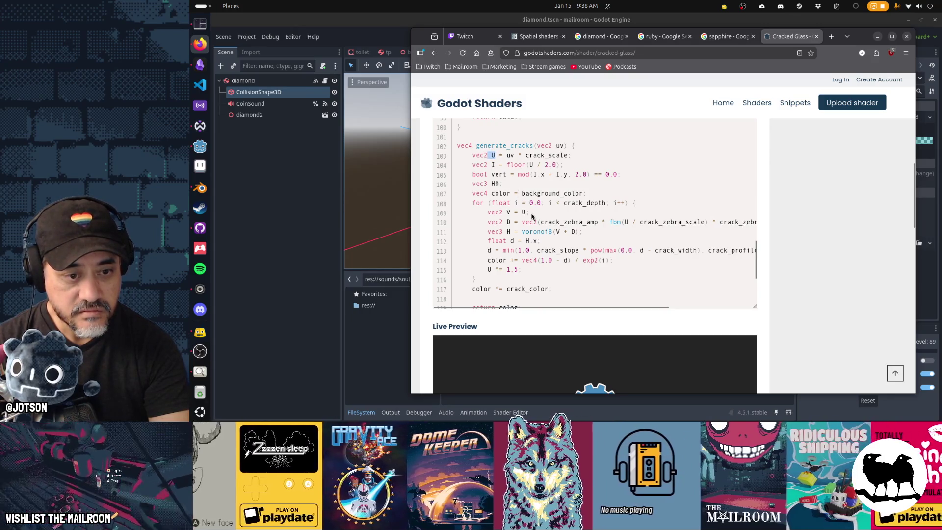
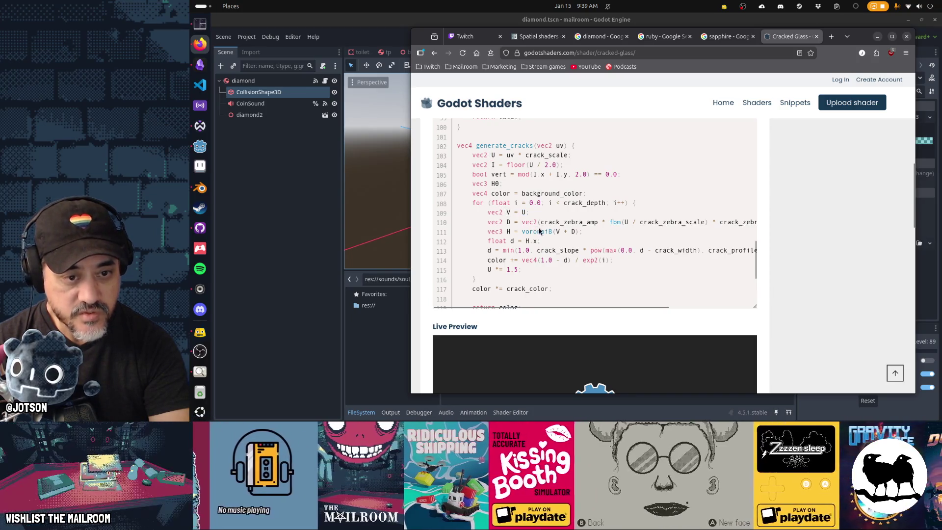
Examine the Cracked Glass shader's Voronoi H result, crack_slope falloff, colour accumulation and U *= 1.5 scaling lines.
{"action": "scroll", "coordinate": [543, 229], "scroll_direction": "up", "scroll_amount": 5}
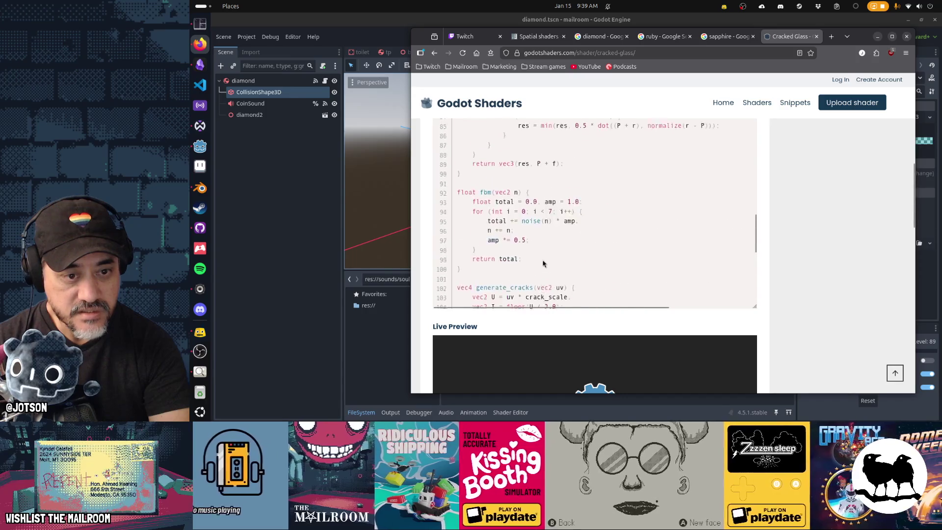
{"action": "scroll", "coordinate": [542, 260], "scroll_direction": "up", "scroll_amount": 8}
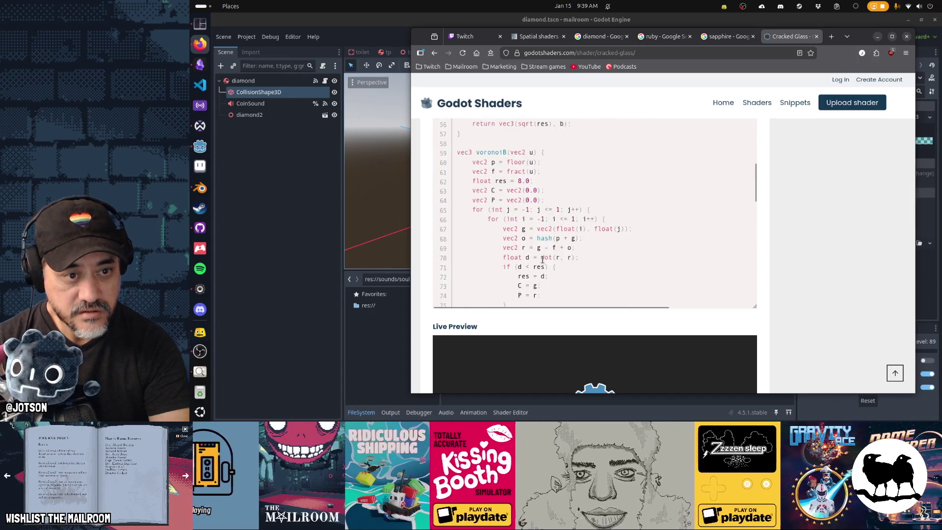
{"action": "scroll", "coordinate": [542, 259], "scroll_direction": "up", "scroll_amount": 3}
{"action": "scroll", "coordinate": [530, 221], "scroll_direction": "down", "scroll_amount": 5}
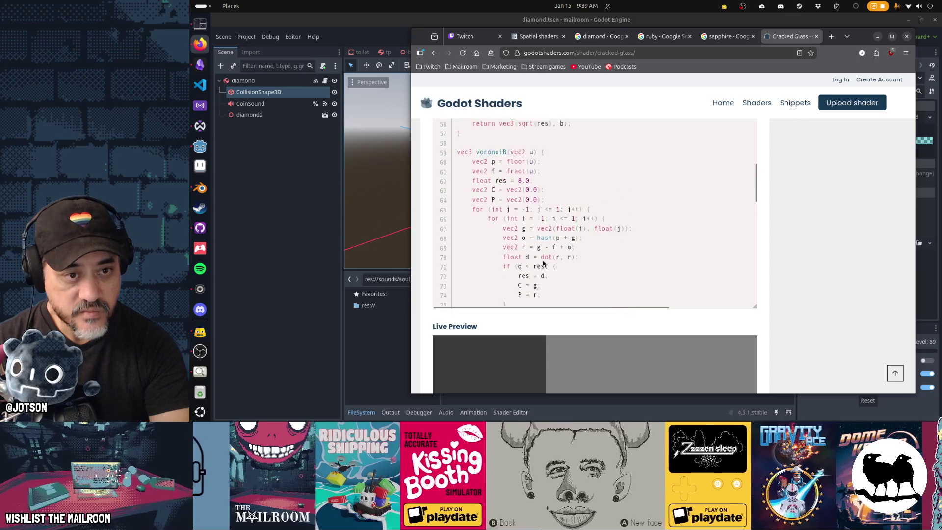
{"action": "scroll", "coordinate": [568, 227], "scroll_direction": "down", "scroll_amount": 12}
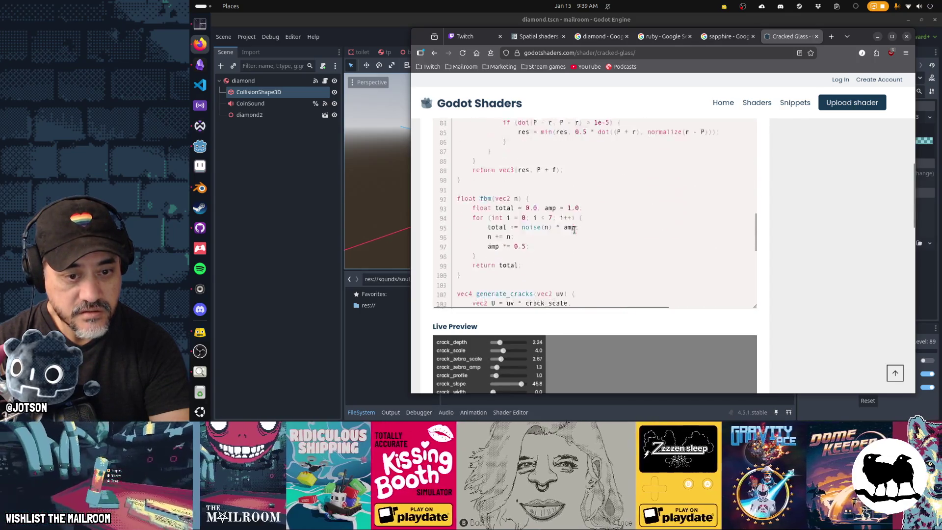
{"action": "scroll", "coordinate": [574, 230], "scroll_direction": "down", "scroll_amount": 1}
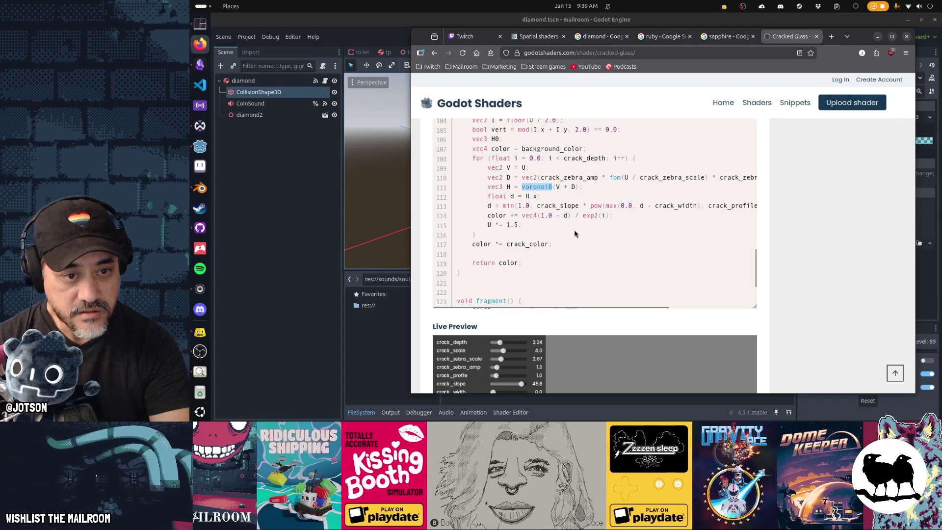
{"action": "double_click", "coordinate": [528, 196]}
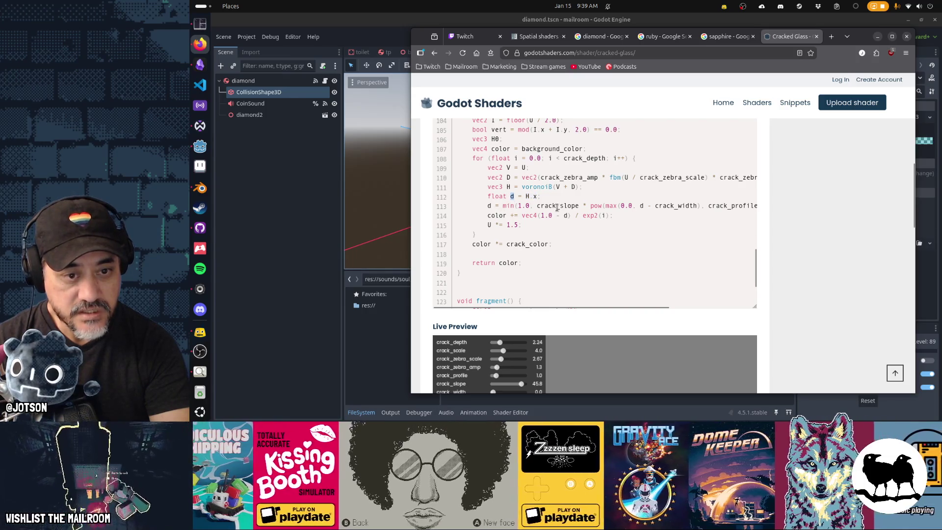
{"action": "left_click_drag", "start_coordinate": [557, 208], "coordinate": [733, 206]}
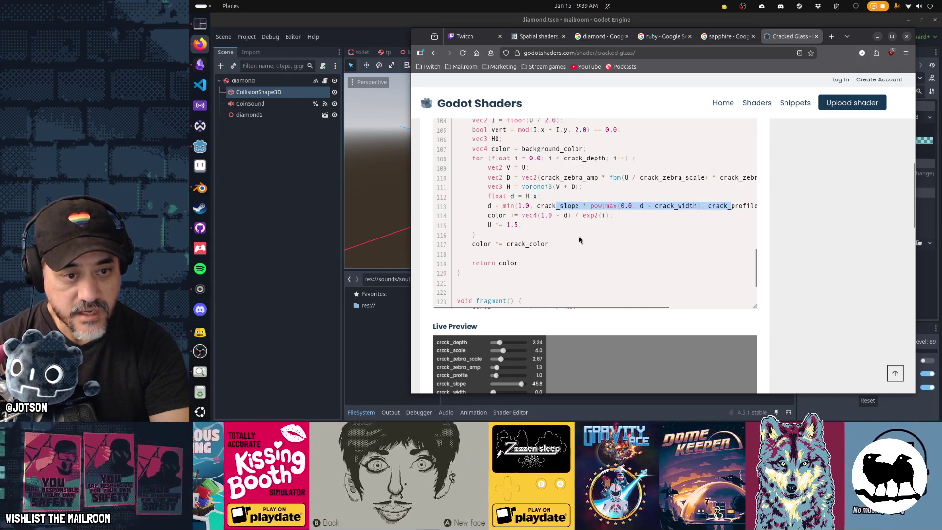
{"action": "left_click_drag", "start_coordinate": [501, 215], "coordinate": [630, 217]}
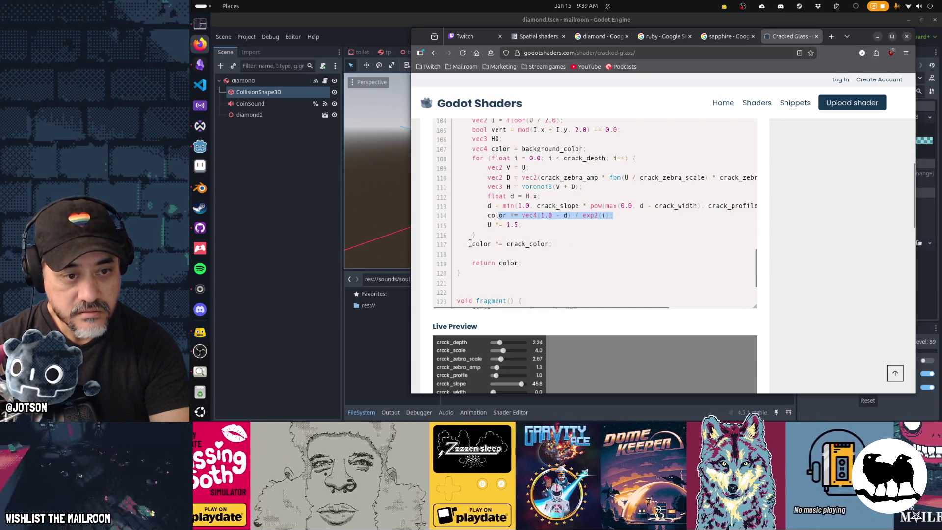
{"action": "left_click_drag", "start_coordinate": [469, 244], "coordinate": [612, 246]}
{"action": "left_click_drag", "start_coordinate": [485, 224], "coordinate": [543, 228]}
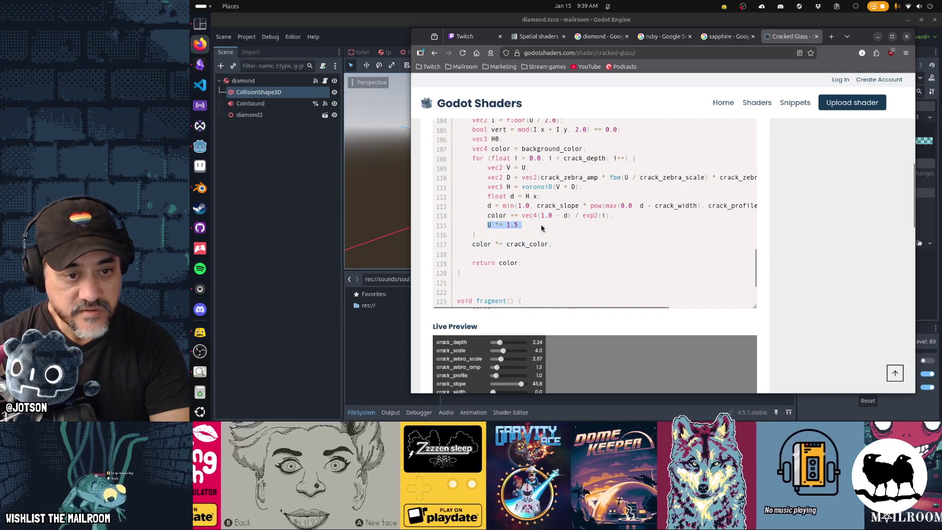
Study the crack loop: its crack_depth iteration count, i++ increment and float counter.
{"action": "scroll", "coordinate": [599, 260], "scroll_direction": "up", "scroll_amount": 10}
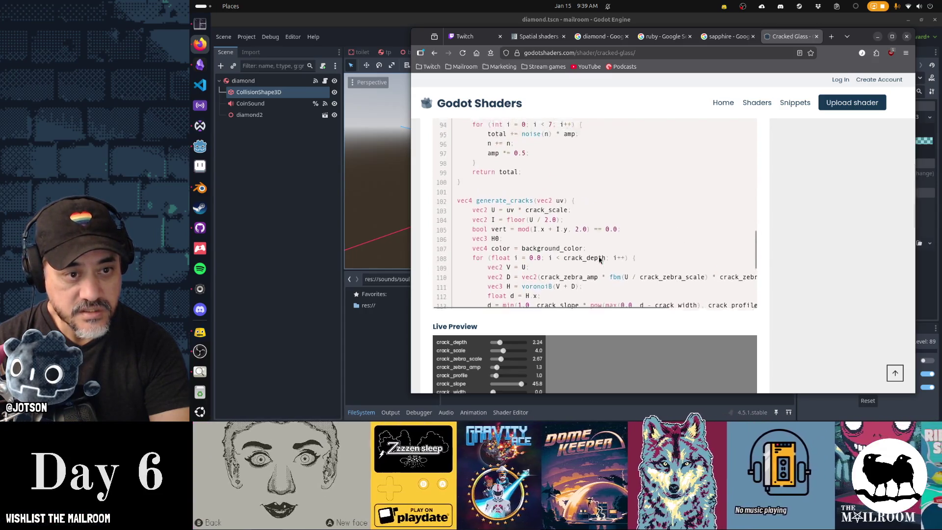
{"action": "scroll", "coordinate": [599, 260], "scroll_direction": "up", "scroll_amount": 20}
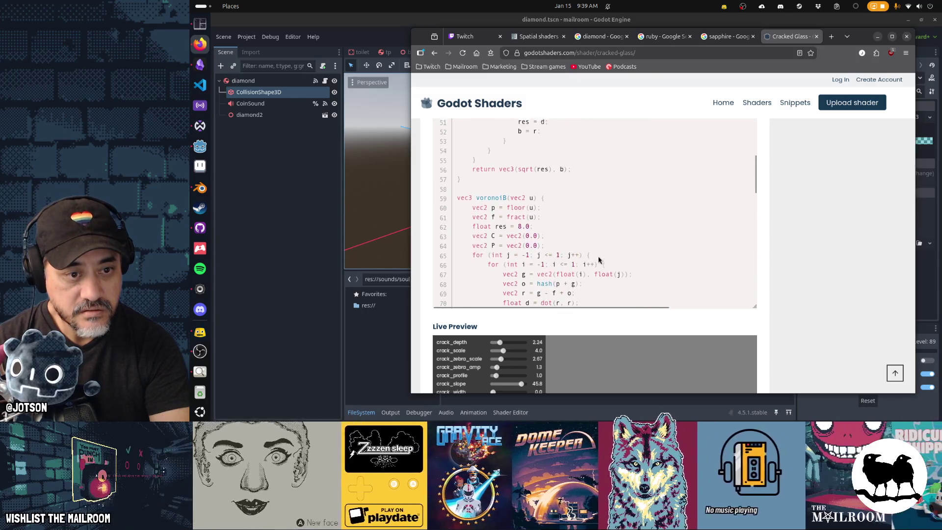
{"action": "scroll", "coordinate": [598, 260], "scroll_direction": "up", "scroll_amount": 2}
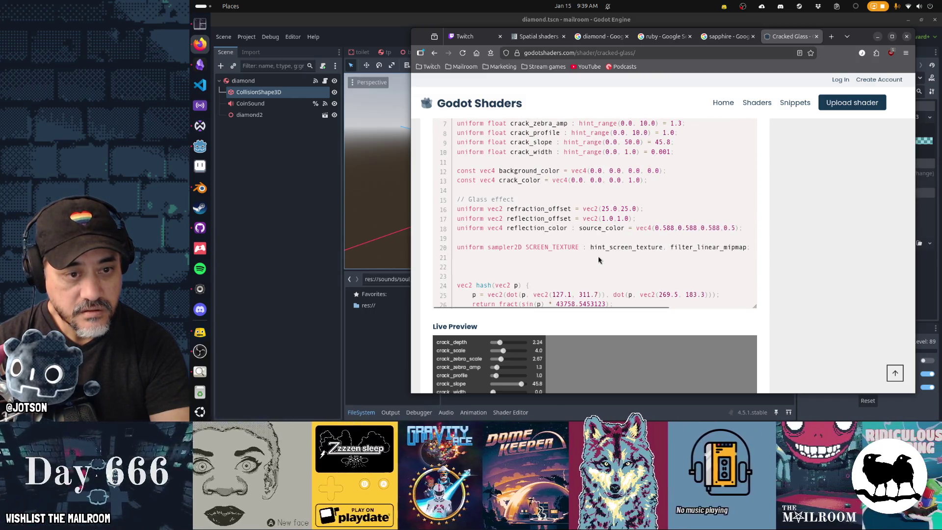
{"action": "scroll", "coordinate": [599, 260], "scroll_direction": "down", "scroll_amount": 20}
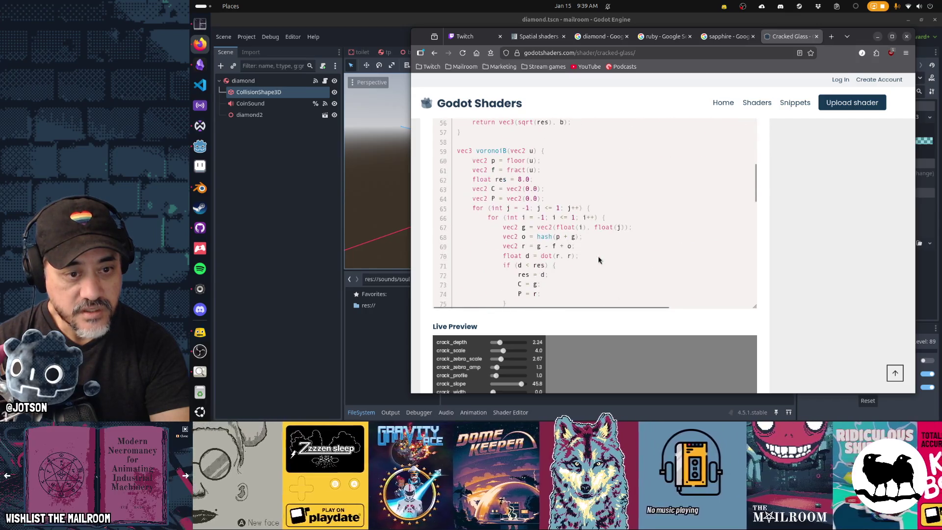
{"action": "scroll", "coordinate": [598, 260], "scroll_direction": "down", "scroll_amount": 8}
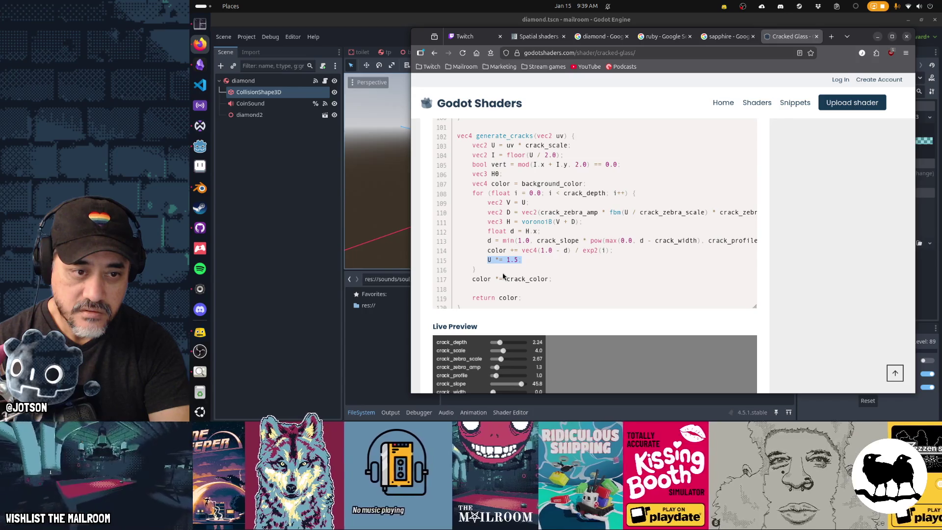
{"action": "double_click", "coordinate": [570, 193]}
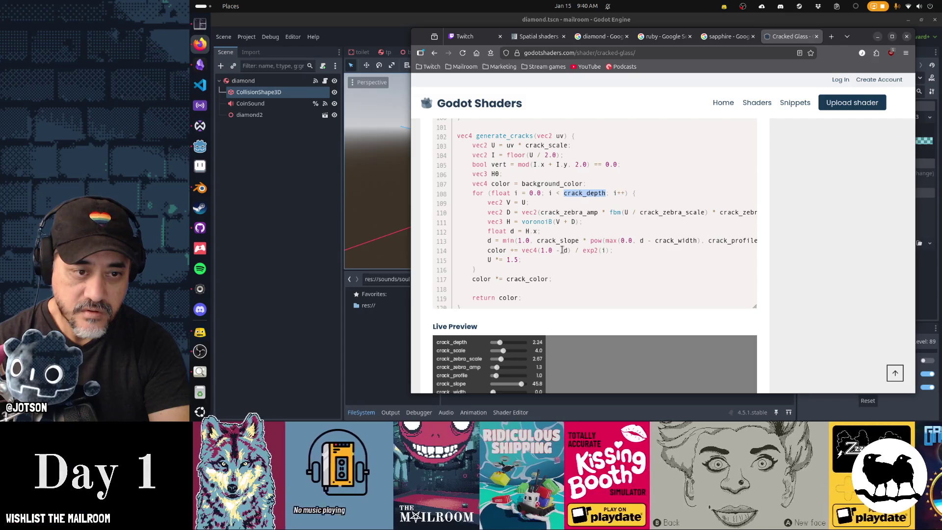
{"action": "scroll", "coordinate": [562, 250], "scroll_direction": "up", "scroll_amount": 18}
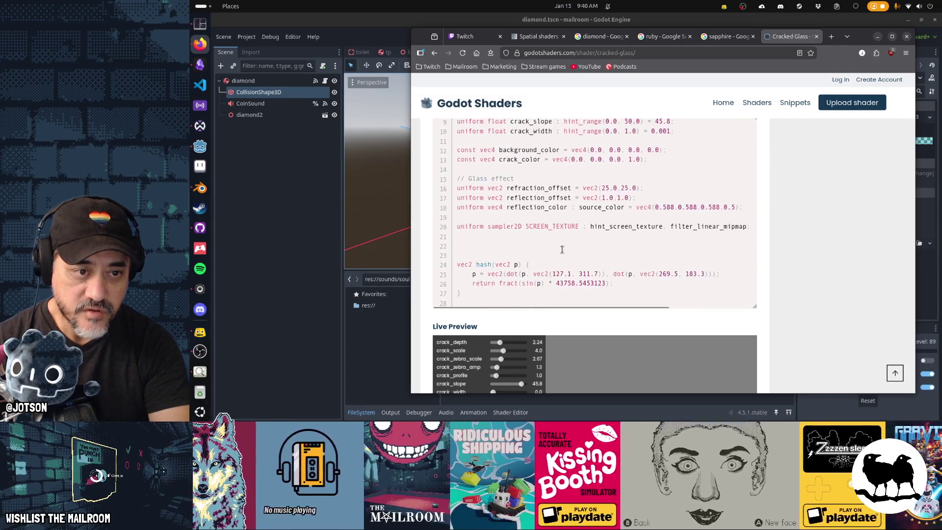
{"action": "scroll", "coordinate": [563, 251], "scroll_direction": "up", "scroll_amount": 1}
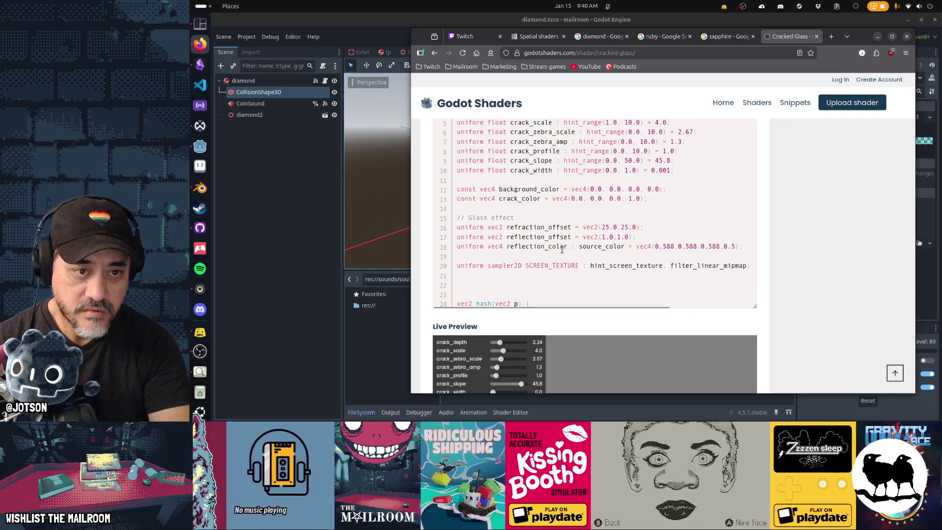
{"action": "scroll", "coordinate": [563, 250], "scroll_direction": "up", "scroll_amount": 3}
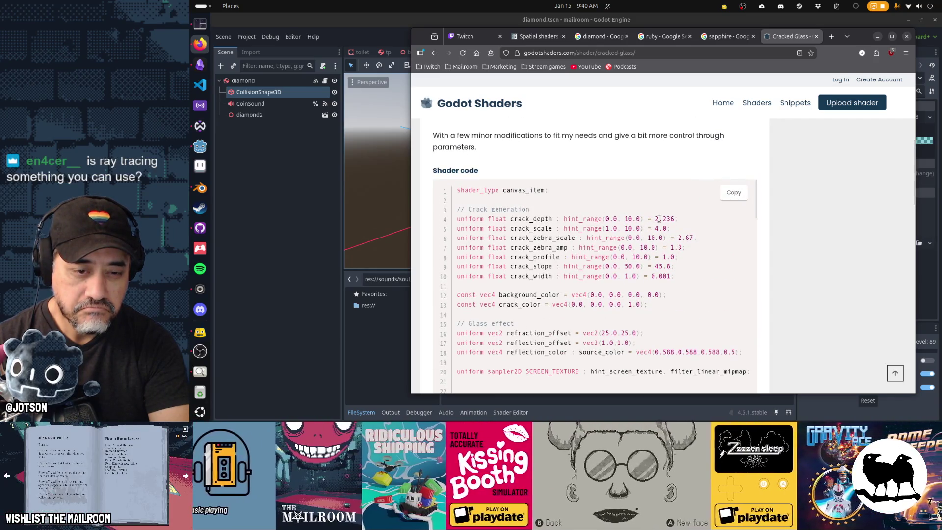
{"action": "scroll", "coordinate": [635, 277], "scroll_direction": "down", "scroll_amount": 20}
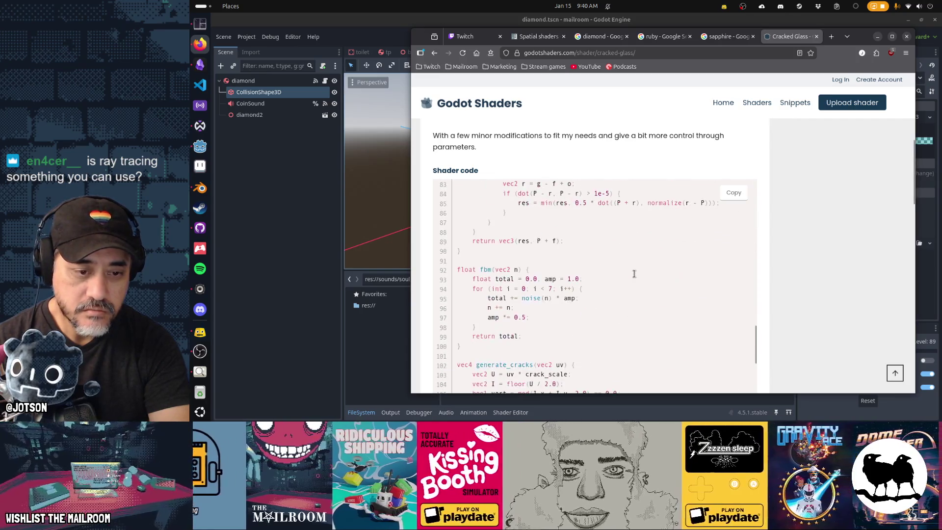
{"action": "scroll", "coordinate": [635, 278], "scroll_direction": "down", "scroll_amount": 2}
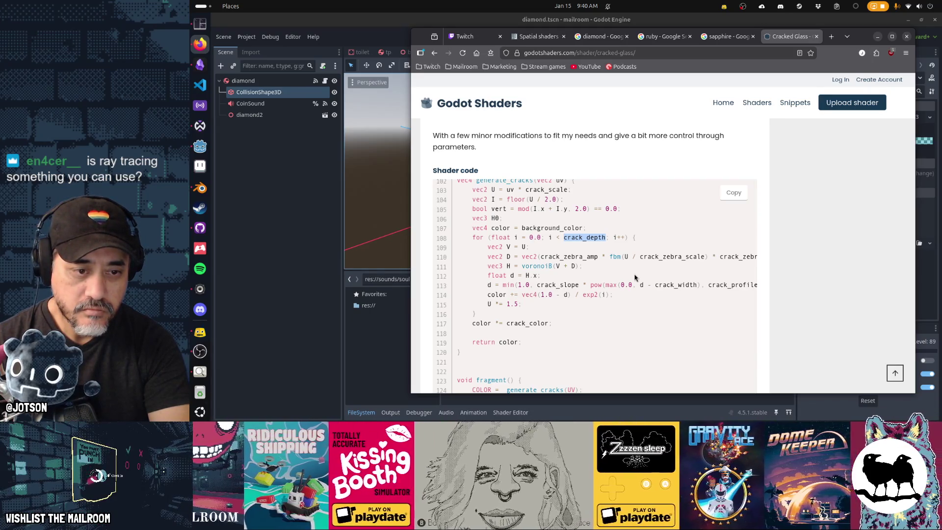
{"action": "left_click_drag", "start_coordinate": [613, 238], "coordinate": [625, 238]}
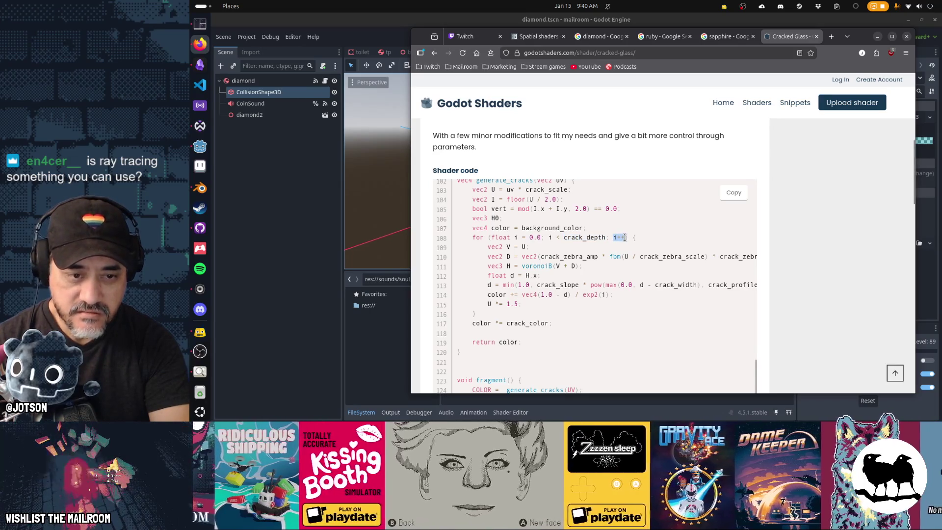
{"action": "double_click", "coordinate": [583, 238]}
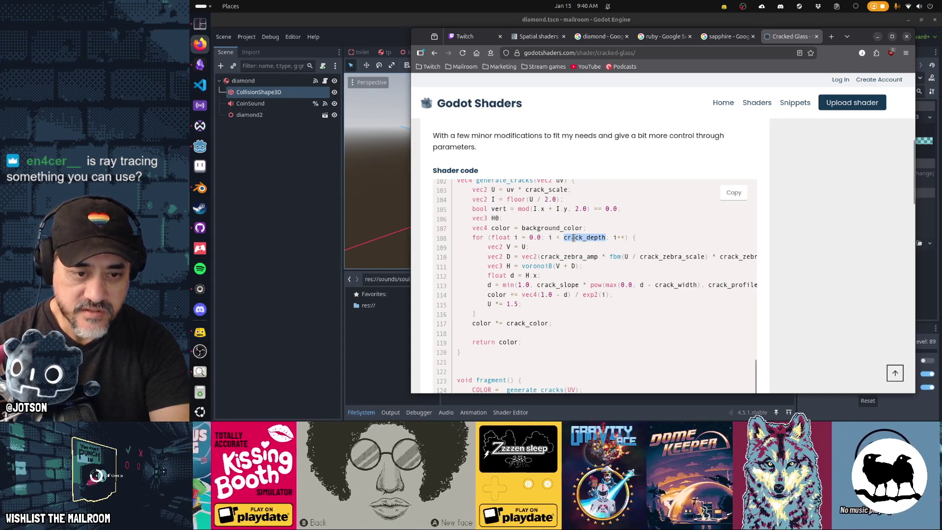
{"action": "double_click", "coordinate": [504, 239]}
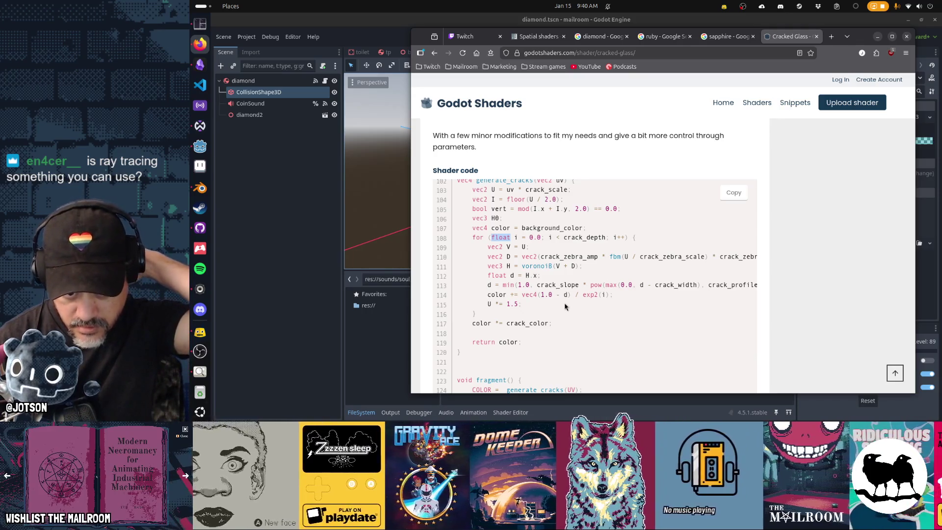
Finish scrolling the shader page and return to the Godot editor with diamond.tscn.
{"action": "scroll", "coordinate": [564, 307], "scroll_direction": "down", "scroll_amount": 3}
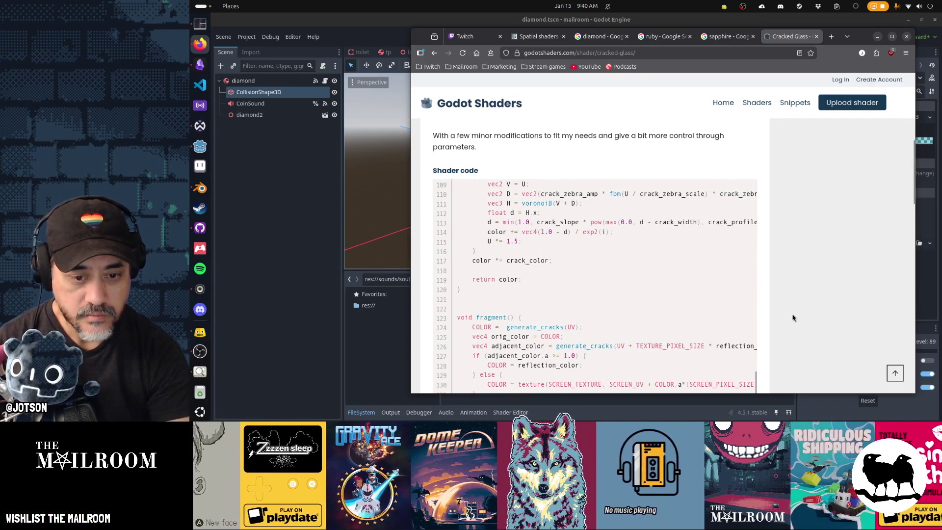
{"action": "scroll", "coordinate": [793, 318], "scroll_direction": "down", "scroll_amount": 3}
{"action": "scroll", "coordinate": [793, 318], "scroll_direction": "down", "scroll_amount": 3}
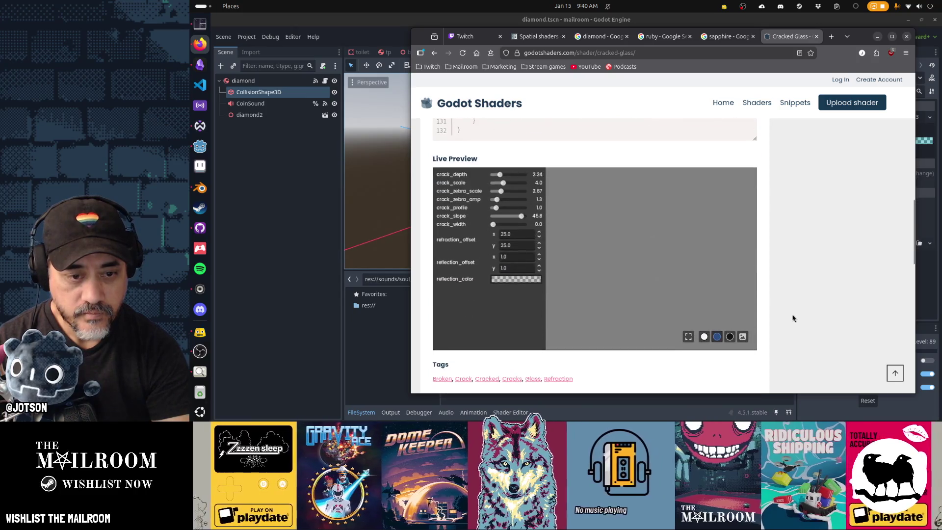
{"action": "scroll", "coordinate": [793, 318], "scroll_direction": "up", "scroll_amount": 10}
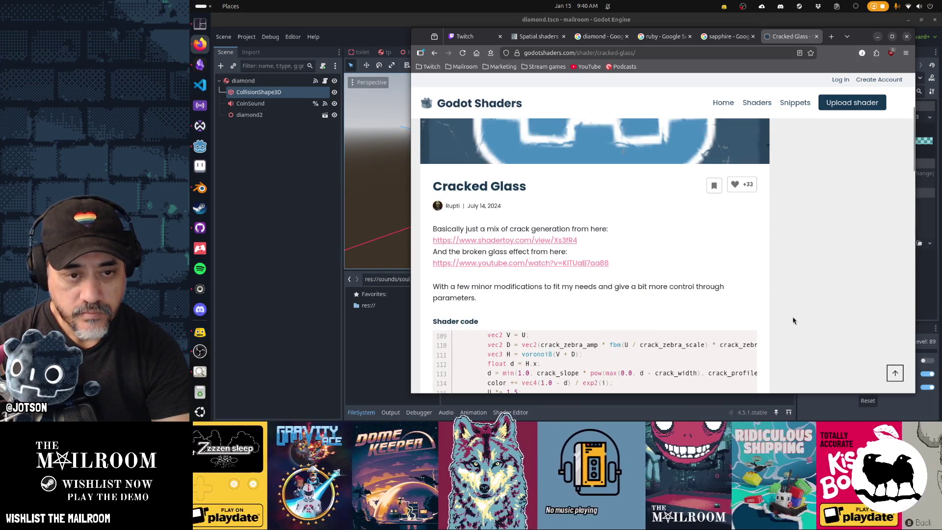
{"action": "scroll", "coordinate": [800, 326], "scroll_direction": "down", "scroll_amount": 5}
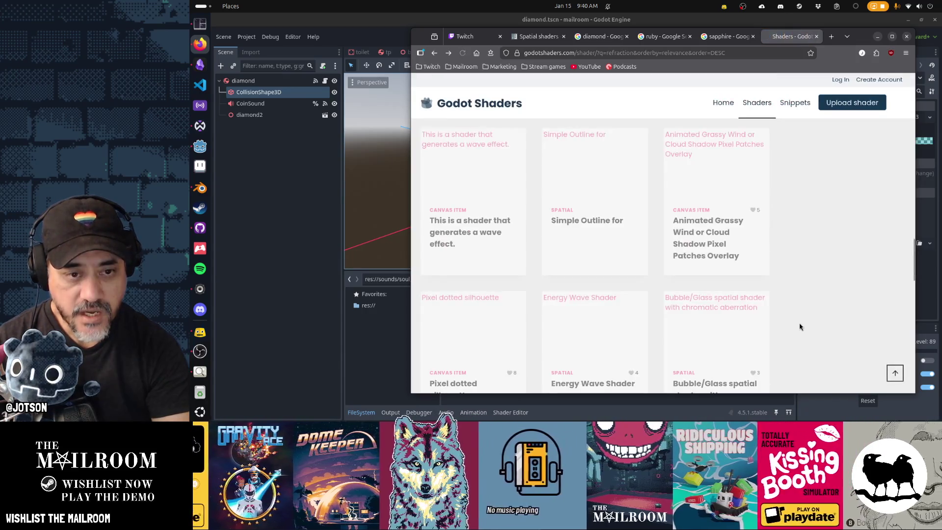
{"action": "left_click", "coordinate": [294, 227]}
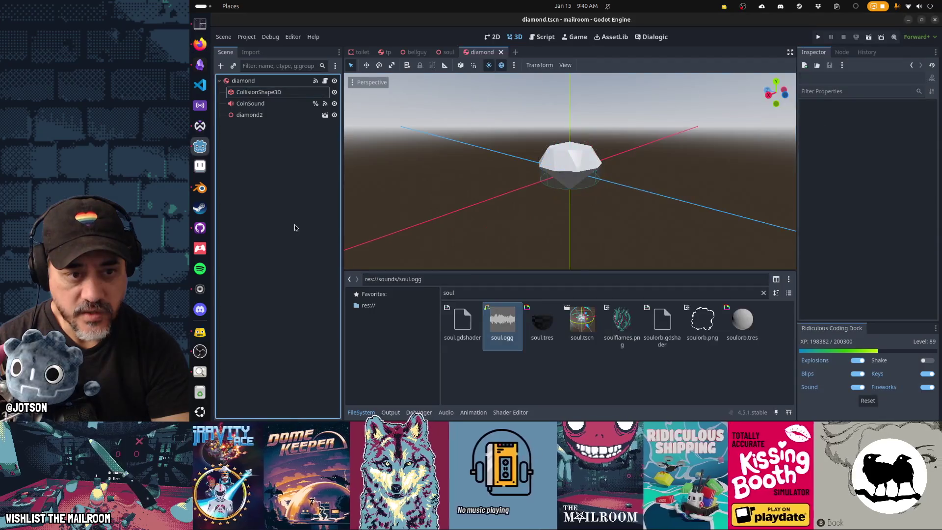
Orbit around the diamond mesh and select the diamond2 node in the Scene dock.
{"action": "mouse_move", "coordinate": [591, 210]}
{"action": "left_mouse_down"}
{"action": "mouse_move", "coordinate": [584, 216]}
{"action": "mouse_move", "coordinate": [654, 218]}
{"action": "mouse_move", "coordinate": [508, 201]}
{"action": "mouse_move", "coordinate": [593, 201]}
{"action": "mouse_move", "coordinate": [538, 211]}
{"action": "mouse_move", "coordinate": [648, 201]}
{"action": "mouse_move", "coordinate": [608, 226]}
{"action": "mouse_move", "coordinate": [524, 225]}
{"action": "mouse_move", "coordinate": [530, 216]}
{"action": "mouse_move", "coordinate": [558, 224]}
{"action": "left_mouse_up"}
{"action": "scroll", "coordinate": [566, 177], "scroll_direction": "up", "scroll_amount": 2}
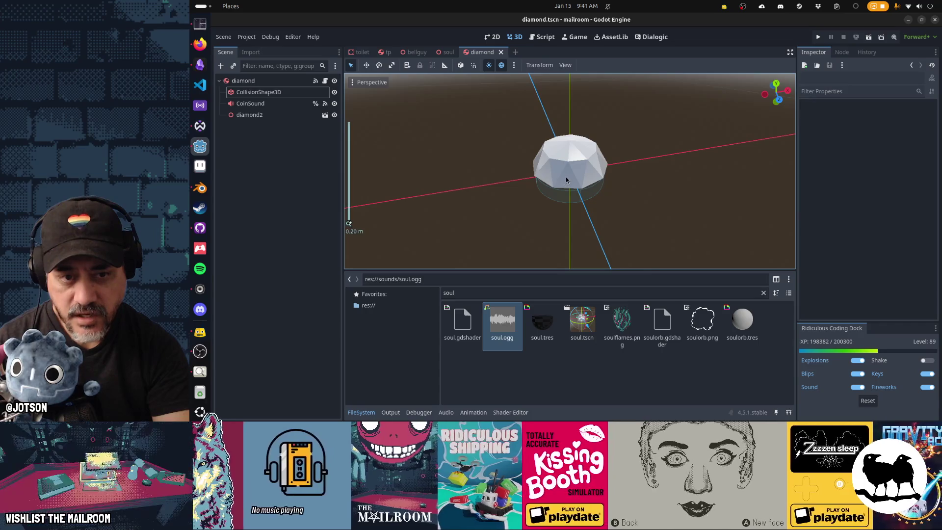
{"action": "left_click_drag", "start_coordinate": [616, 181], "coordinate": [646, 195]}
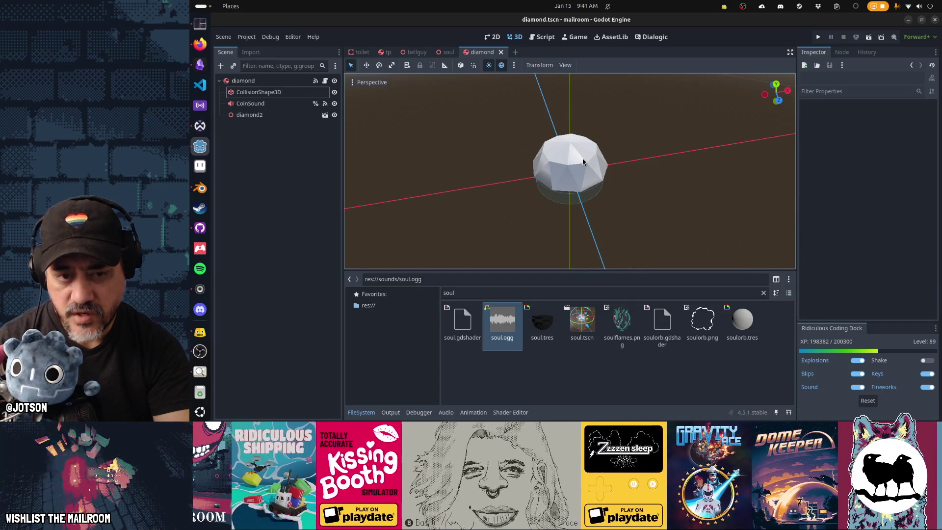
{"action": "mouse_move", "coordinate": [601, 178]}
{"action": "left_mouse_down"}
{"action": "mouse_move", "coordinate": [626, 206]}
{"action": "mouse_move", "coordinate": [506, 180]}
{"action": "mouse_move", "coordinate": [481, 193]}
{"action": "mouse_move", "coordinate": [492, 212]}
{"action": "mouse_move", "coordinate": [736, 201]}
{"action": "mouse_move", "coordinate": [584, 192]}
{"action": "left_mouse_up"}
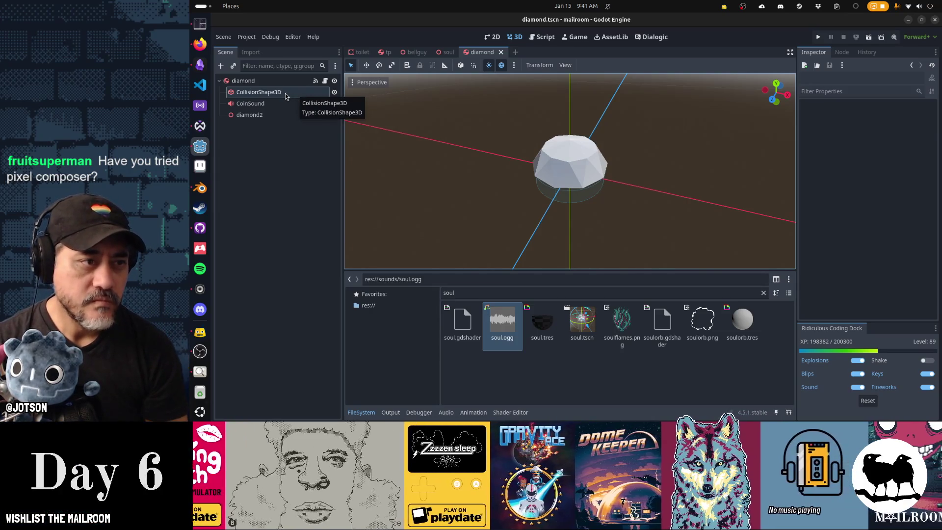
{"action": "left_click", "coordinate": [279, 115]}
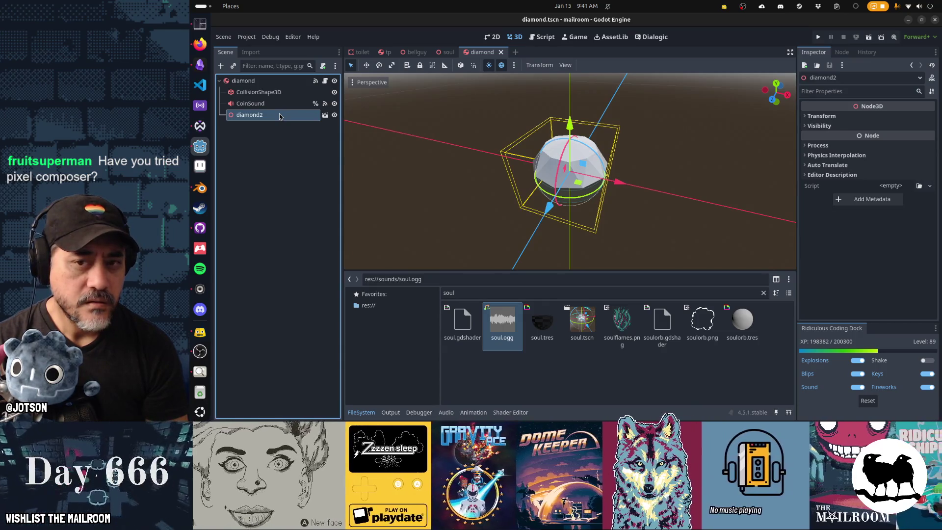
Enable Editable Children on diamond2 and select its inner diamond mesh.
{"action": "right_click", "coordinate": [279, 116]}
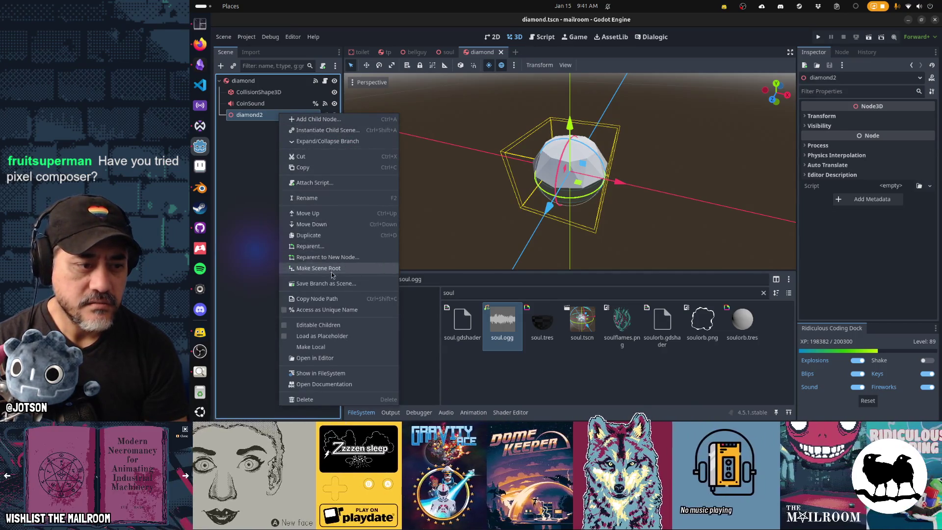
{"action": "left_click", "coordinate": [323, 325]}
{"action": "left_click", "coordinate": [285, 126]}
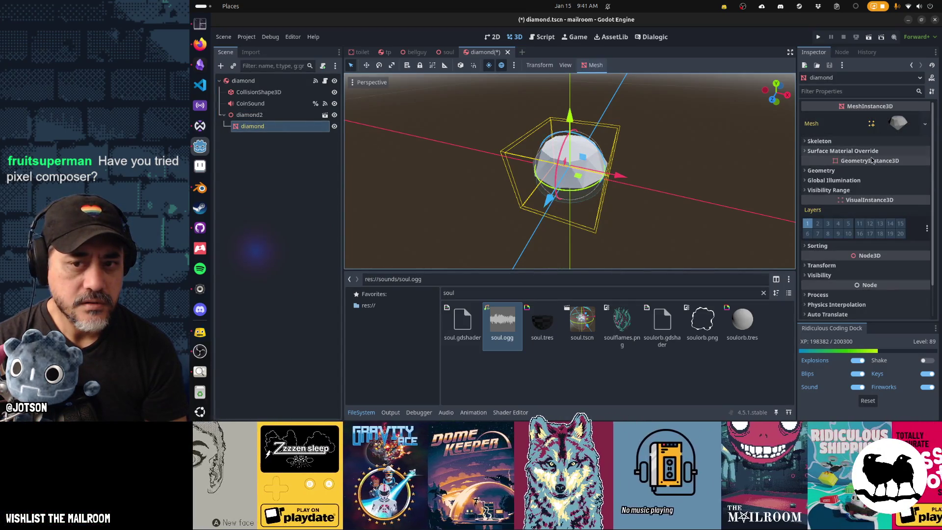
Try a New ShaderMaterial override, make it unique, then clear the override again.
{"action": "left_click", "coordinate": [905, 170]}
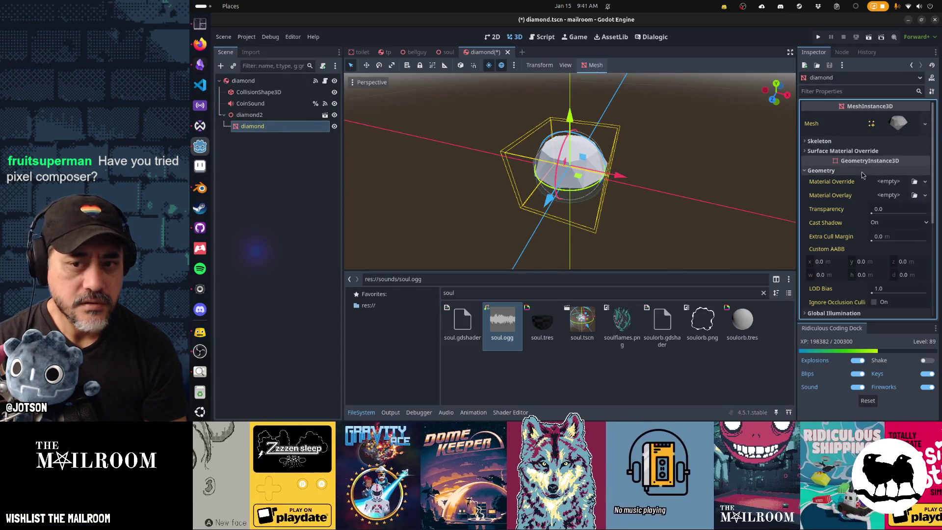
{"action": "left_click", "coordinate": [925, 183]}
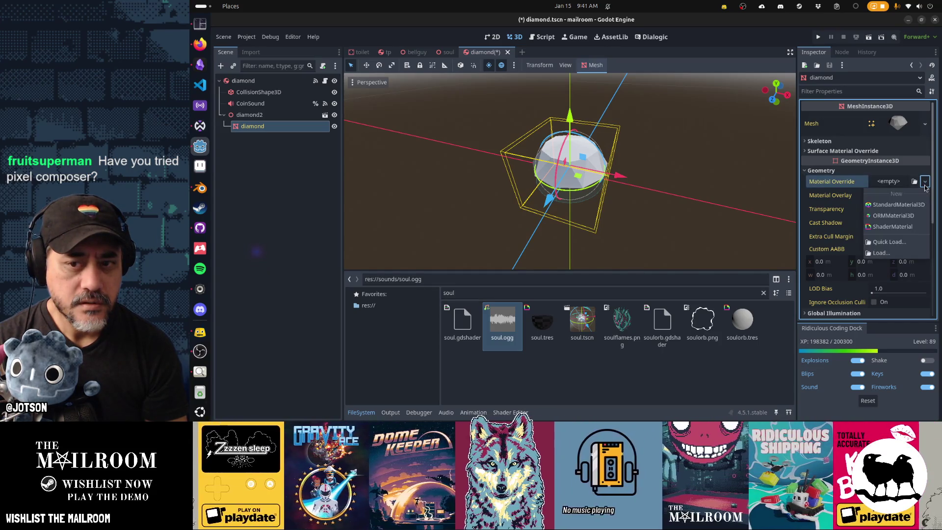
{"action": "left_click", "coordinate": [898, 200]}
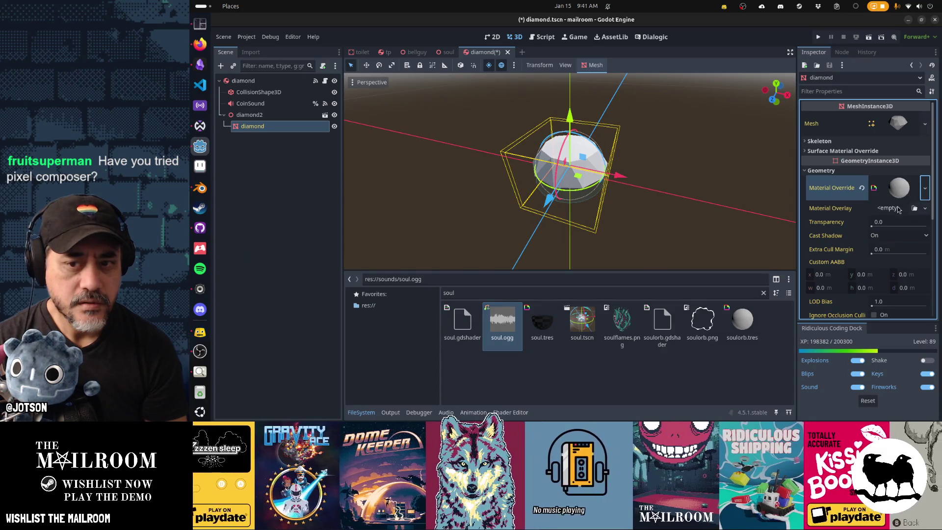
{"action": "left_click", "coordinate": [925, 188]}
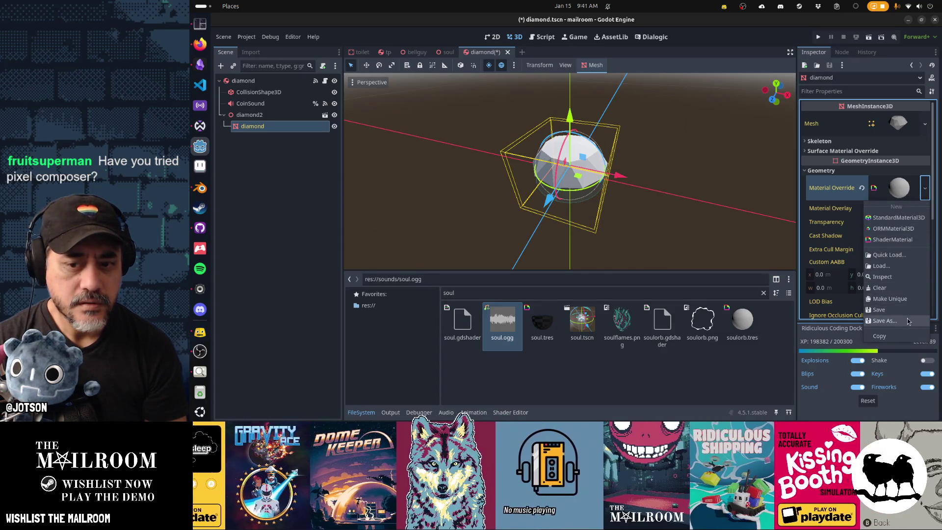
{"action": "left_click", "coordinate": [908, 321]}
{"action": "left_click", "coordinate": [515, 219]}
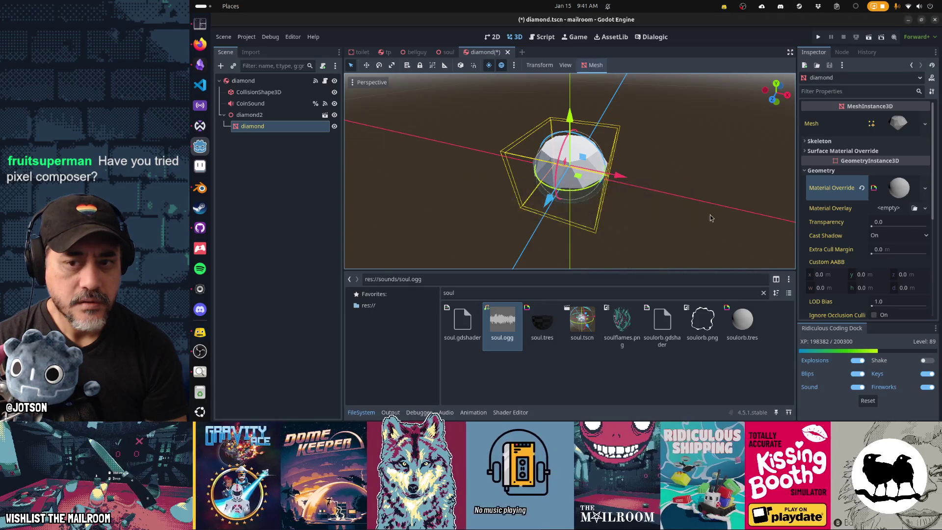
{"action": "left_click", "coordinate": [912, 192]}
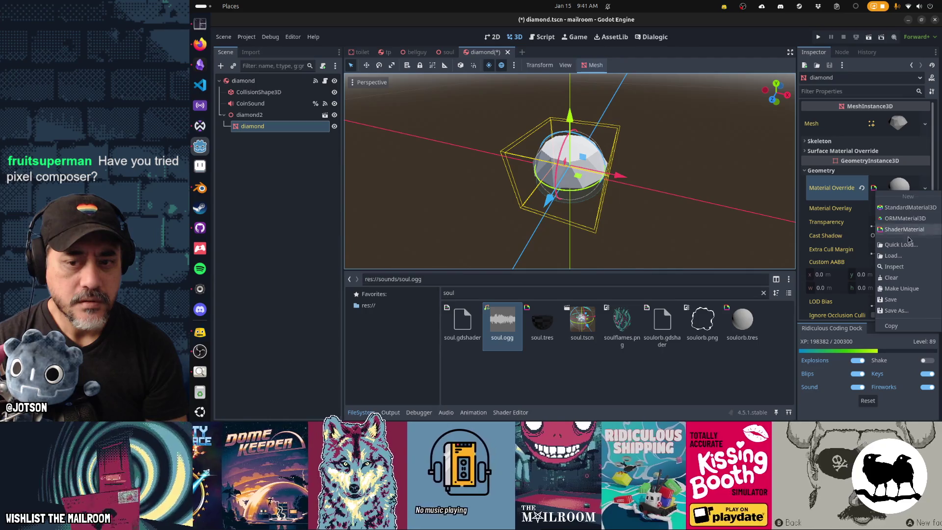
{"action": "left_click", "coordinate": [911, 288]}
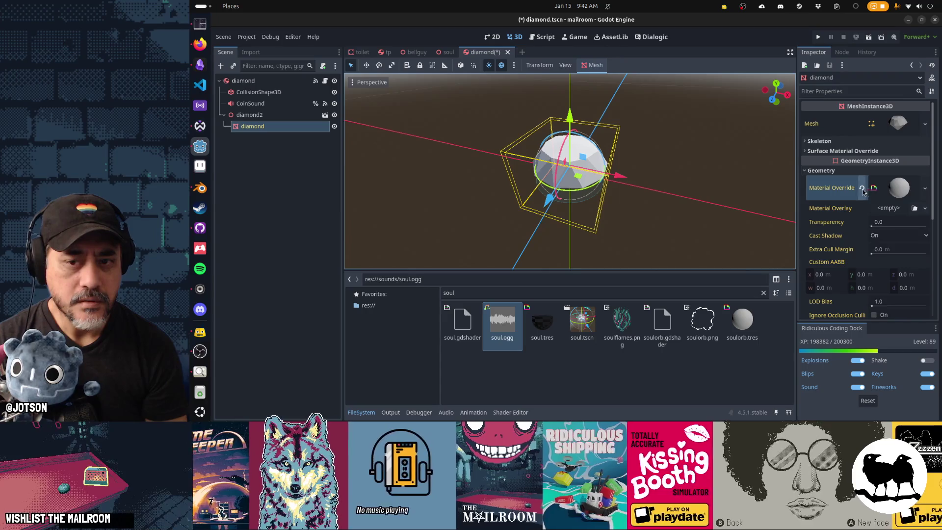
{"action": "left_click", "coordinate": [861, 188]}
{"action": "left_click", "coordinate": [821, 170]}
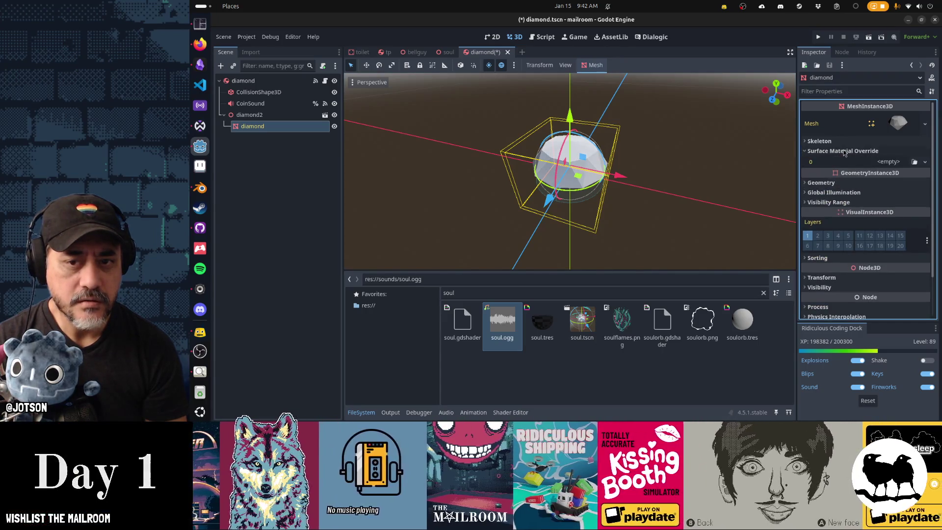
Assign a fresh New ShaderMaterial as the mesh's Geometry Material Override.
{"action": "left_click", "coordinate": [843, 151]}
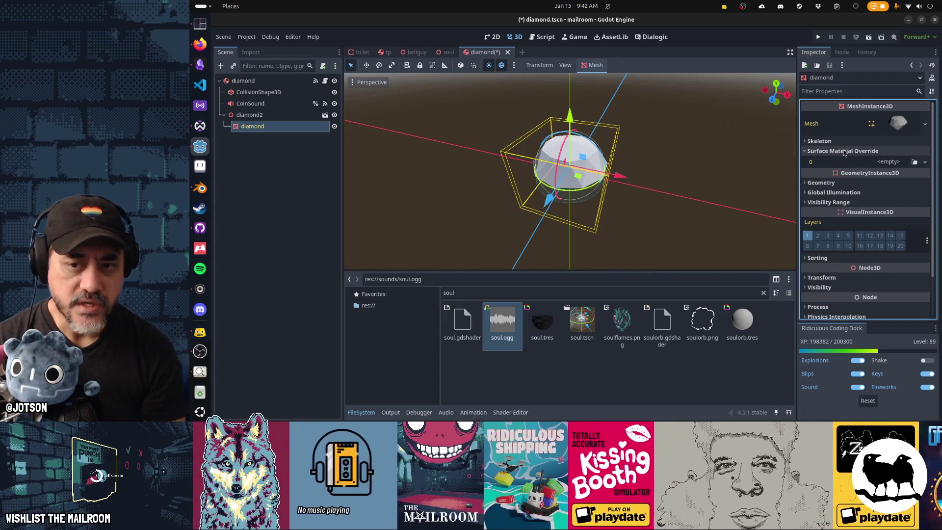
{"action": "left_click", "coordinate": [821, 183]}
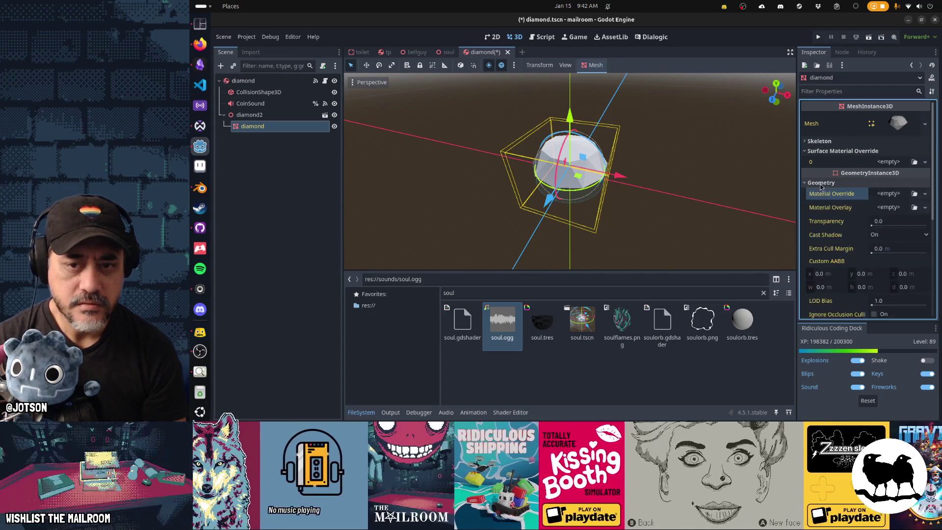
{"action": "left_click", "coordinate": [925, 194]}
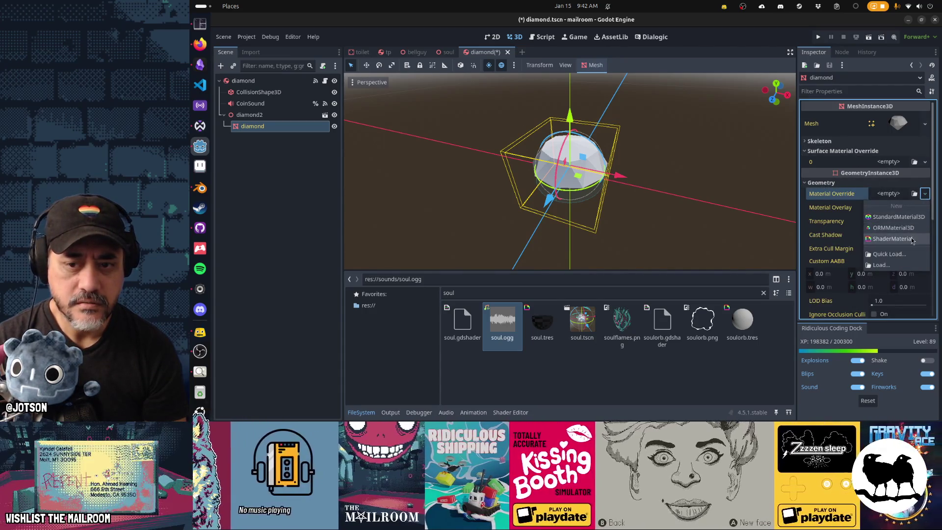
{"action": "left_click", "coordinate": [898, 217]}
{"action": "right_click", "coordinate": [905, 205]}
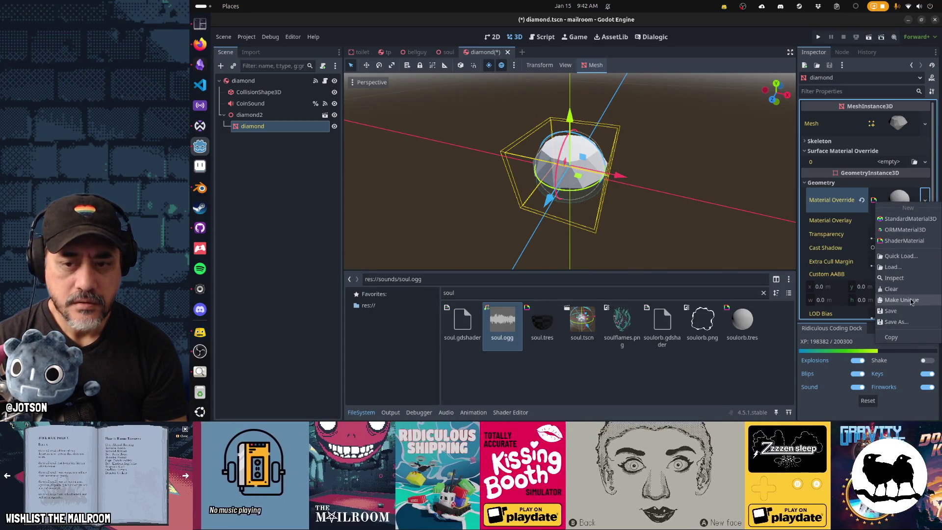
{"action": "left_click", "coordinate": [924, 208]}
{"action": "left_click", "coordinate": [925, 206]}
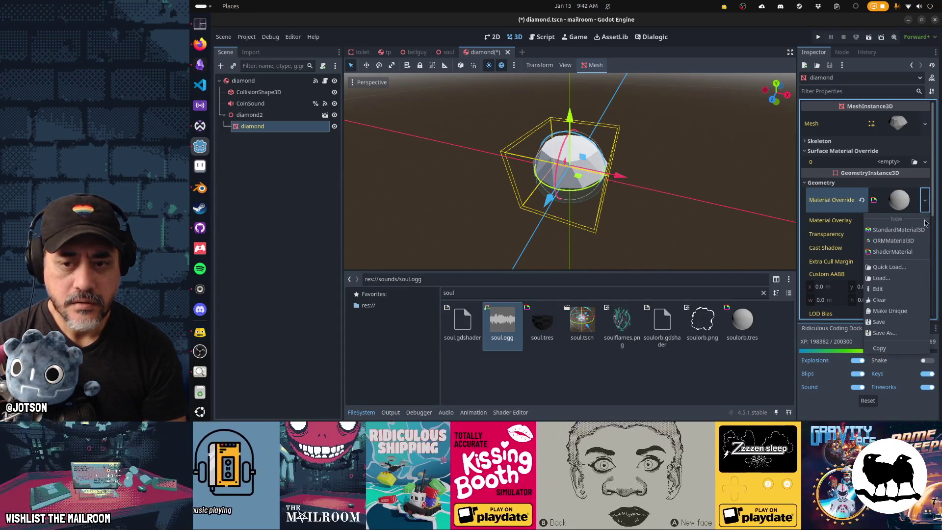
Save the override material as diamond.tres in res://materials.
{"action": "left_click", "coordinate": [885, 333]}
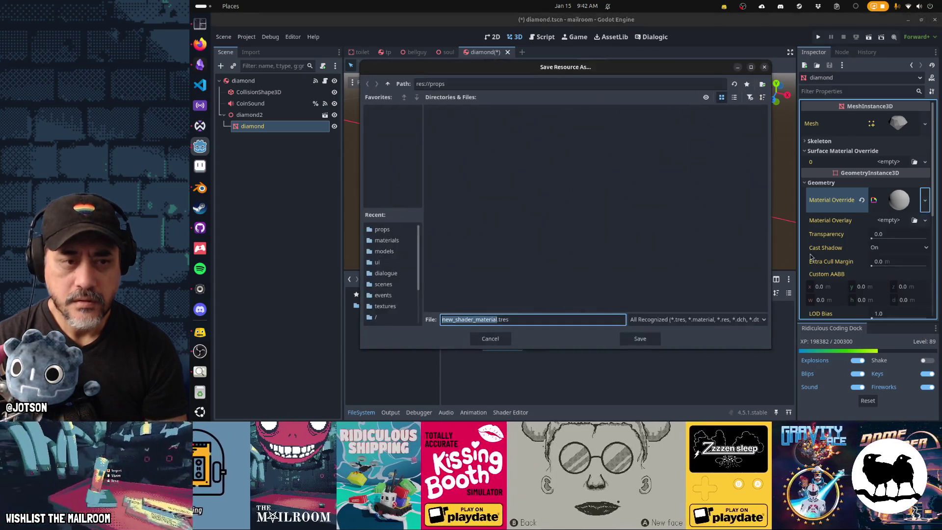
{"action": "left_click", "coordinate": [388, 84]}
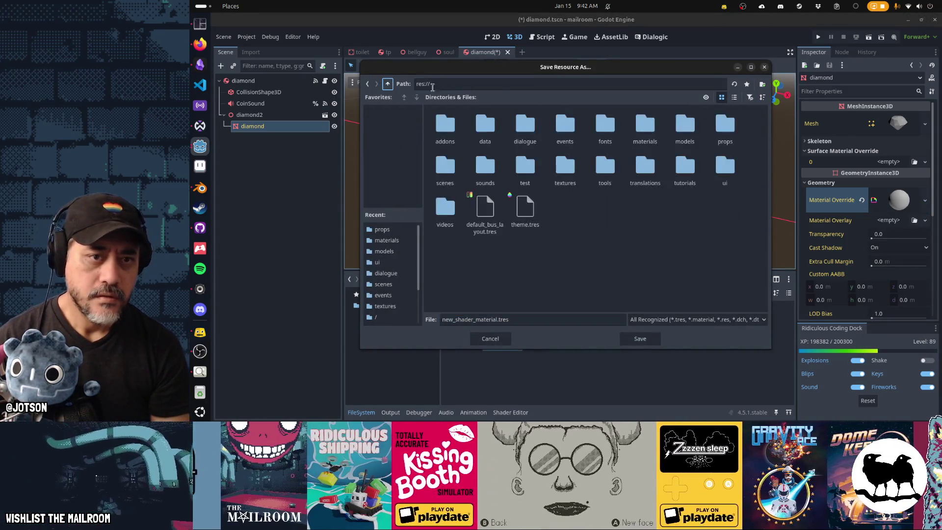
{"action": "double_click", "coordinate": [645, 126]}
{"action": "type", "text": "diamond.tr"}
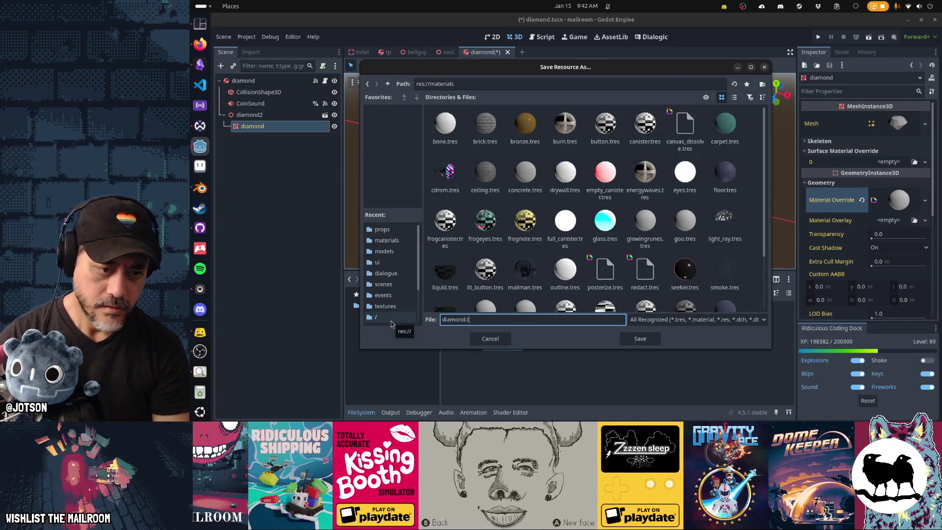
{"action": "type", "text": "es"}
{"action": "key", "text": "Return"}
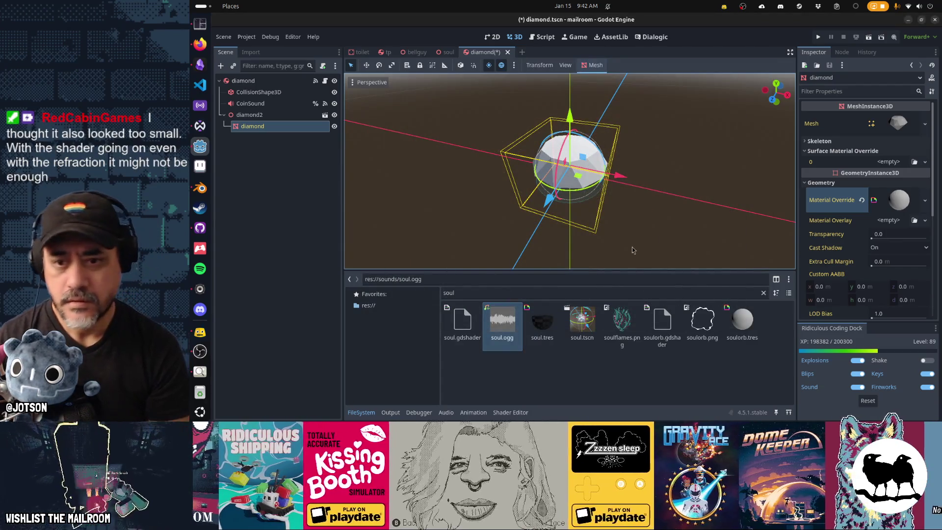
{"action": "left_click", "coordinate": [900, 201]}
Assign a new spatial shader diamond.gdshader to the material and open its code.
{"action": "scroll", "coordinate": [902, 236], "scroll_direction": "down", "scroll_amount": 1}
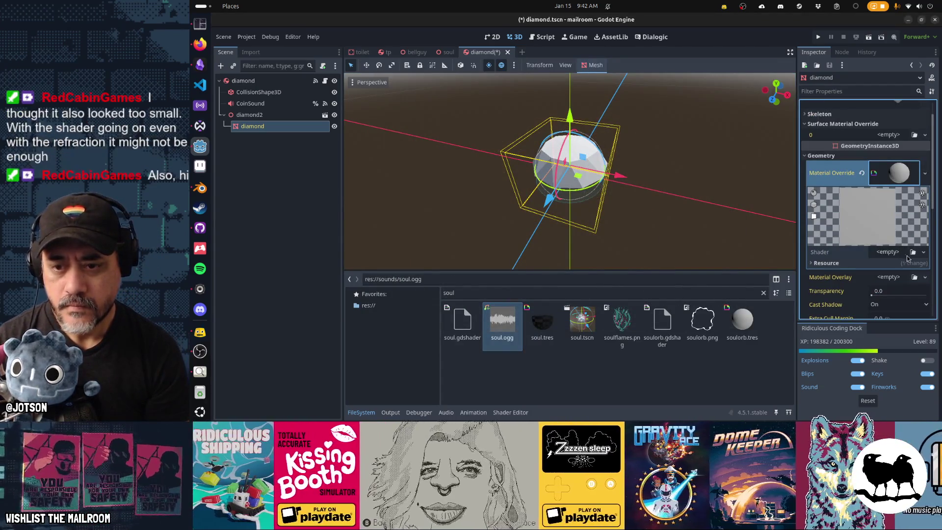
{"action": "left_click", "coordinate": [923, 253]}
{"action": "left_click", "coordinate": [912, 266]}
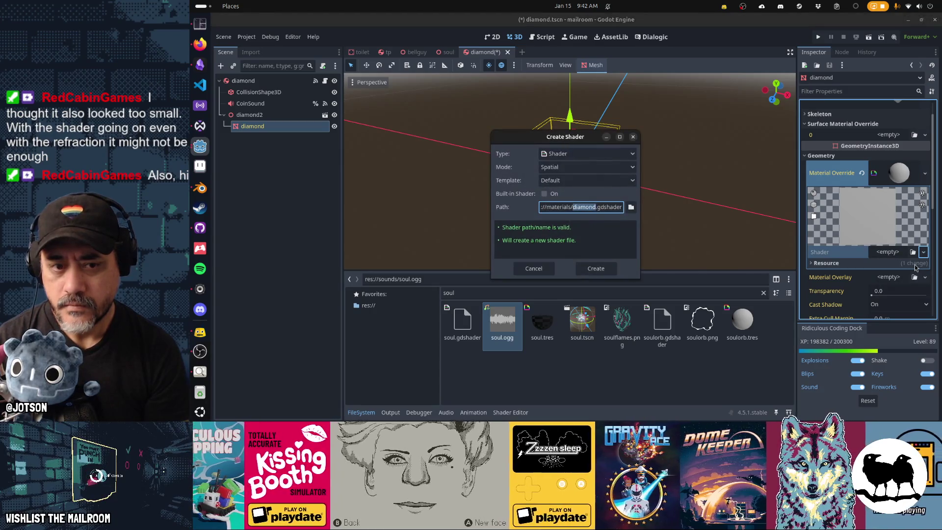
{"action": "left_click", "coordinate": [608, 273]}
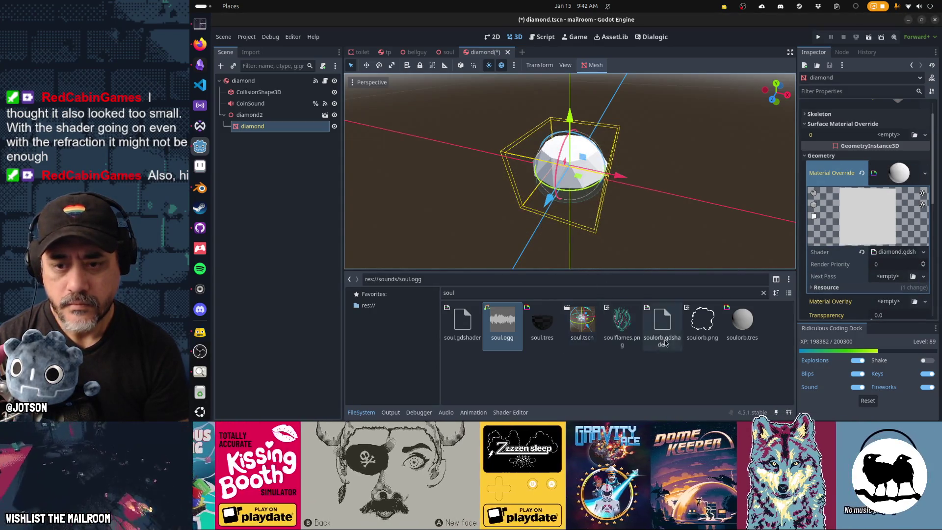
{"action": "left_click", "coordinate": [889, 251]}
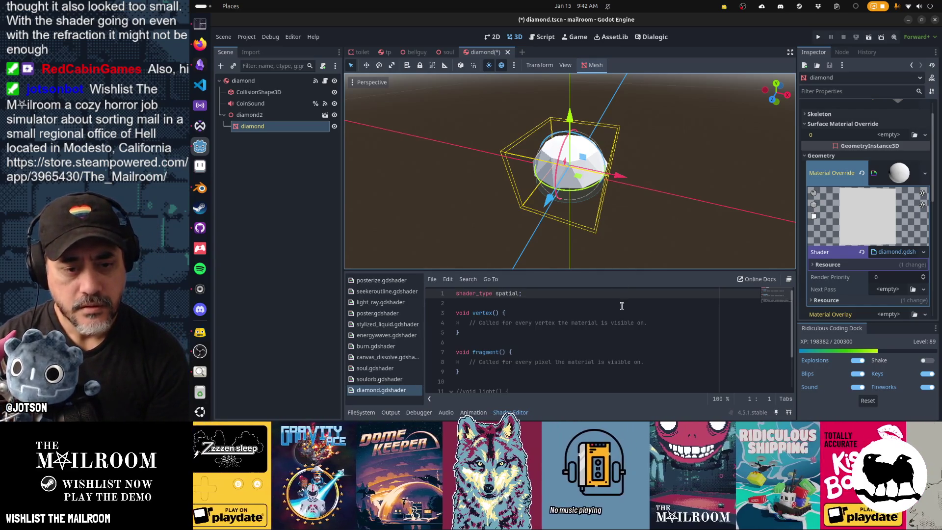
Declare a uniform sampler2D noise below the shader type line.
{"action": "left_click", "coordinate": [622, 305]}
{"action": "key", "text": "Return"}
{"action": "type", "text": "if"}
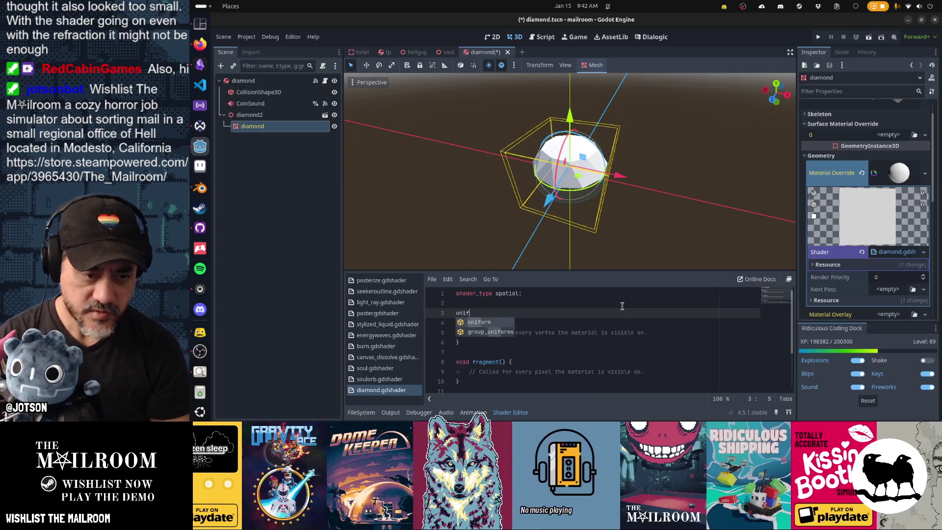
{"action": "type", "text": "orm samp"}
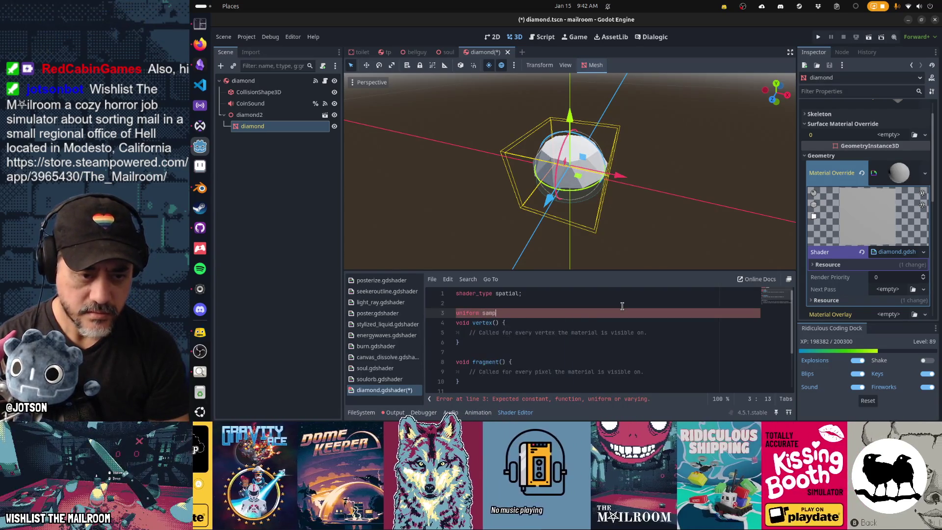
{"action": "type", "text": "ler2D noise"}
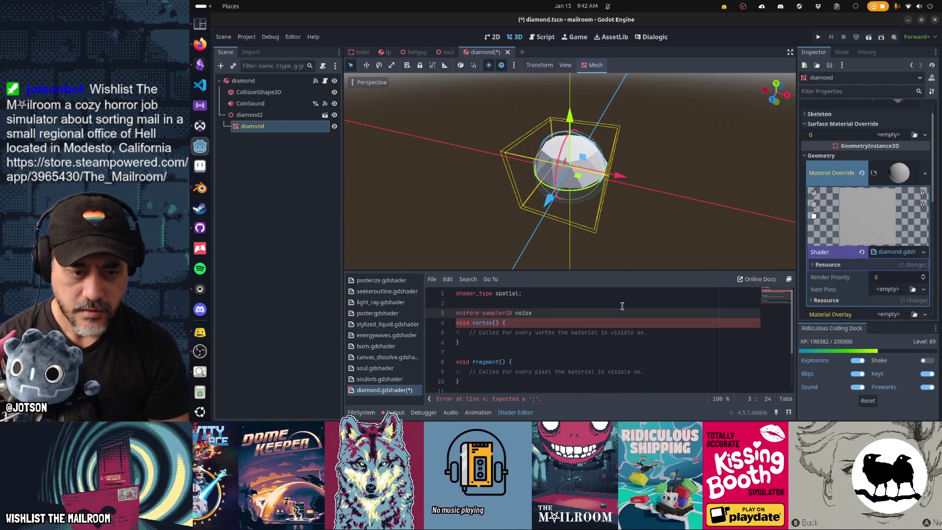
{"action": "type", "text": ";"}
{"action": "key", "text": "Return"}
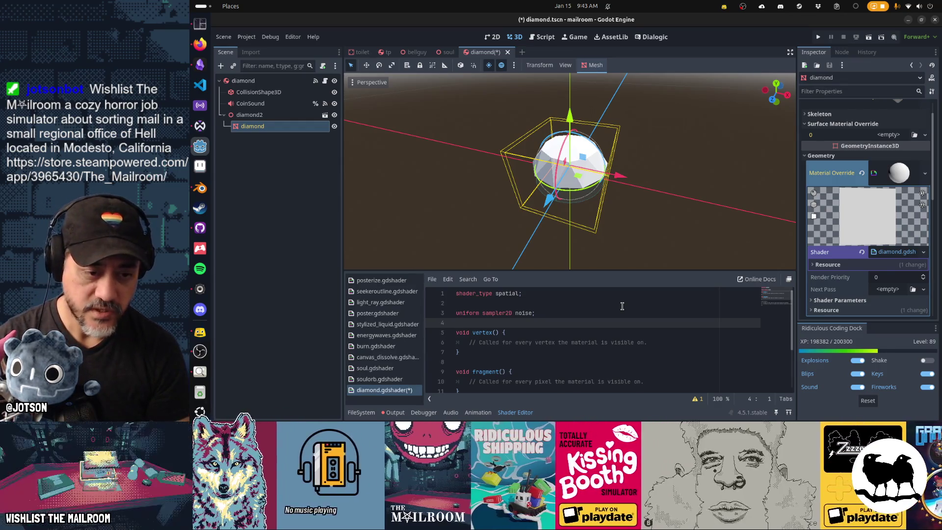
Add a SPECULAR = vec3(1.0,0.0,0.0) line inside fragment().
{"action": "key", "text": "Return"}
{"action": "key", "text": "Down"}
{"action": "key", "text": "Down"}
{"action": "key", "text": "Down"}
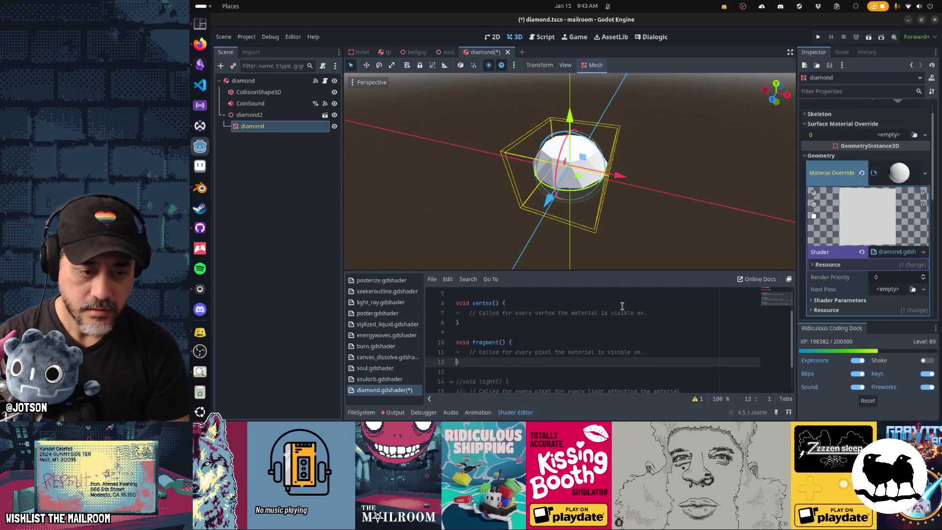
{"action": "key", "text": "End"}
{"action": "key", "text": "Return"}
{"action": "type", "text": "SPE"}
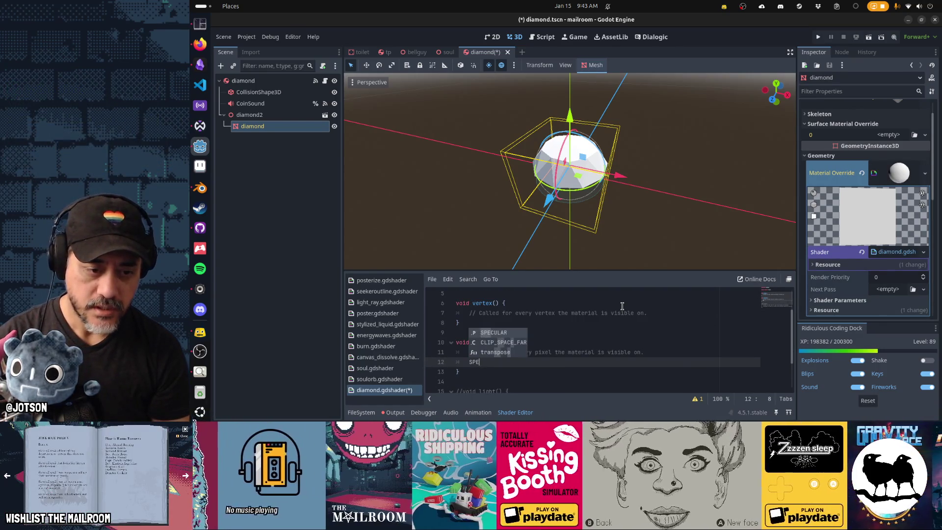
{"action": "key", "text": "Return"}
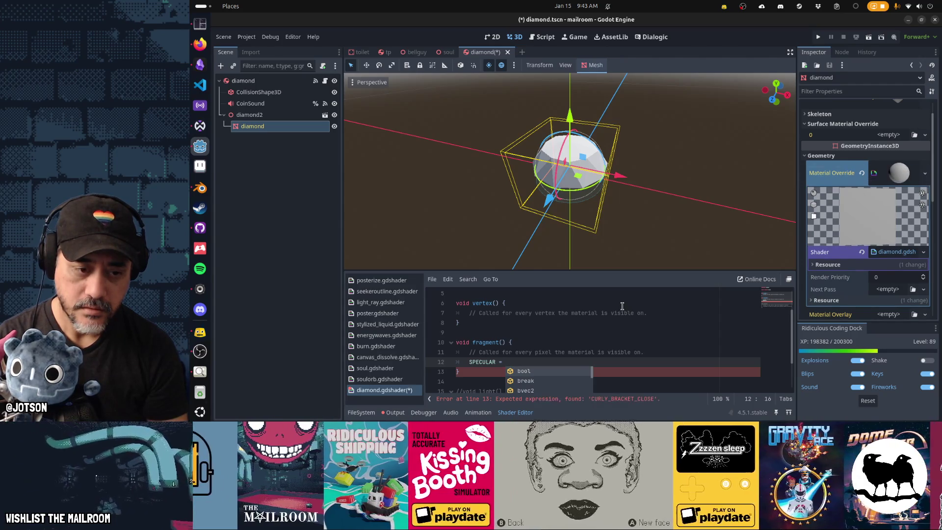
{"action": "type", "text": "vec"}
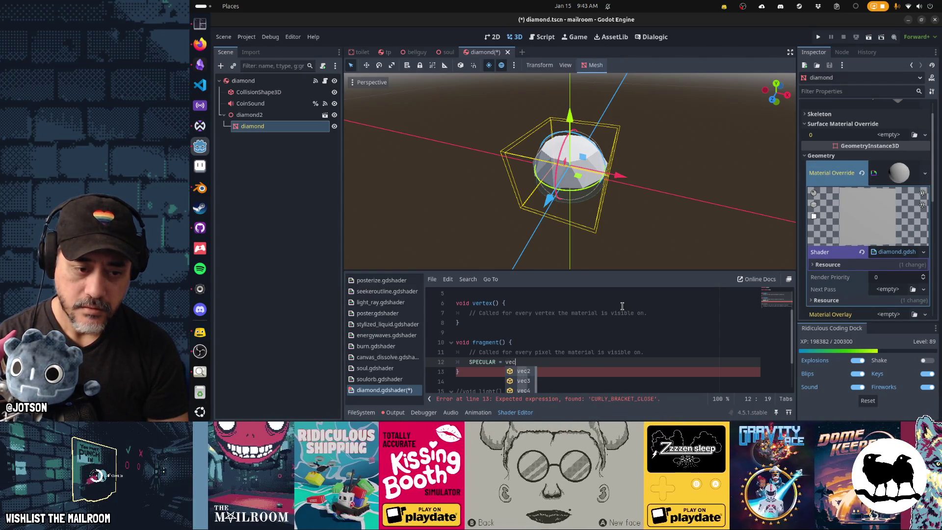
{"action": "type", "text": "3(1.0,0.0,0.0);"}
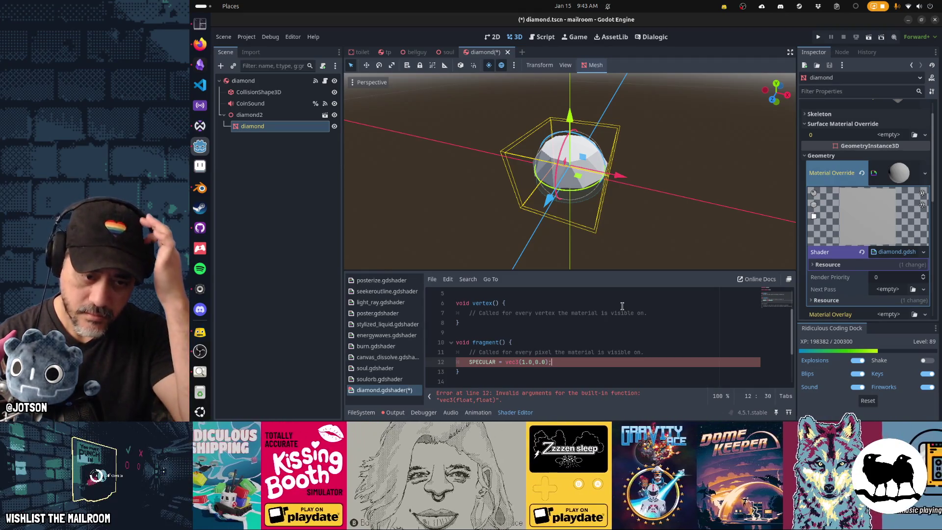
{"action": "key", "text": "Left"}
{"action": "key", "text": "Left"}
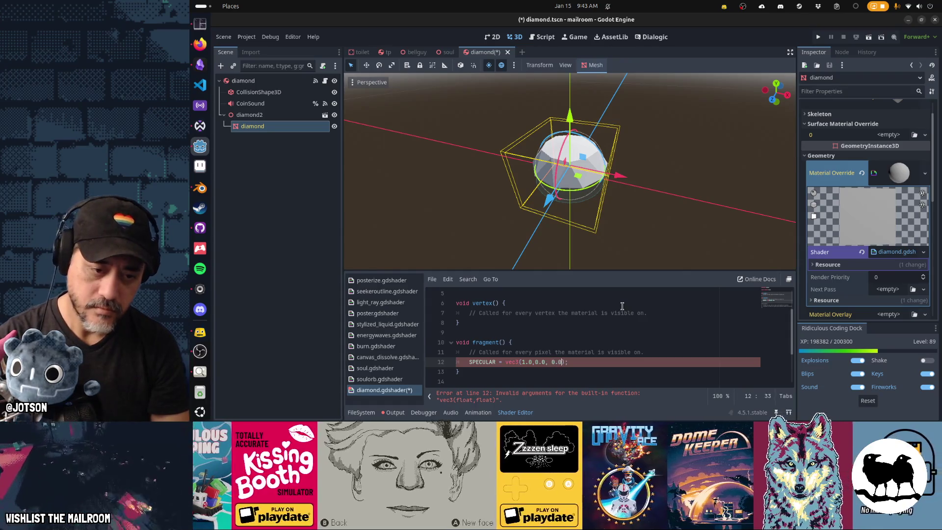
{"action": "key", "text": "BackSpace"}
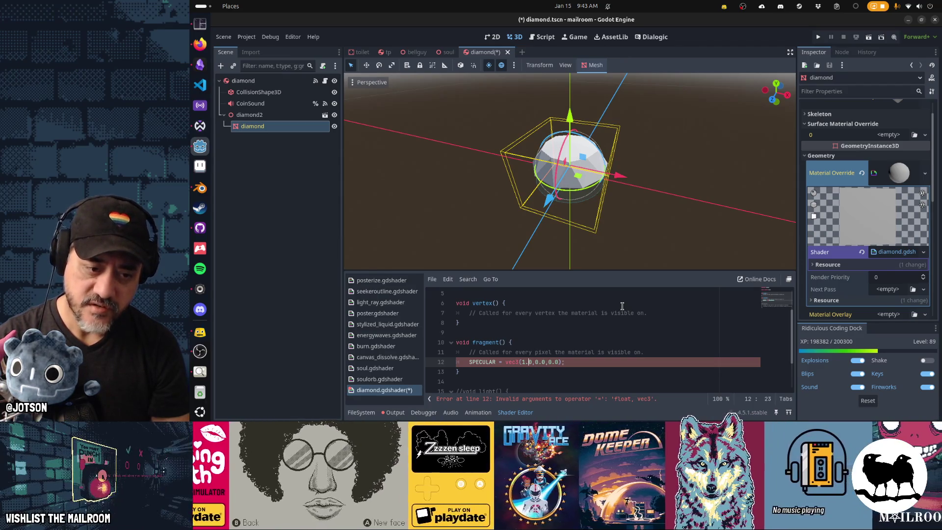
Replace the vec3 value so SPECULAR equals 5.0, and save.
{"action": "key", "text": "shift+End"}
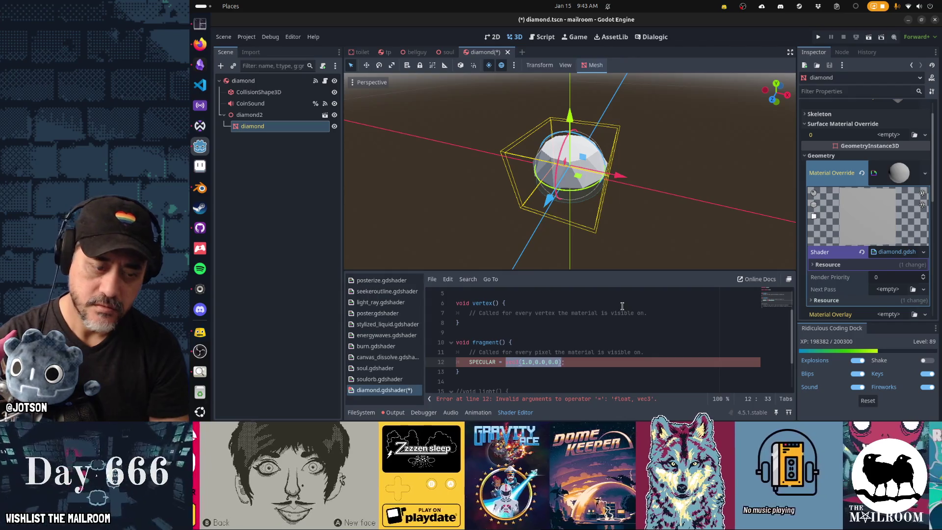
{"action": "type", "text": "1.0"}
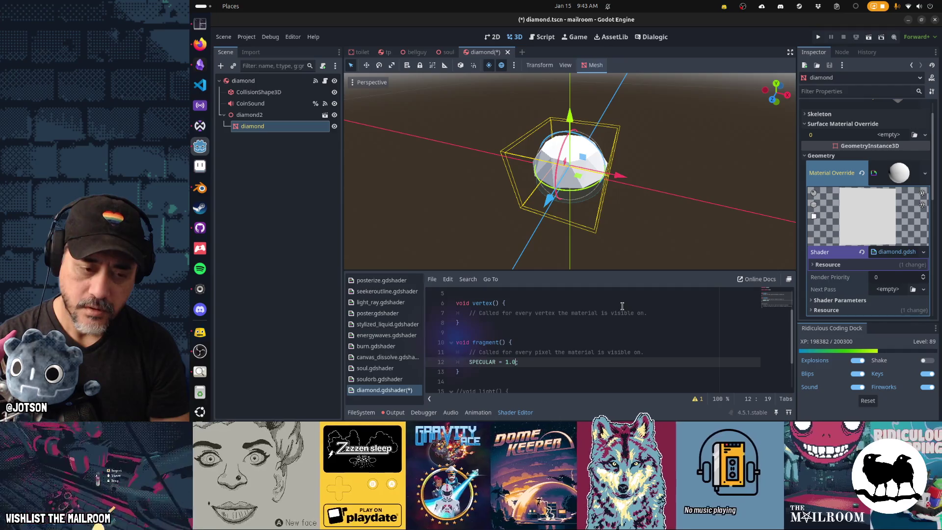
{"action": "key", "text": "BackSpace"}
{"action": "type", "text": "5"}
{"action": "key", "text": "ctrl+s"}
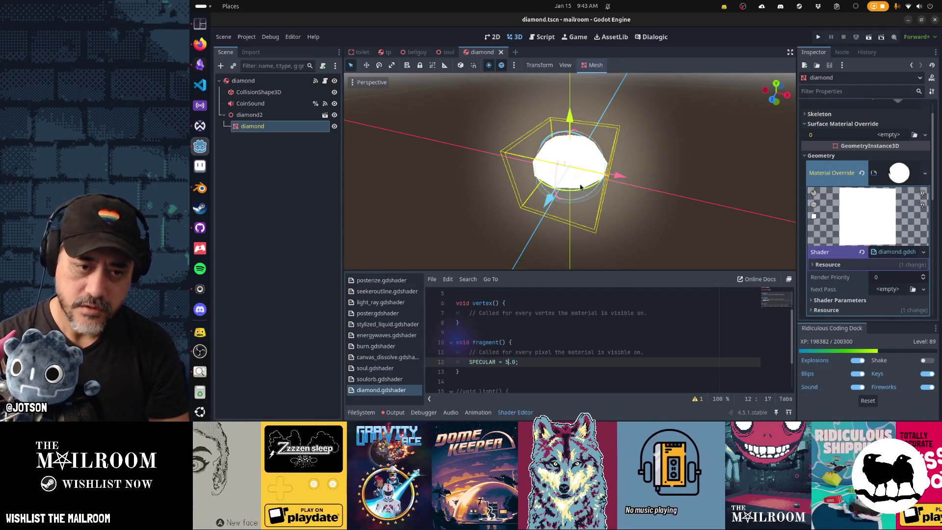
Insert vec4 n = texture(noise, UV) above the SPECULAR line in fragment().
{"action": "mouse_move", "coordinate": [581, 187]}
{"action": "left_mouse_down"}
{"action": "mouse_move", "coordinate": [719, 127]}
{"action": "mouse_move", "coordinate": [677, 131]}
{"action": "mouse_move", "coordinate": [603, 245]}
{"action": "left_mouse_up"}
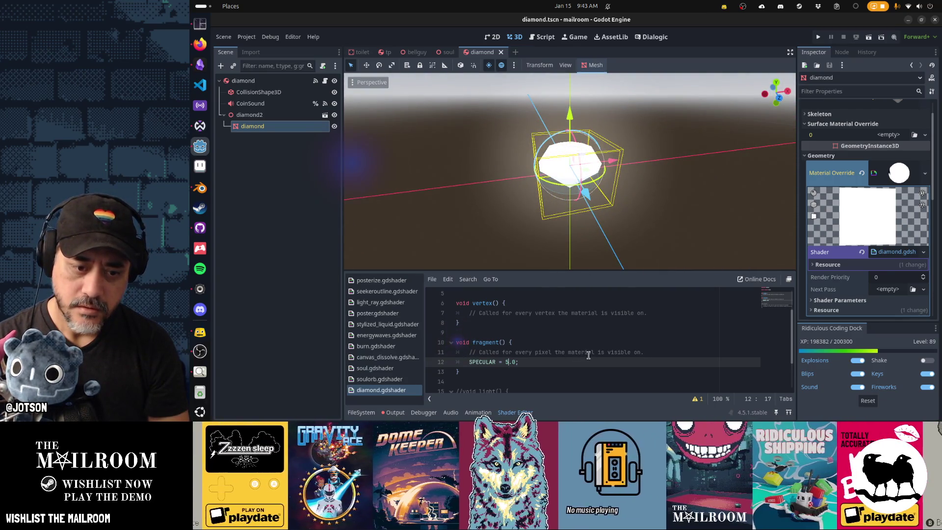
{"action": "left_click", "coordinate": [658, 353]}
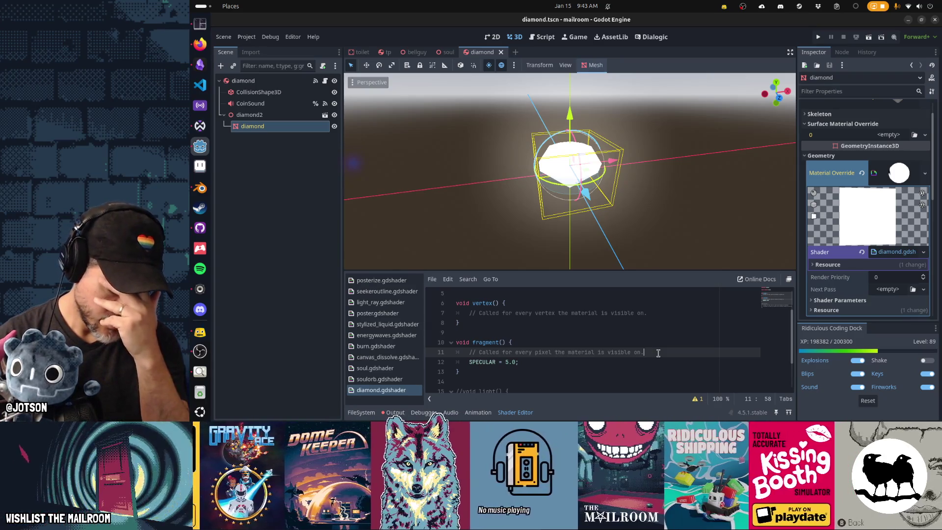
{"action": "key", "text": "Return"}
{"action": "type", "text": "vec4 "}
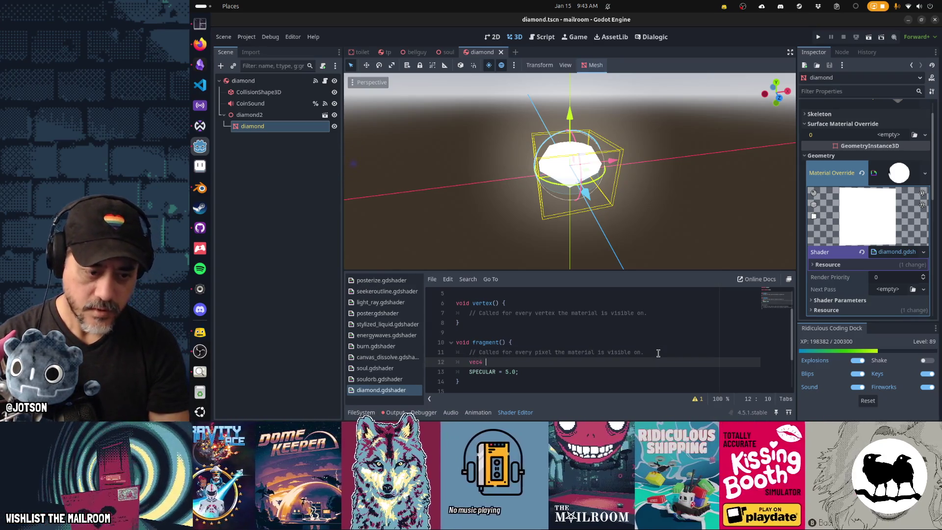
{"action": "type", "text": "n = texture"}
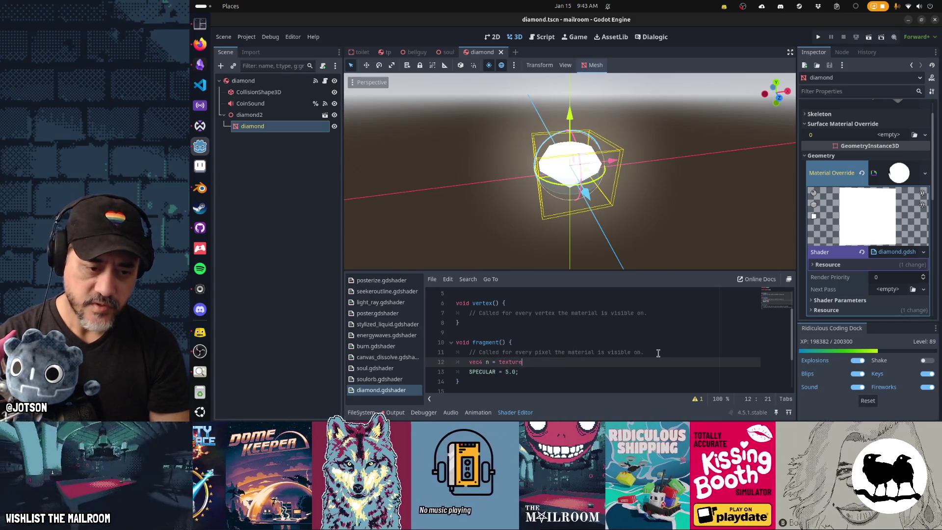
{"action": "type", "text": "(noise"}
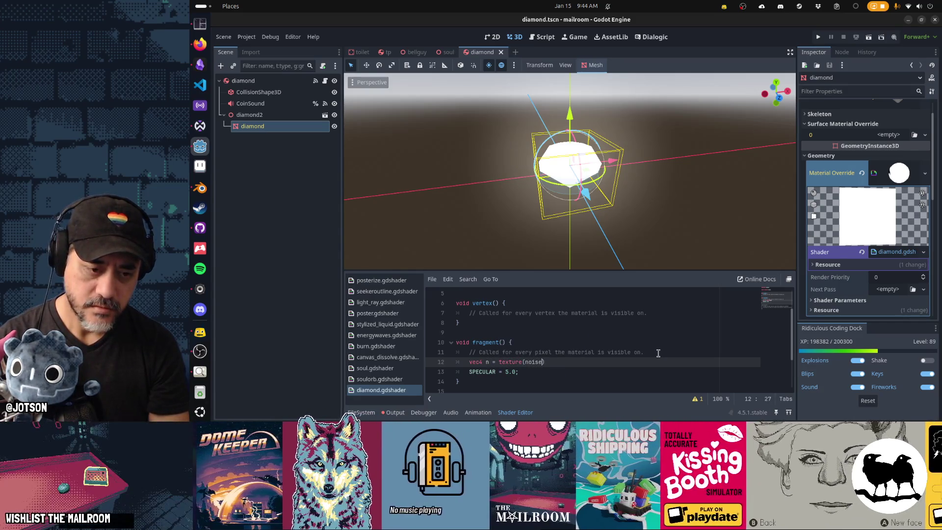
{"action": "type", "text": ", UV)"}
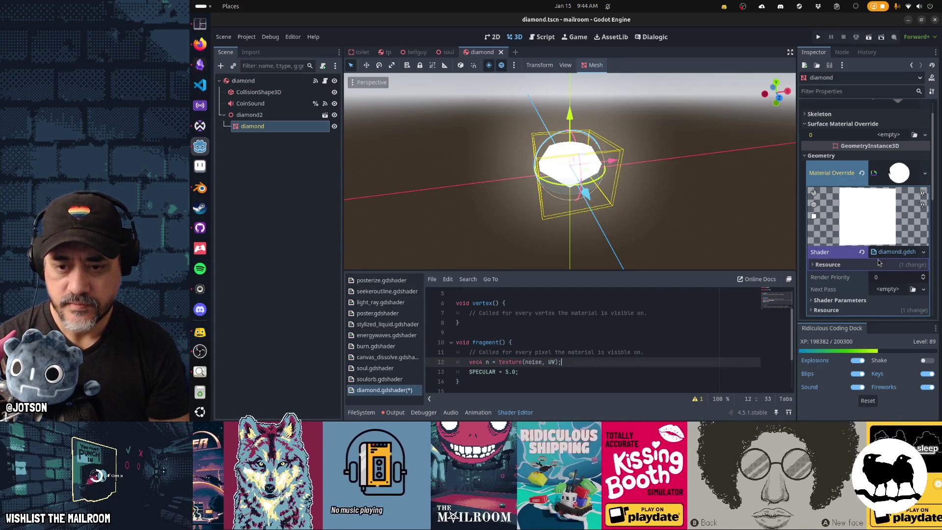
Assign a new NoiseTexture2D to the material's Noise shader parameter.
{"action": "left_click", "coordinate": [840, 300]}
{"action": "scroll", "coordinate": [849, 245], "scroll_direction": "down", "scroll_amount": 3}
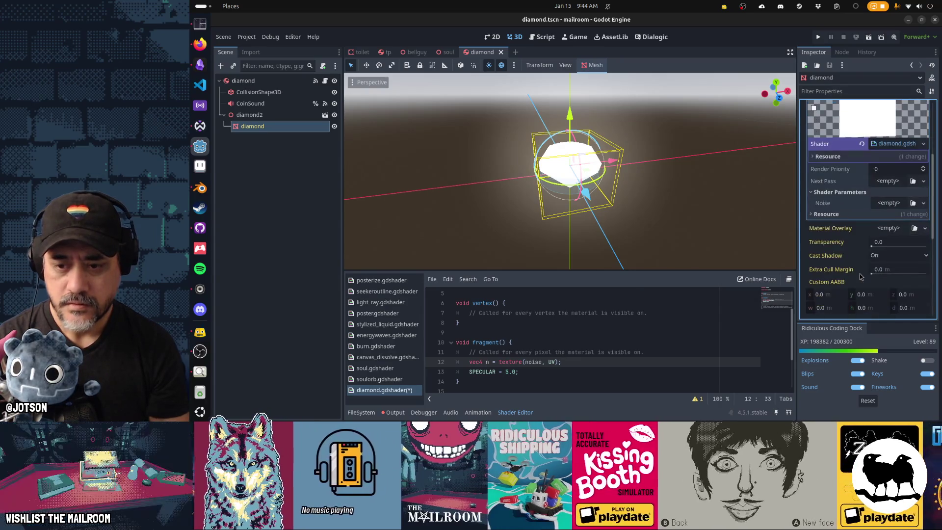
{"action": "left_click", "coordinate": [893, 206]}
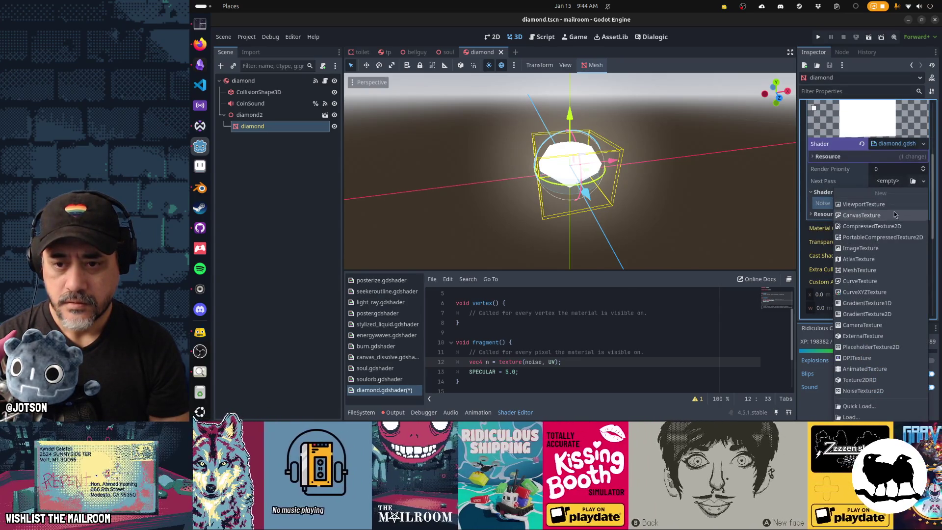
{"action": "left_click", "coordinate": [888, 391]}
Give the NoiseTexture2D a new FastNoiseLite noise source and save.
{"action": "left_click", "coordinate": [905, 194]}
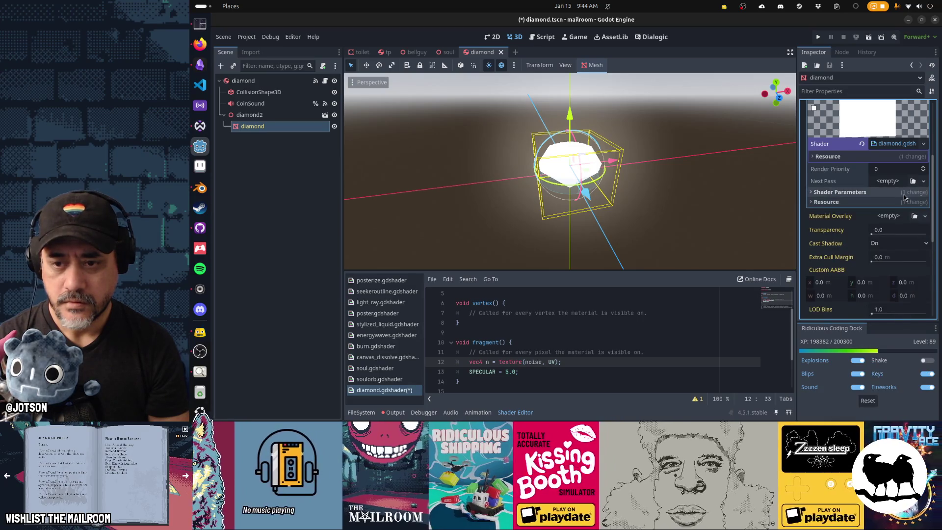
{"action": "left_click", "coordinate": [905, 194]}
{"action": "left_click", "coordinate": [904, 206]}
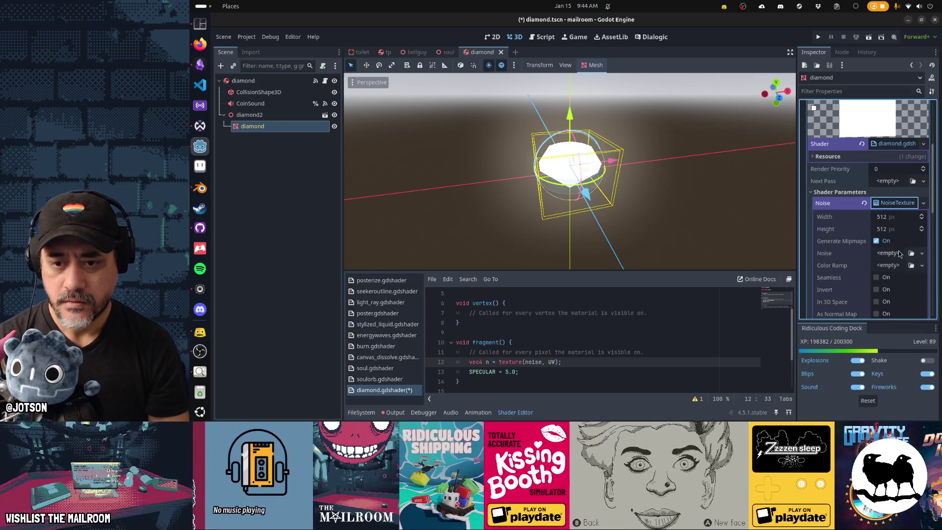
{"action": "left_click", "coordinate": [900, 252]}
{"action": "left_click", "coordinate": [903, 276]}
{"action": "scroll", "coordinate": [868, 268], "scroll_direction": "down", "scroll_amount": 3}
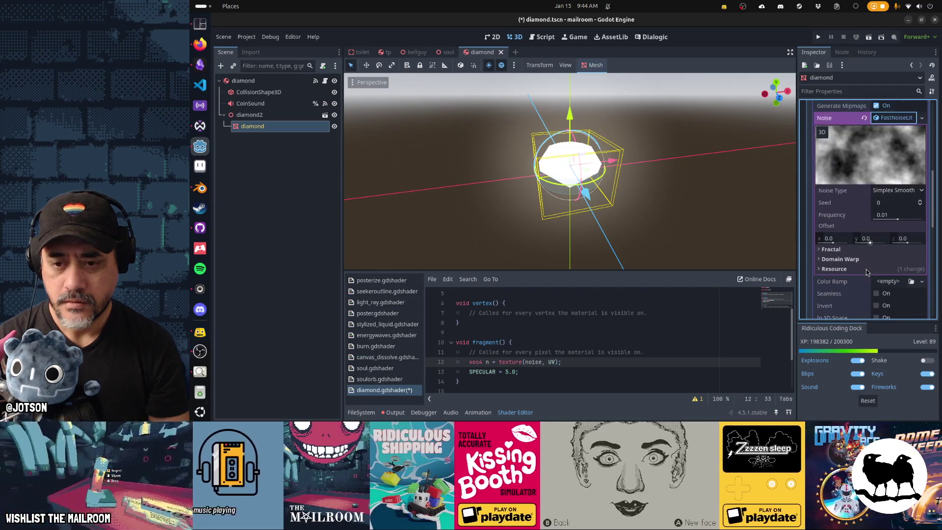
{"action": "key", "text": "ctrl+s"}
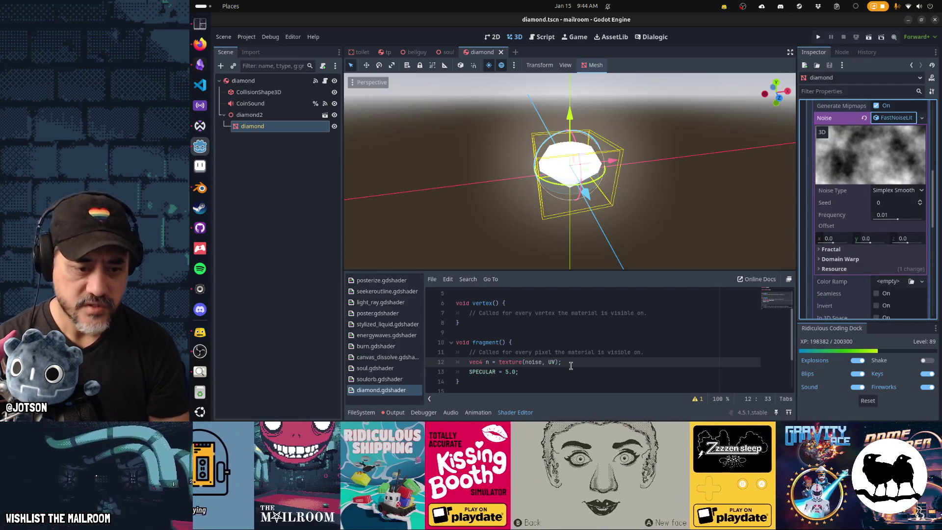
{"action": "left_click", "coordinate": [617, 362]}
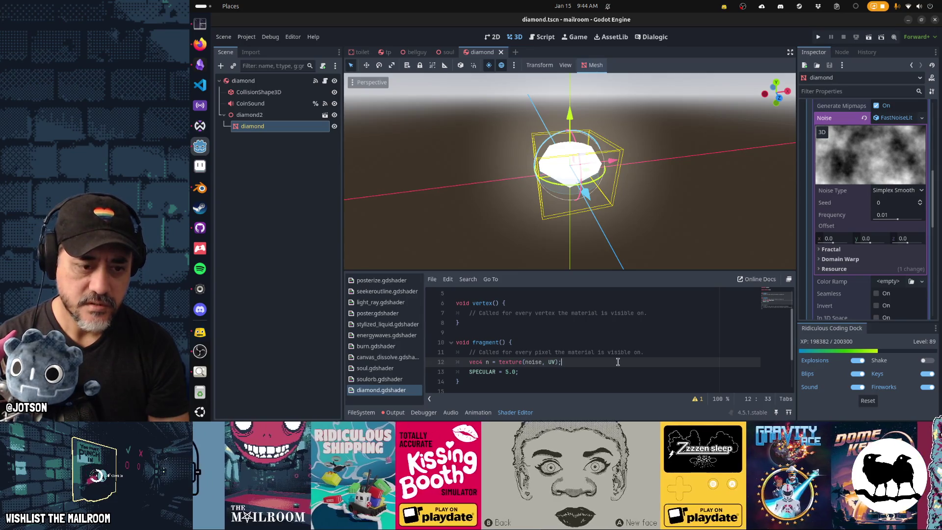
Add float noise_amount = step(0.8, n.r) after the noise sample line.
{"action": "key", "text": "Return"}
{"action": "type", "text": "v"}
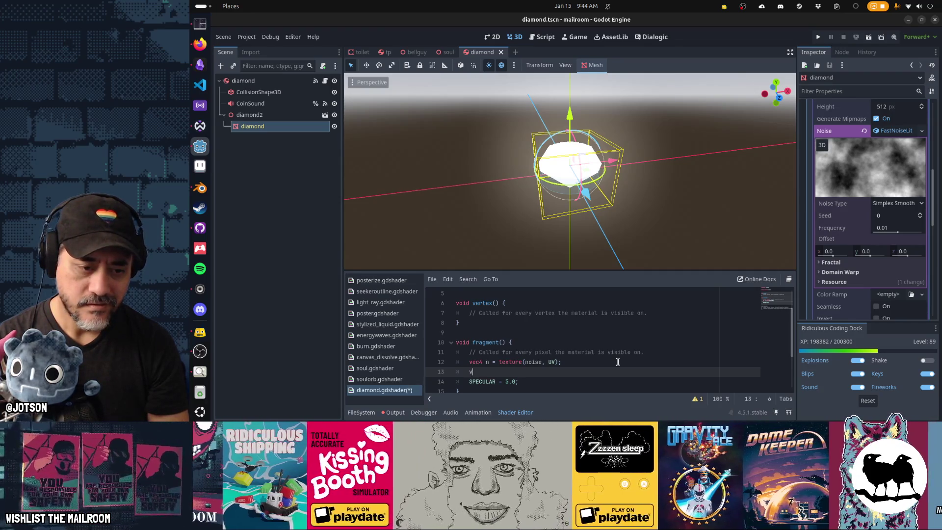
{"action": "key", "text": "BackSpace"}
{"action": "type", "text": "float noise"}
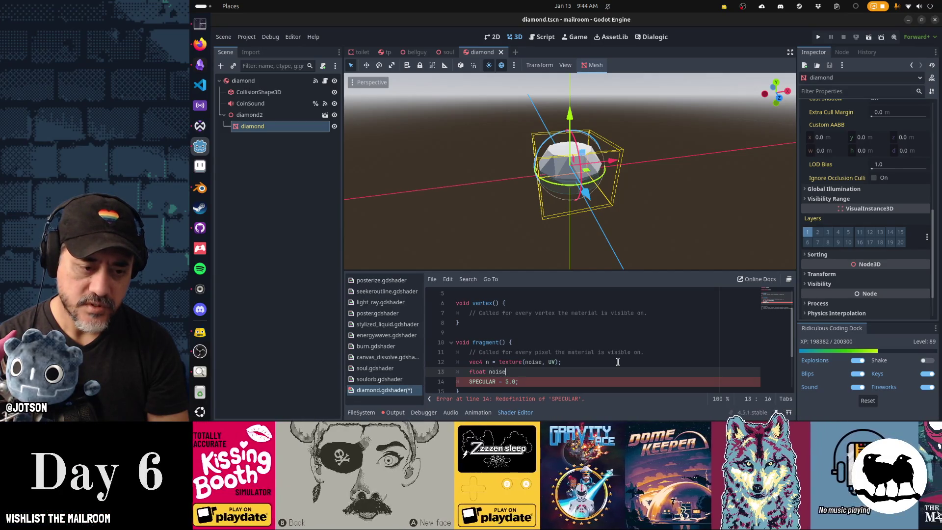
{"action": "type", "text": "_amount = "}
{"action": "type", "text": "step(0."}
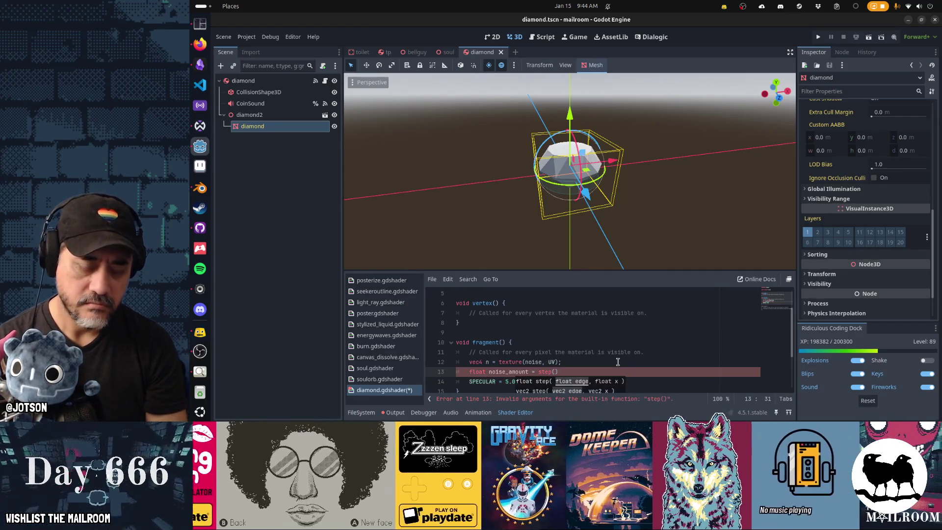
{"action": "type", "text": "9, n.r"}
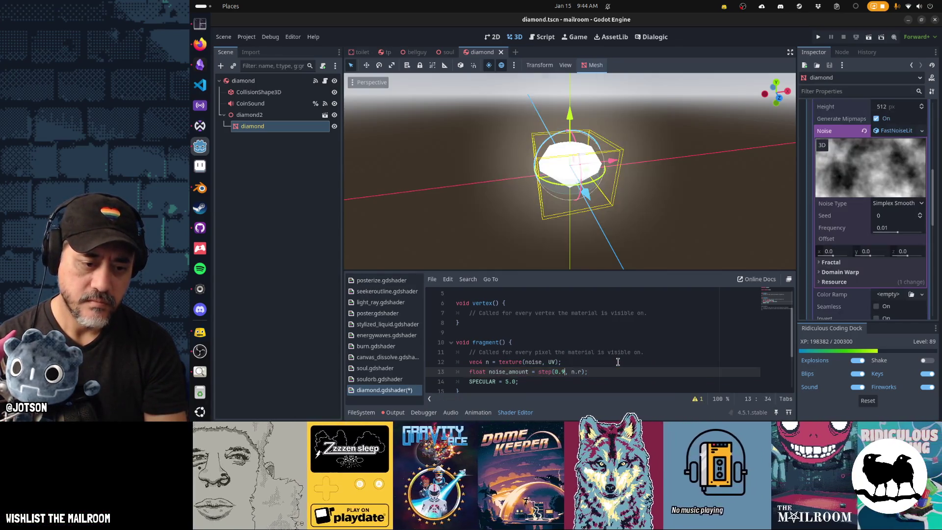
{"action": "key", "text": "Left"}
{"action": "key", "text": "Left"}
{"action": "key", "text": "Left"}
{"action": "key", "text": "BackSpace"}
{"action": "type", "text": "8"}
Rewrite the specular line as SPECULAR += 5.0 * n.r; and save the shader.
{"action": "key", "text": "Down"}
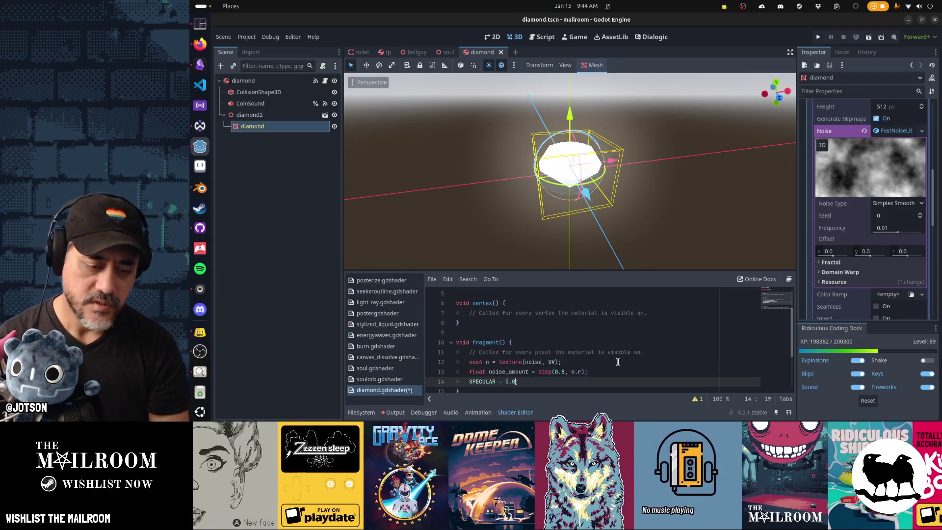
{"action": "type", "text": "* n.r;"}
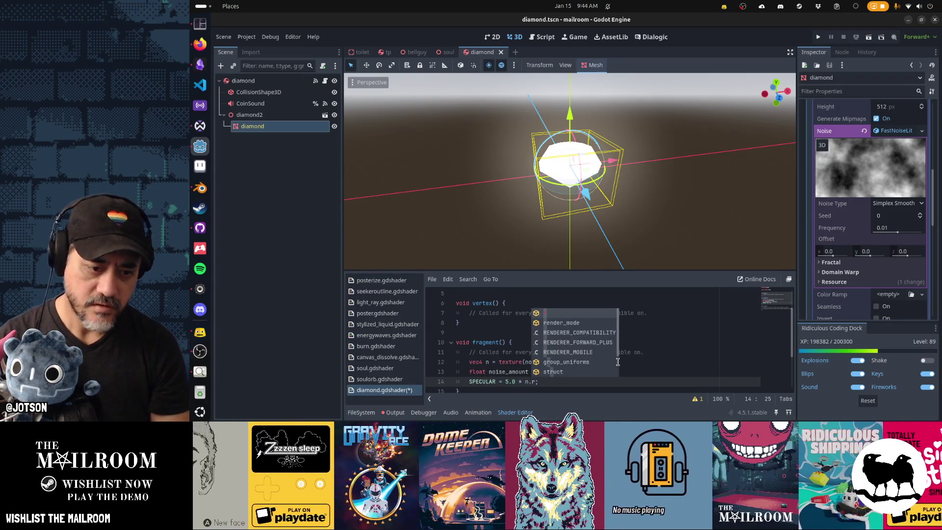
{"action": "key", "text": "Escape"}
{"action": "key", "text": "Left"}
{"action": "key", "text": "Left"}
{"action": "key", "text": "Left"}
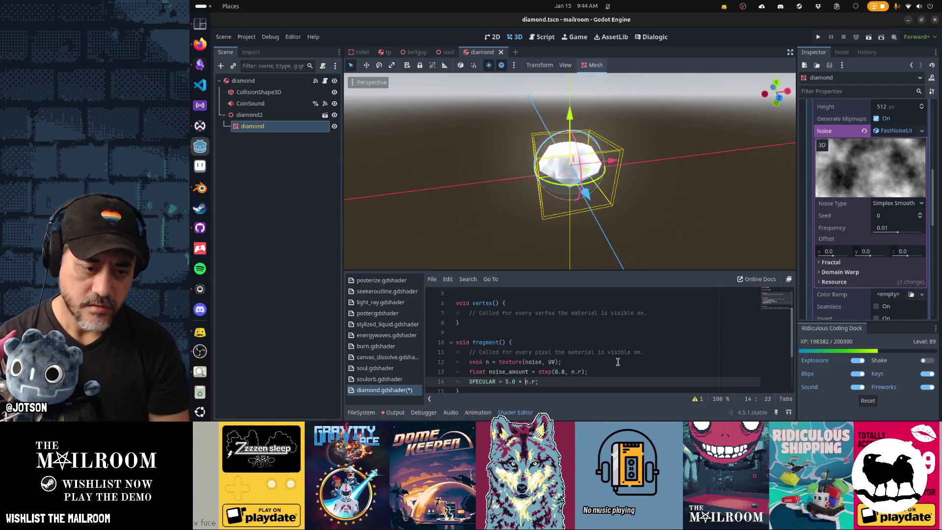
{"action": "type", "text": "SPECULAR"}
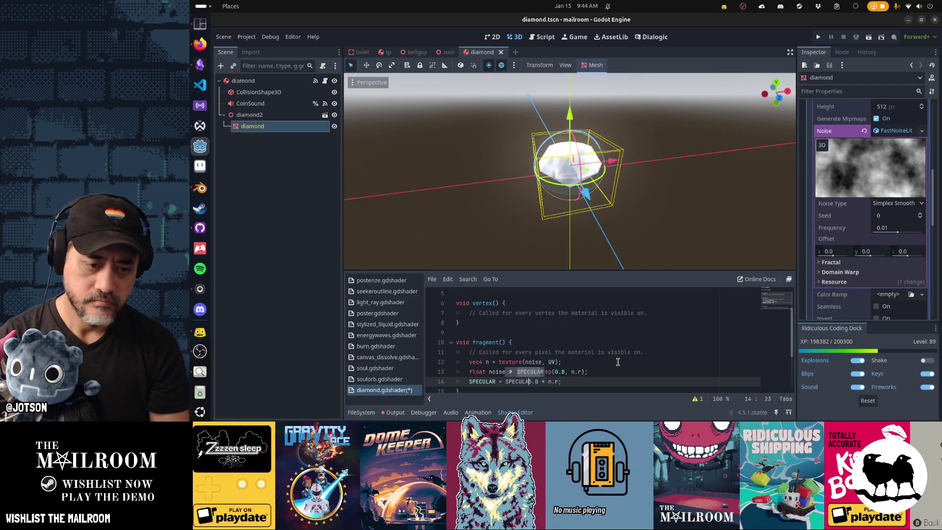
{"action": "key", "text": "BackSpace"}
{"action": "key", "text": "BackSpace"}
{"action": "key", "text": "BackSpace"}
{"action": "type", "text": "+= 5"}
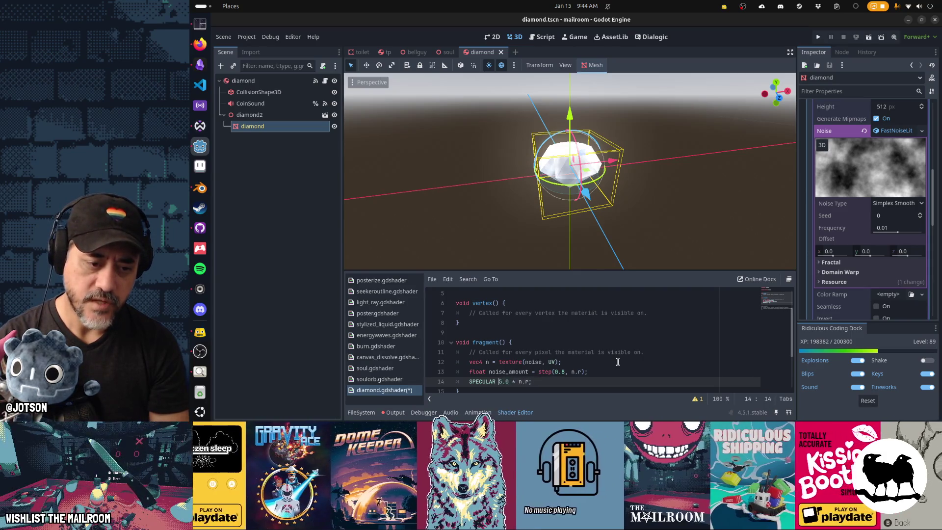
{"action": "key", "text": "Escape"}
{"action": "key", "text": "End"}
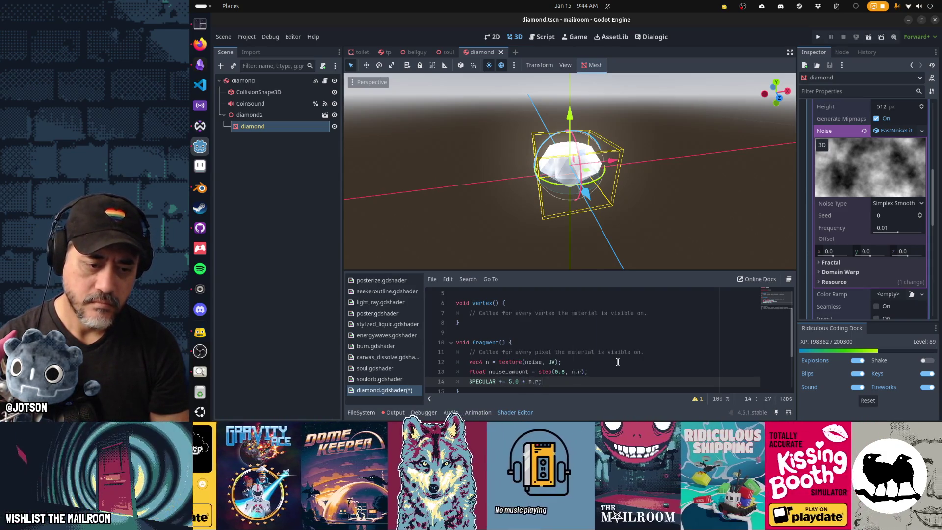
{"action": "key", "text": "ctrl+s"}
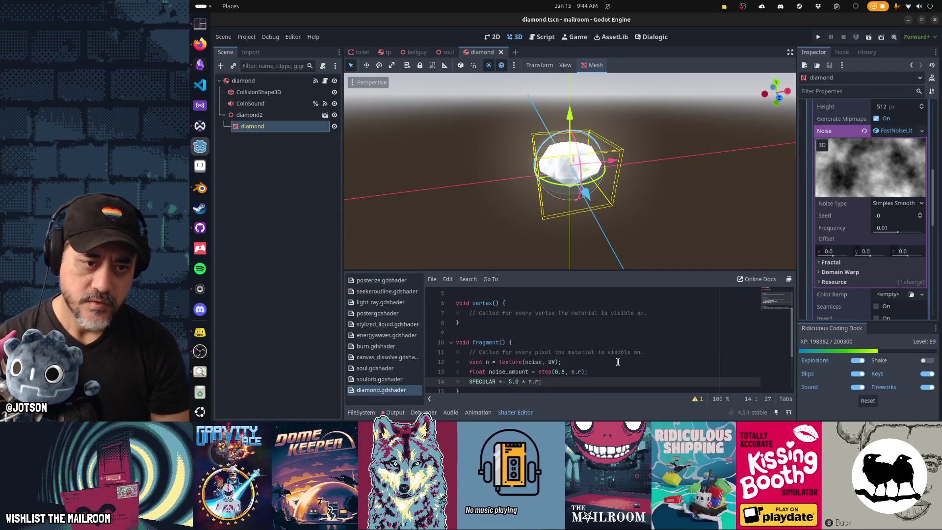
{"action": "mouse_move", "coordinate": [583, 246]}
{"action": "left_mouse_down"}
{"action": "mouse_move", "coordinate": [584, 229]}
{"action": "mouse_move", "coordinate": [628, 226]}
{"action": "mouse_move", "coordinate": [586, 216]}
{"action": "mouse_move", "coordinate": [664, 208]}
{"action": "mouse_move", "coordinate": [646, 149]}
{"action": "mouse_move", "coordinate": [684, 123]}
{"action": "mouse_move", "coordinate": [656, 187]}
{"action": "mouse_move", "coordinate": [584, 196]}
{"action": "left_mouse_up"}
Nudge the noise frequency to 0.0512 and 0.0328, then switch the noise type to Cellular.
{"action": "scroll", "coordinate": [586, 216], "scroll_direction": "up", "scroll_amount": 2}
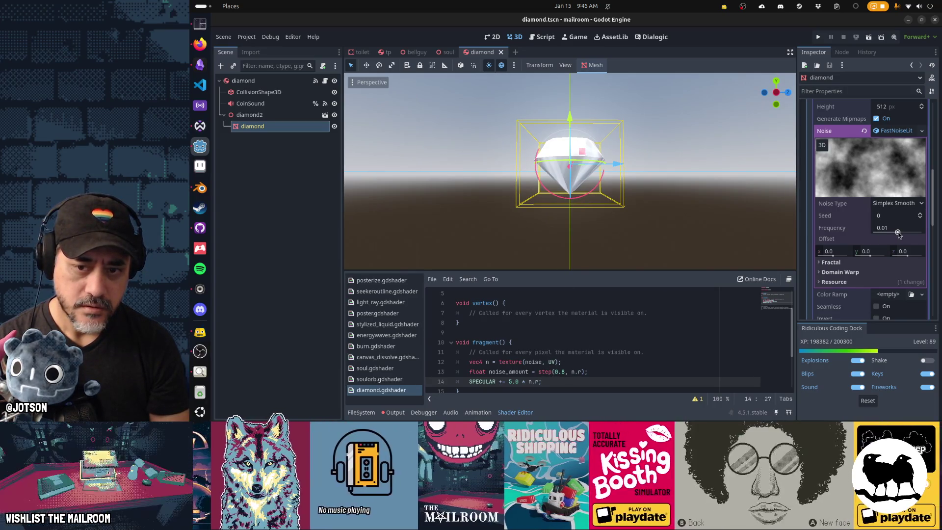
{"action": "left_click_drag", "start_coordinate": [897, 233], "coordinate": [904, 234]}
{"action": "mouse_move", "coordinate": [638, 206]}
{"action": "left_mouse_down"}
{"action": "mouse_move", "coordinate": [581, 220]}
{"action": "mouse_move", "coordinate": [482, 219]}
{"action": "mouse_move", "coordinate": [671, 222]}
{"action": "left_mouse_up"}
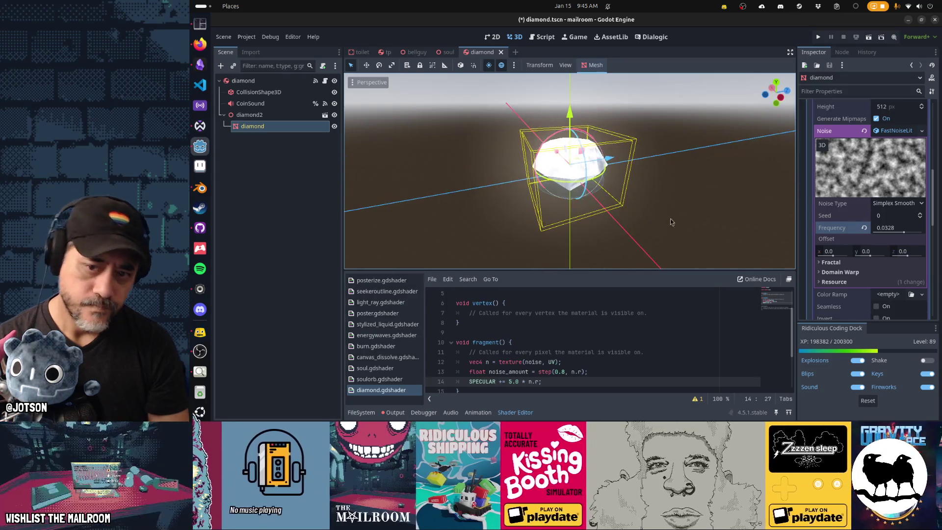
{"action": "left_click", "coordinate": [897, 203]}
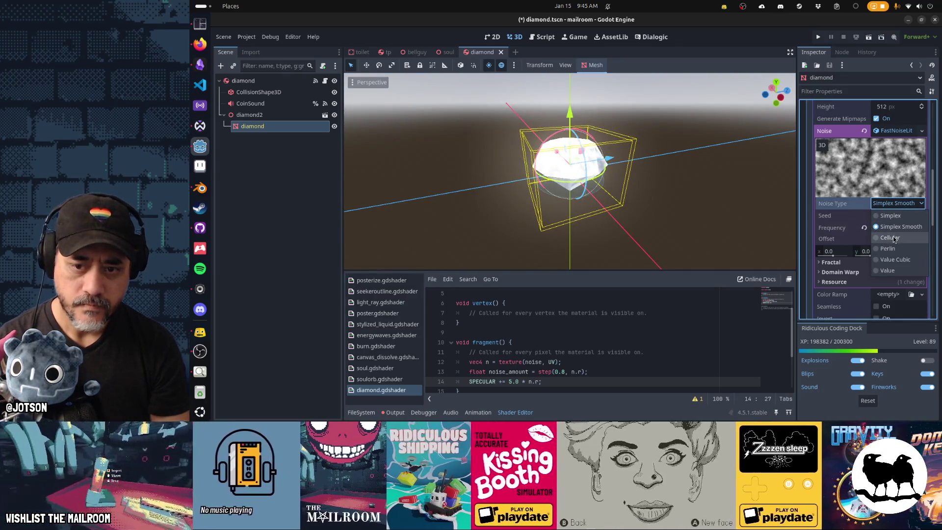
{"action": "left_click", "coordinate": [893, 238]}
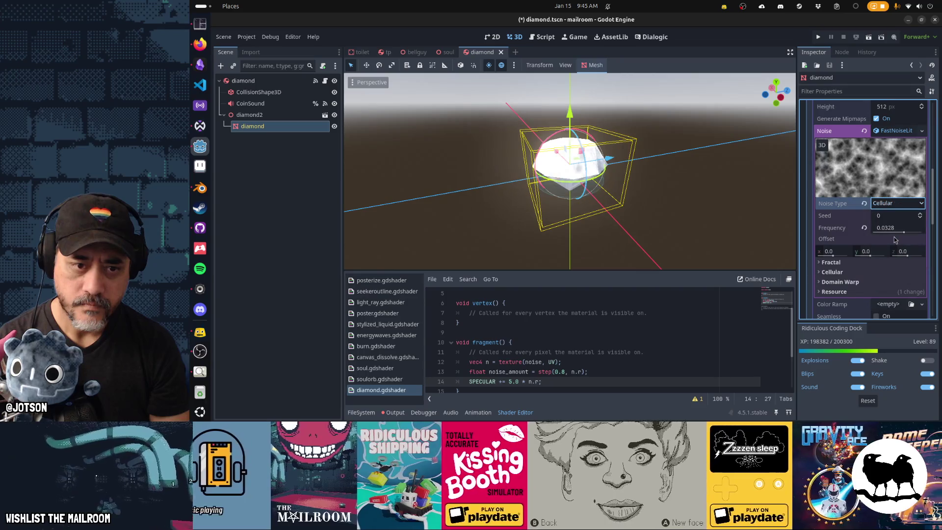
{"action": "left_click_drag", "start_coordinate": [669, 210], "coordinate": [624, 209]}
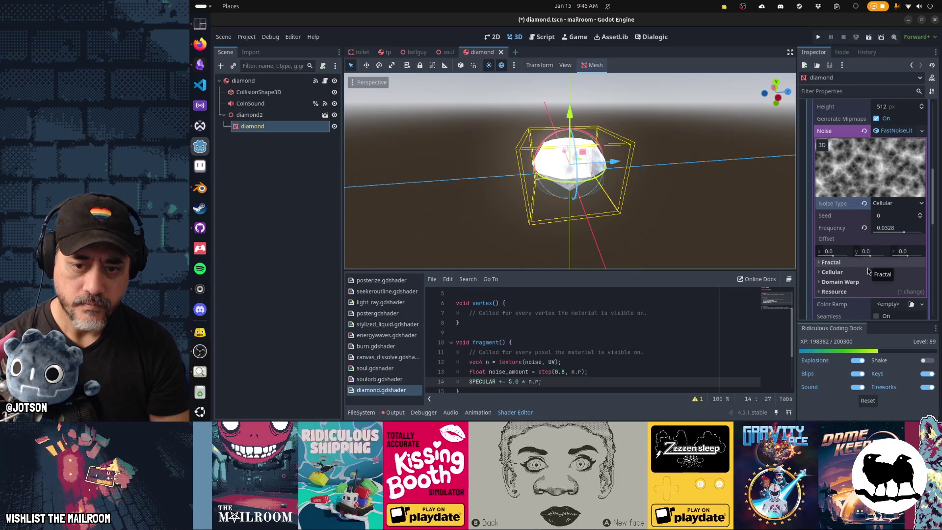
Expand the Cellular settings, briefly try Value noise, then return to Cellular.
{"action": "left_click", "coordinate": [867, 271]}
{"action": "scroll", "coordinate": [863, 283], "scroll_direction": "down", "scroll_amount": 2}
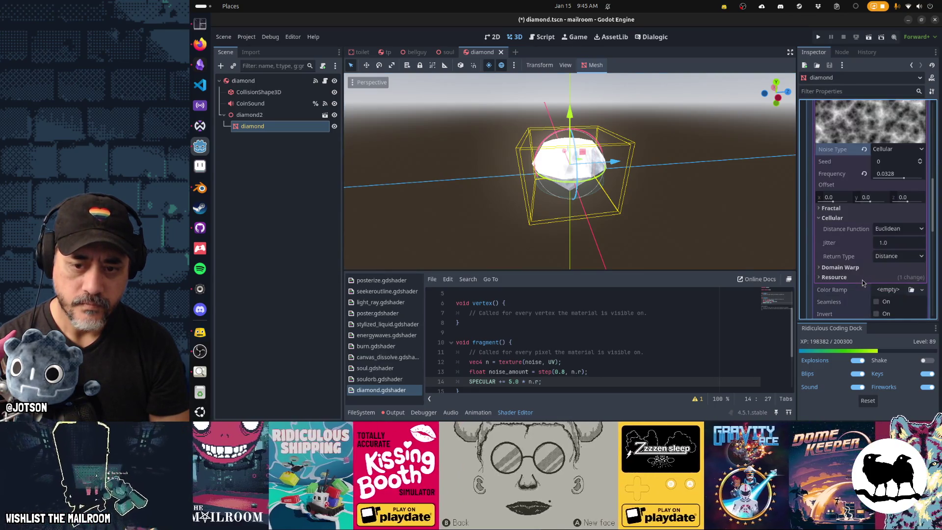
{"action": "scroll", "coordinate": [863, 280], "scroll_direction": "up", "scroll_amount": 2}
{"action": "left_click", "coordinate": [900, 204]}
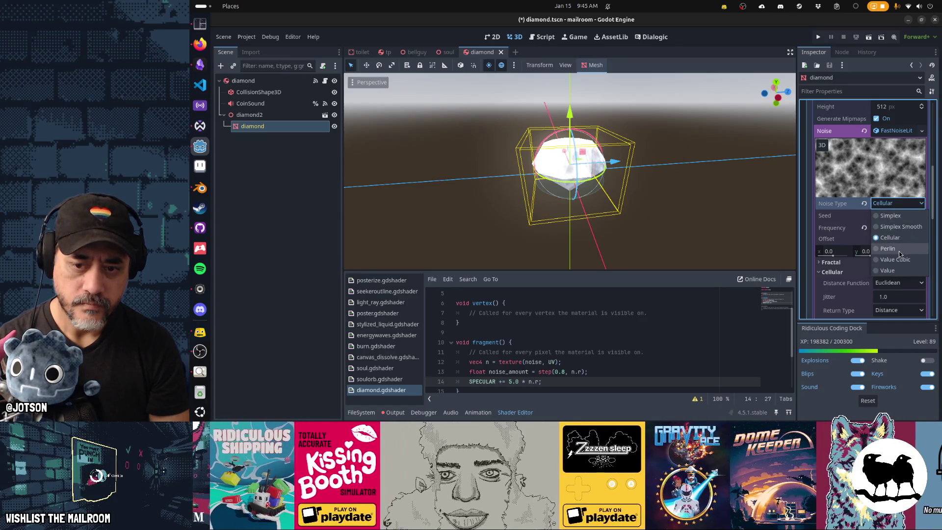
{"action": "left_click", "coordinate": [897, 269]}
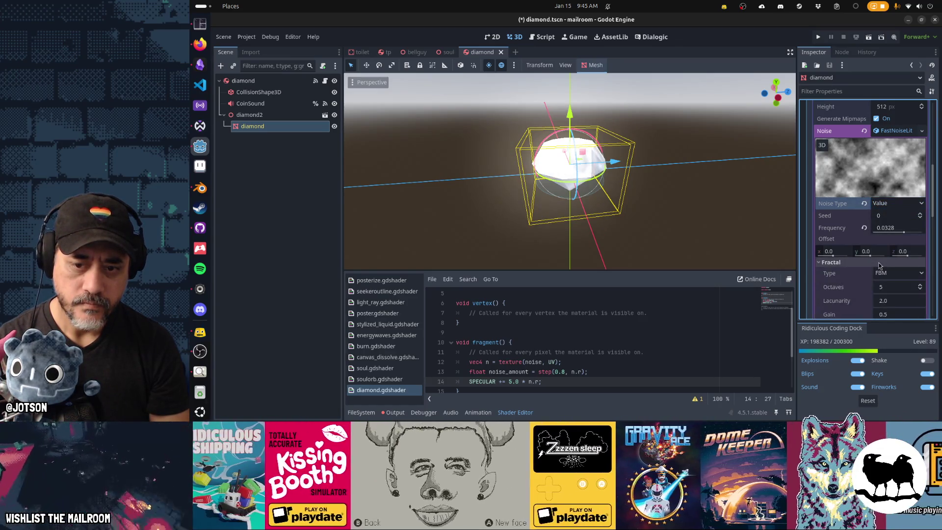
{"action": "left_click_drag", "start_coordinate": [793, 255], "coordinate": [619, 225]}
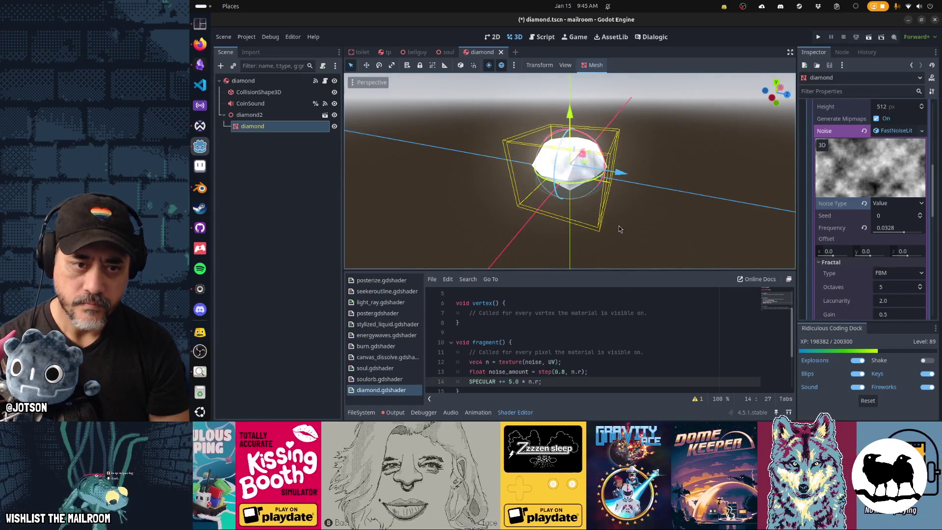
{"action": "left_click", "coordinate": [898, 204]}
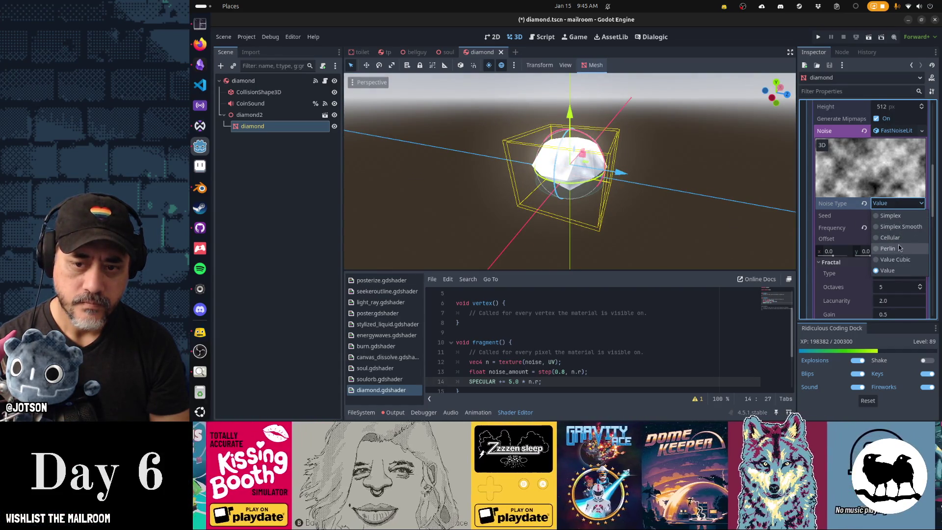
{"action": "left_click", "coordinate": [890, 238]}
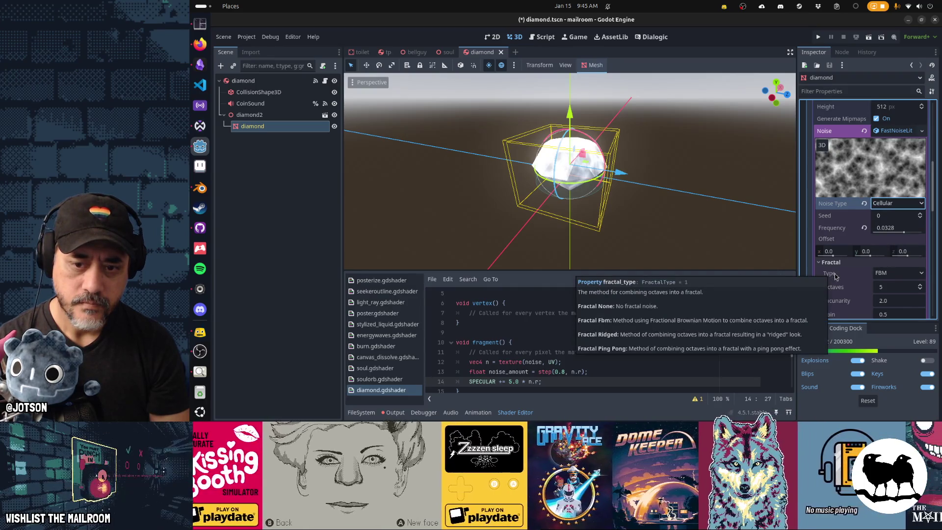
Keep FBM fractal and Euclidean distance, and lower the frequency to 0.0116.
{"action": "scroll", "coordinate": [837, 277], "scroll_direction": "down", "scroll_amount": 2}
{"action": "left_click", "coordinate": [894, 219]}
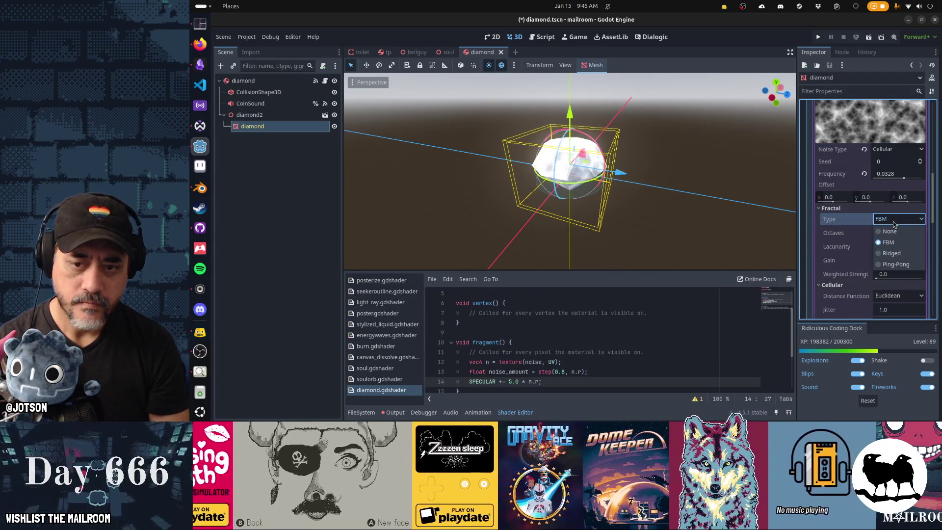
{"action": "left_click", "coordinate": [894, 225]}
{"action": "left_click", "coordinate": [888, 296]}
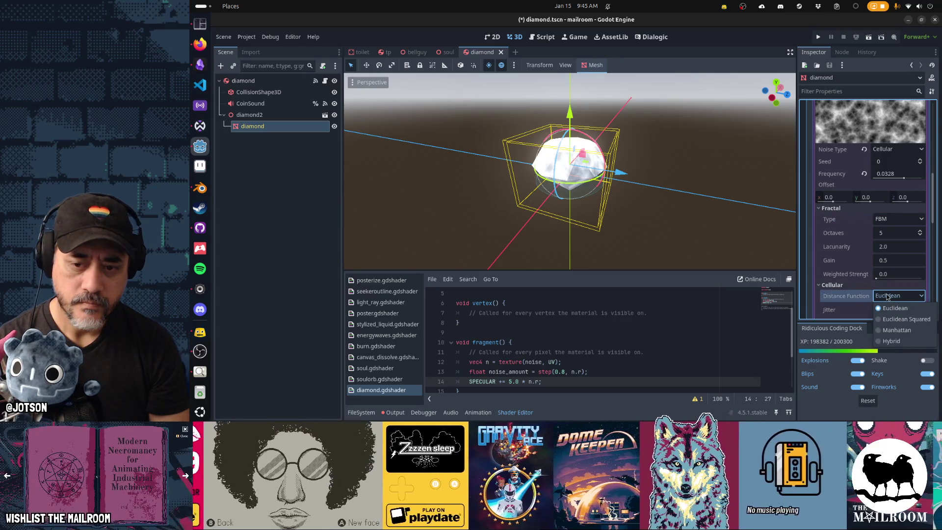
{"action": "left_click", "coordinate": [888, 296]}
{"action": "scroll", "coordinate": [846, 291], "scroll_direction": "down", "scroll_amount": 2}
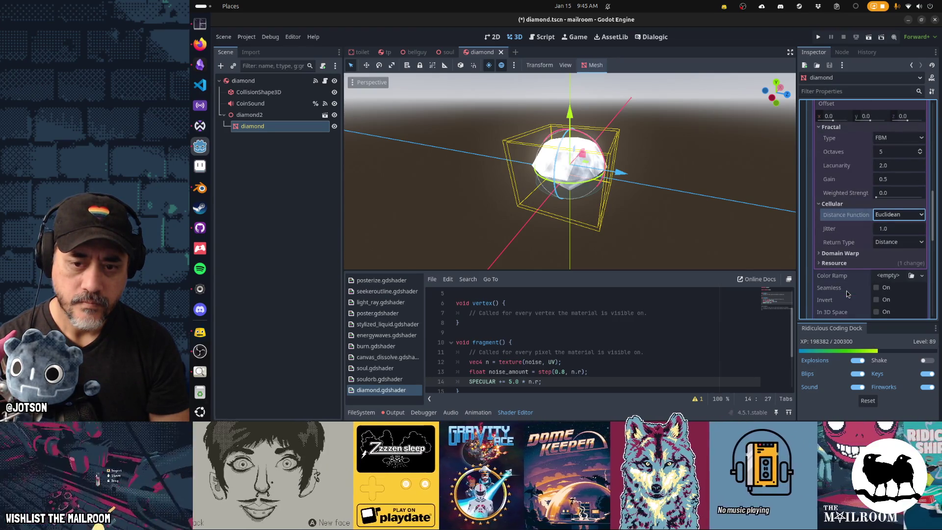
{"action": "scroll", "coordinate": [848, 267], "scroll_direction": "up", "scroll_amount": 4}
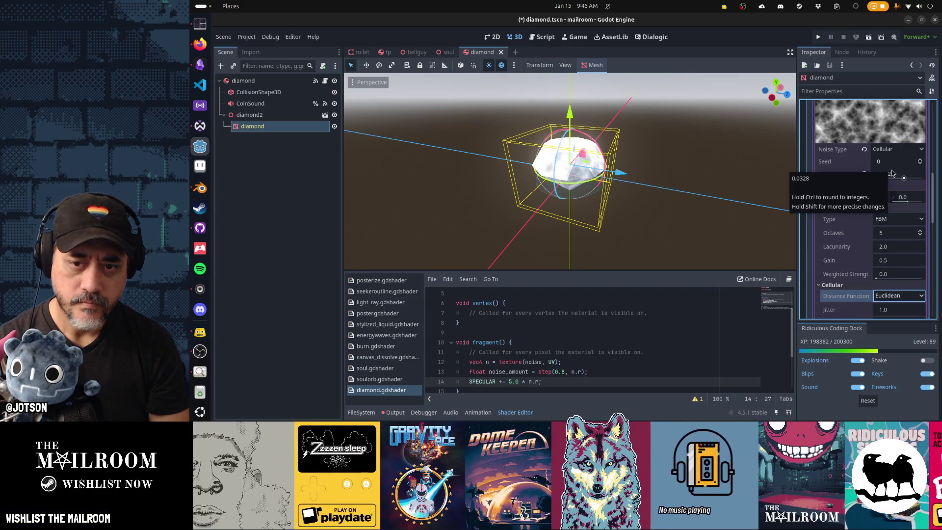
{"action": "left_click_drag", "start_coordinate": [905, 178], "coordinate": [900, 183]}
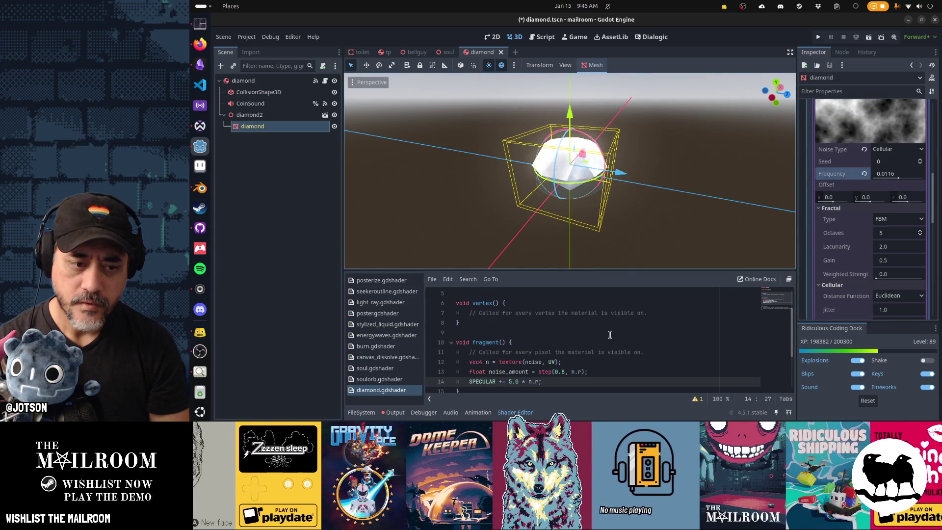
{"action": "mouse_move", "coordinate": [613, 230]}
{"action": "left_mouse_down"}
{"action": "mouse_move", "coordinate": [612, 214]}
{"action": "mouse_move", "coordinate": [554, 209]}
{"action": "left_mouse_up"}
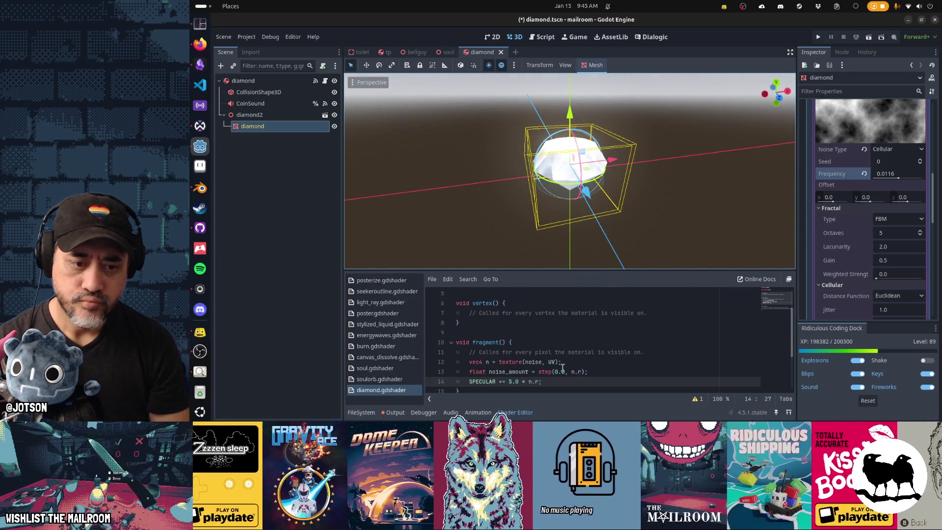
Save the shader with the 0.8 step threshold and lowered specular strength.
{"action": "left_click", "coordinate": [565, 371]}
{"action": "key", "text": "ctrl+s"}
{"action": "type", "text": "95"}
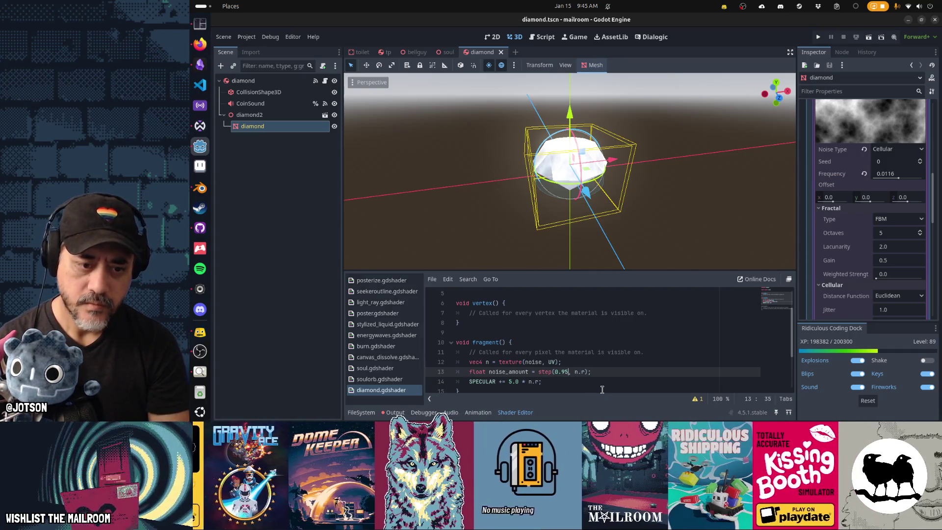
{"action": "key", "text": "ctrl+s"}
{"action": "key", "text": "Down"}
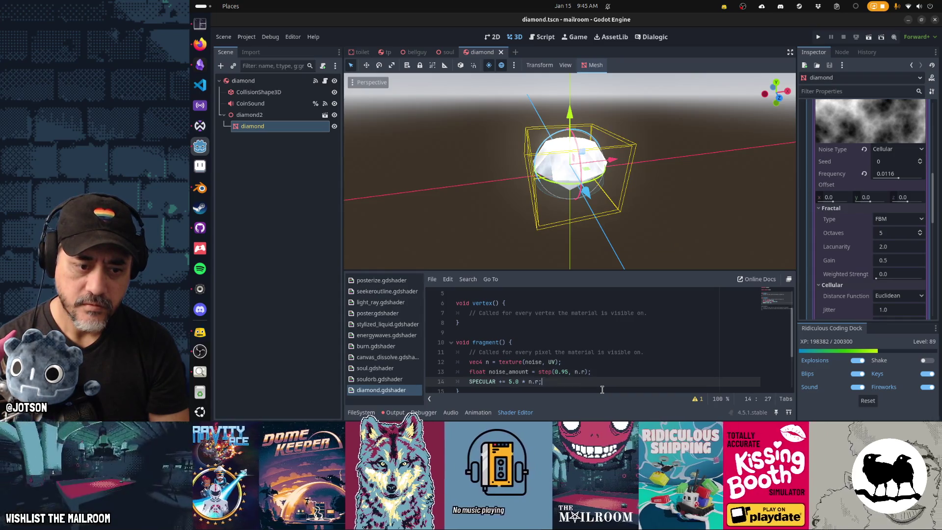
{"action": "key", "text": "Left"}
{"action": "key", "text": "Left"}
{"action": "key", "text": "Left"}
{"action": "key", "text": "ctrl+s"}
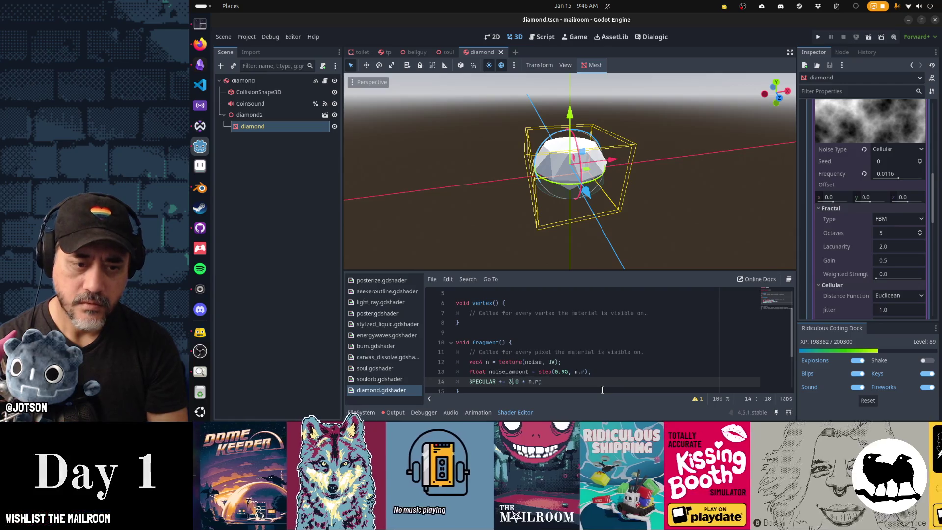
{"action": "key", "text": "ctrl+s"}
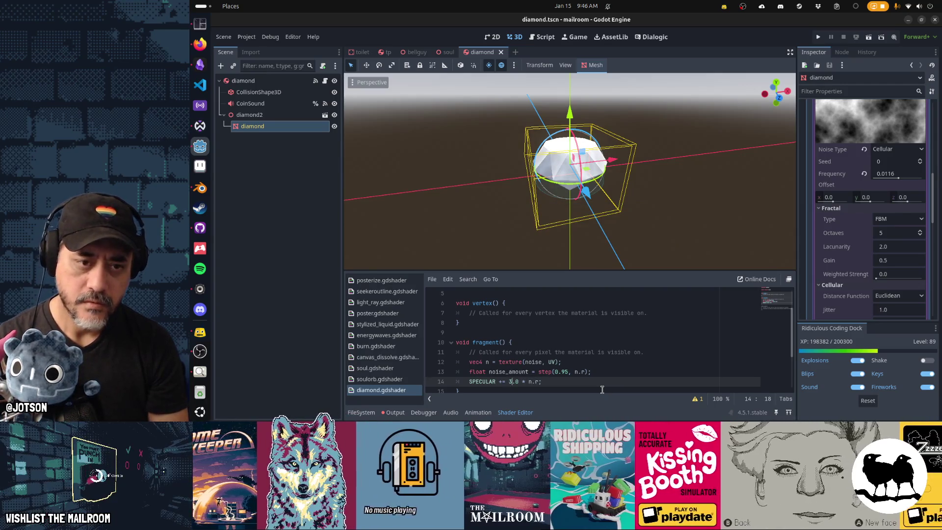
{"action": "mouse_move", "coordinate": [567, 225]}
{"action": "left_mouse_down"}
{"action": "mouse_move", "coordinate": [616, 217]}
{"action": "mouse_move", "coordinate": [589, 236]}
{"action": "left_mouse_up"}
Add 'vec2 uv = UV;' and 'uv.y += TIME * 0.2;' lines at the start of fragment().
{"action": "left_click", "coordinate": [529, 344]}
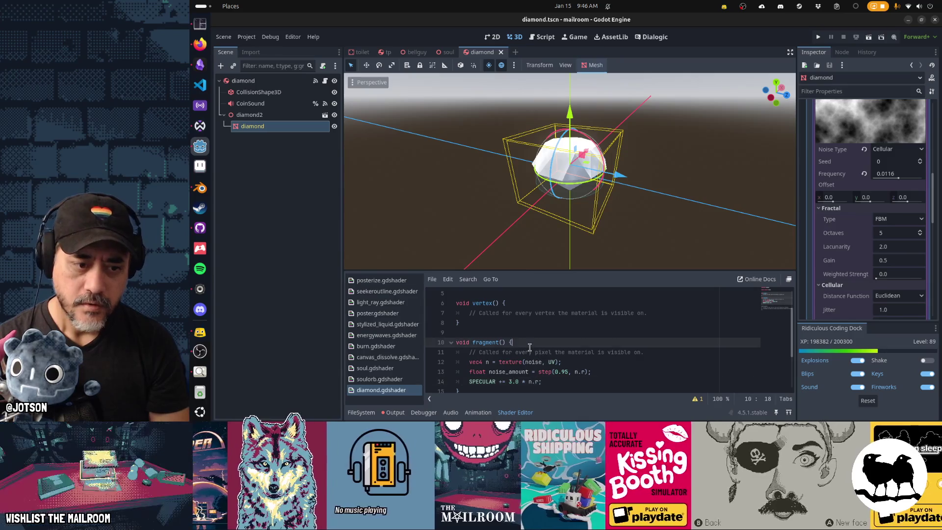
{"action": "key", "text": "Down"}
{"action": "key", "text": "End"}
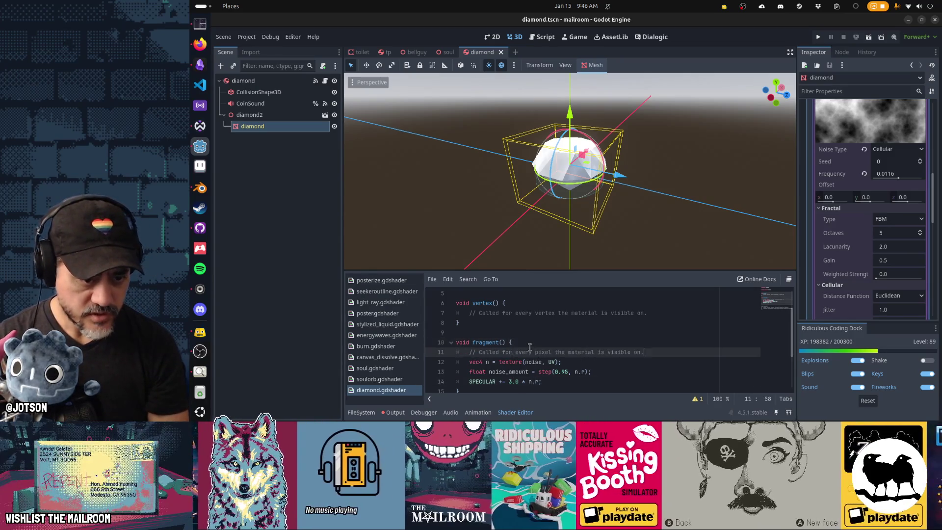
{"action": "key", "text": "Return"}
{"action": "type", "text": "vec2 uv"}
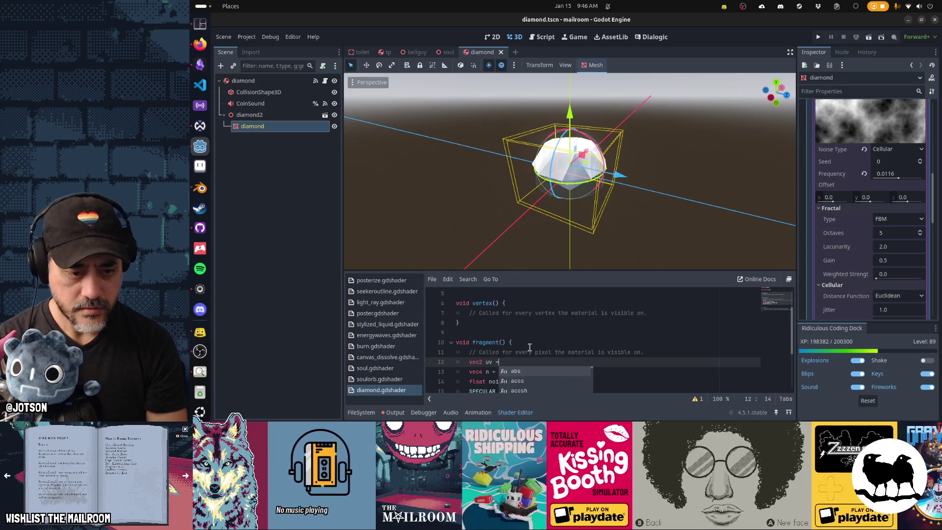
{"action": "type", "text": " = UV;"}
{"action": "key", "text": "Return"}
{"action": "type", "text": "uv.y +"}
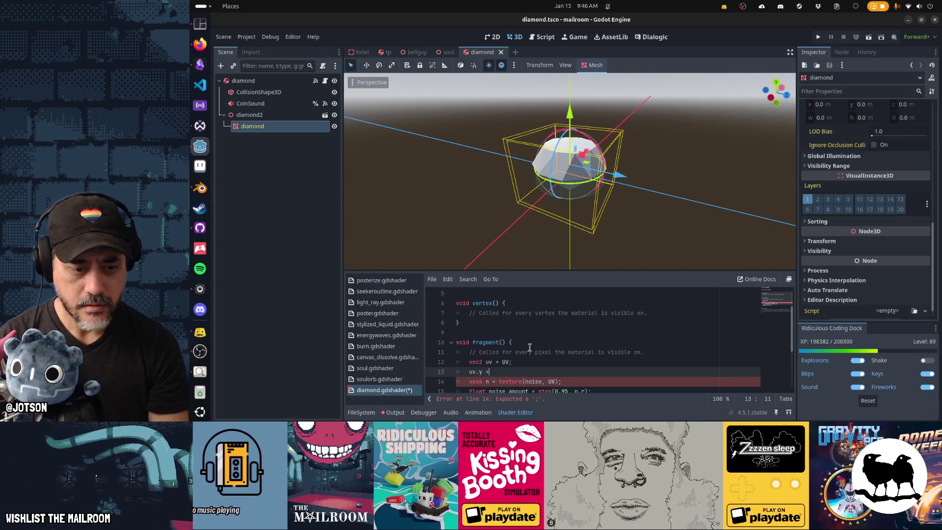
{"action": "type", "text": "= TIME * 0.2;"}
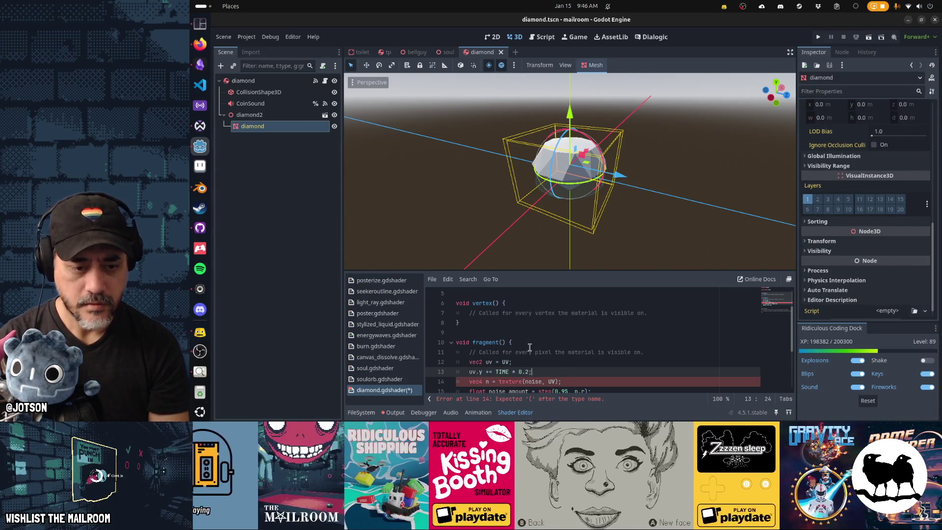
Make line 14's texture(noise, ...) lookup use uv instead of UV, and save.
{"action": "key", "text": "Down"}
{"action": "key", "text": "Right"}
{"action": "key", "text": "Right"}
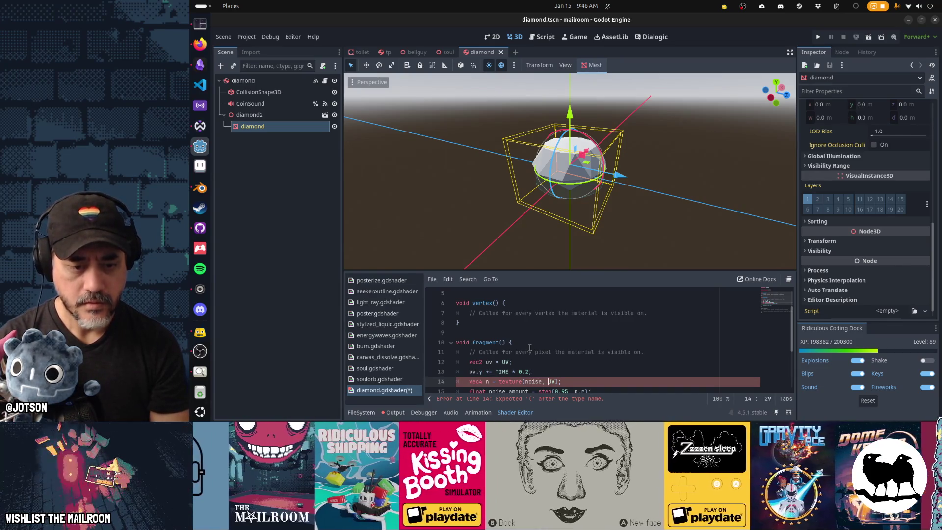
{"action": "key", "text": "Delete"}
{"action": "key", "text": "Delete"}
{"action": "type", "text": "uv"}
{"action": "key", "text": "Home"}
{"action": "key", "text": "ctrl+s"}
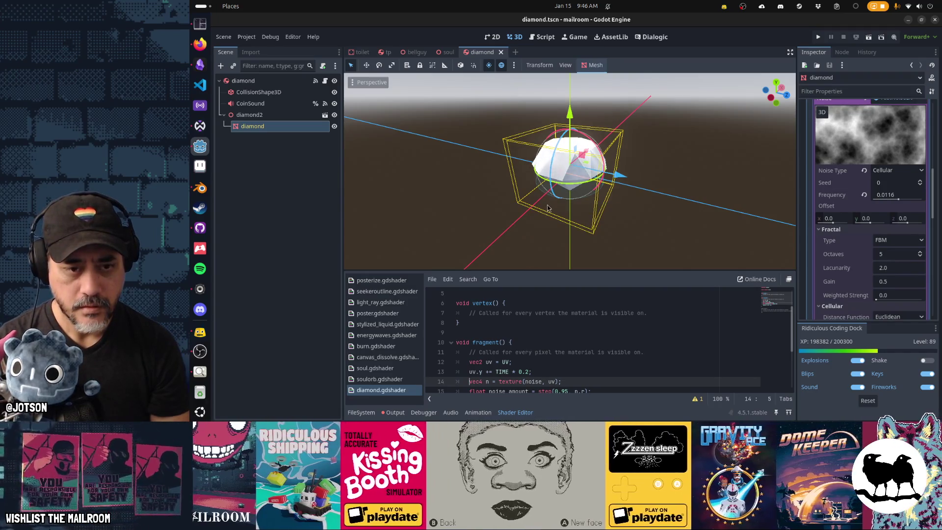
Slow the noise scroll on line 13 to TIME * 0.05 and save.
{"action": "left_click", "coordinate": [526, 371]}
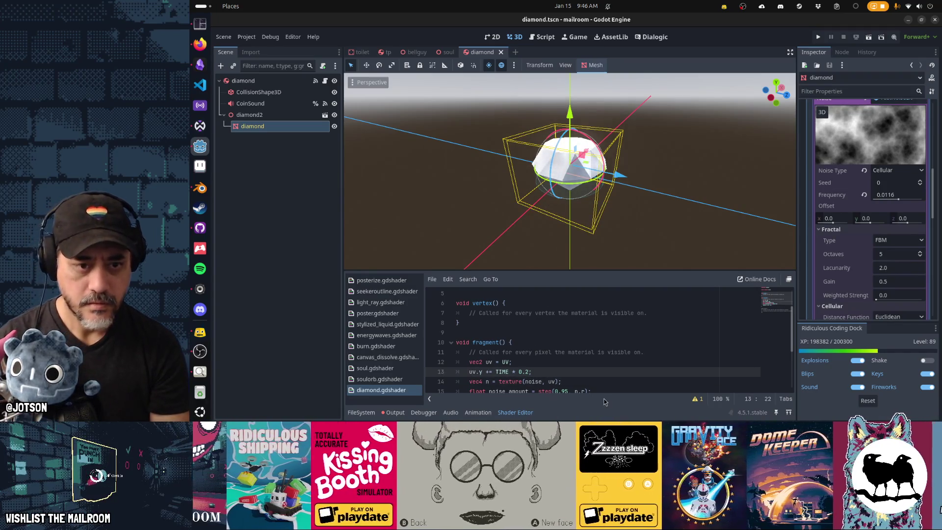
{"action": "key", "text": "Delete"}
{"action": "type", "text": "05"}
{"action": "key", "text": "ctrl+s"}
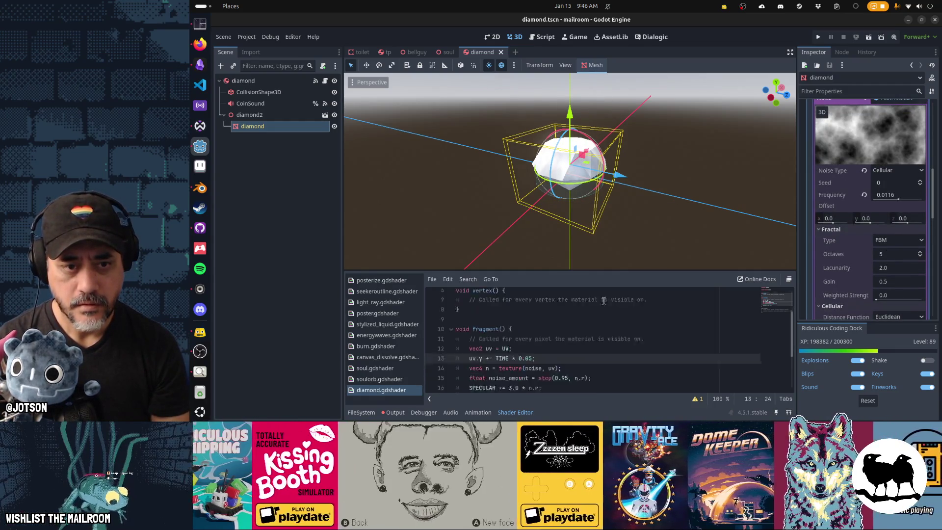
{"action": "scroll", "coordinate": [589, 353], "scroll_direction": "down", "scroll_amount": 1}
{"action": "left_click_drag", "start_coordinate": [579, 246], "coordinate": [570, 234]}
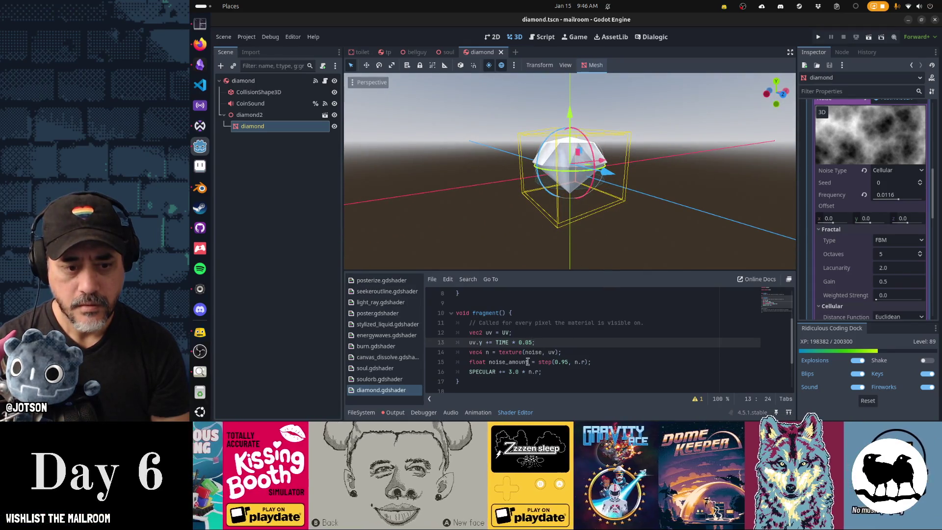
Try a 0.99 sparkle threshold, then undo it back to 0.9.
{"action": "left_click", "coordinate": [513, 373]}
{"action": "key", "text": "Up"}
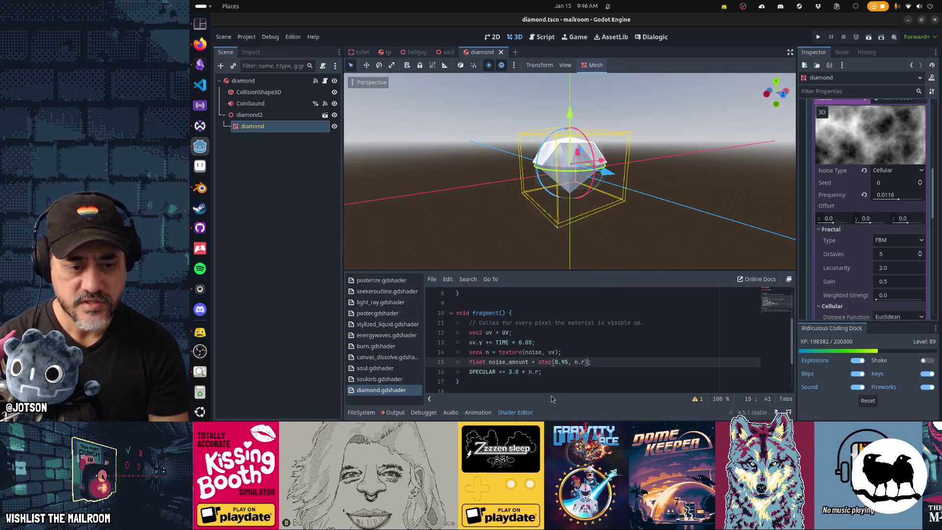
{"action": "key", "text": "BackSpace"}
{"action": "type", "text": "9"}
{"action": "key", "text": "ctrl+s"}
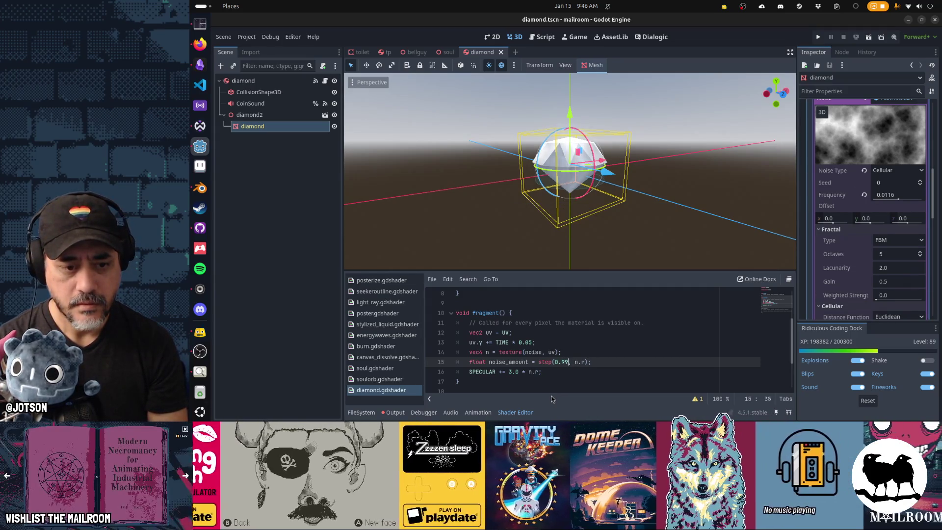
{"action": "key", "text": "Home"}
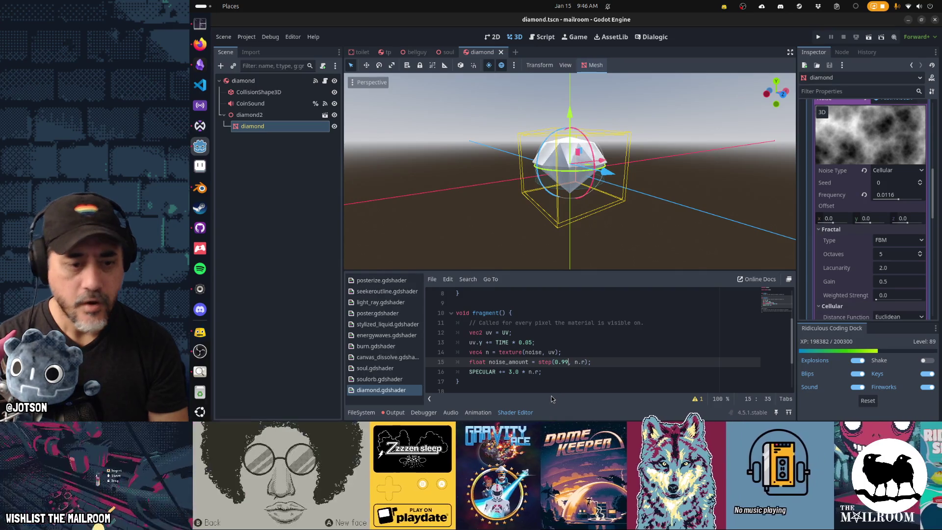
{"action": "key", "text": "ctrl+z"}
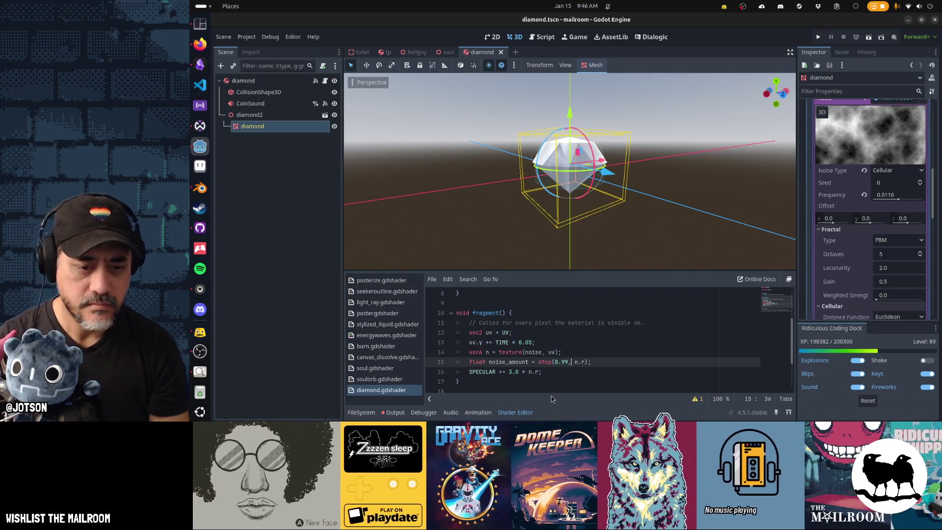
Replace n.r with noise_amount in the specular line and save.
{"action": "key", "text": "Down"}
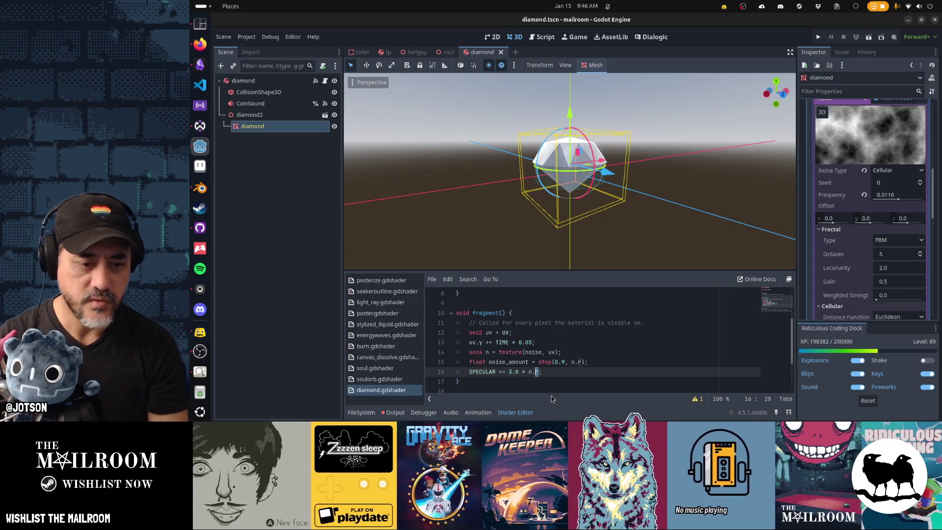
{"action": "key", "text": "BackSpace"}
{"action": "key", "text": "BackSpace"}
{"action": "key", "text": "Delete"}
{"action": "type", "text": "noise_amount"}
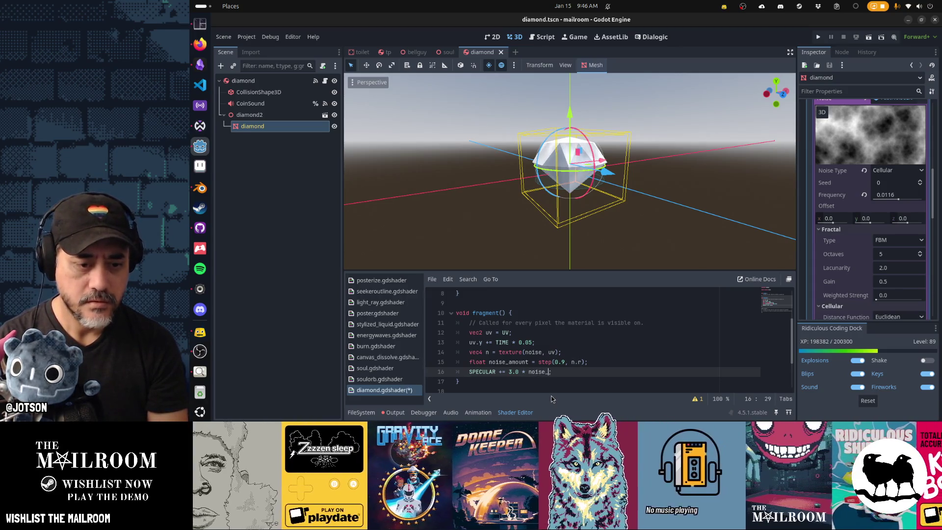
{"action": "key", "text": "Home"}
{"action": "key", "text": "ctrl+s"}
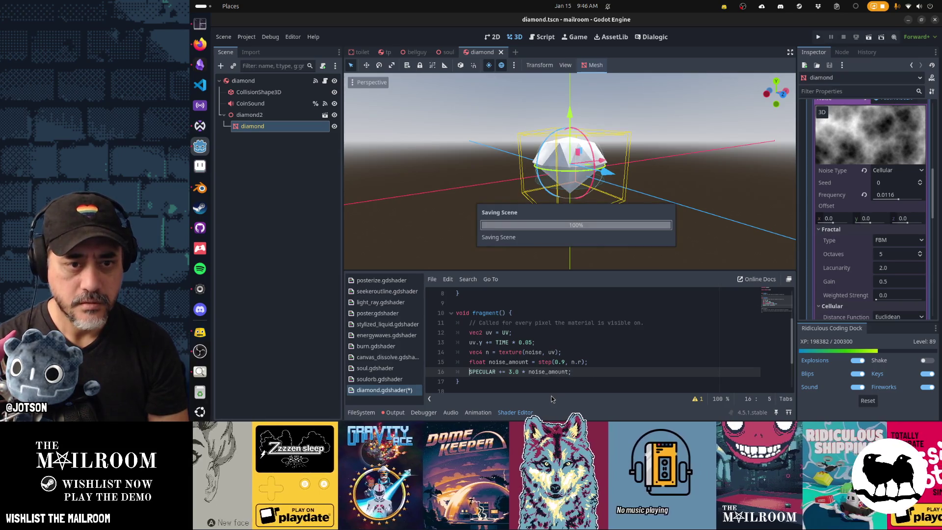
Try 0.8 then 0.9 thresholds and raise the specular multiplier from 3.0 to 5.0.
{"action": "left_click", "coordinate": [564, 362]}
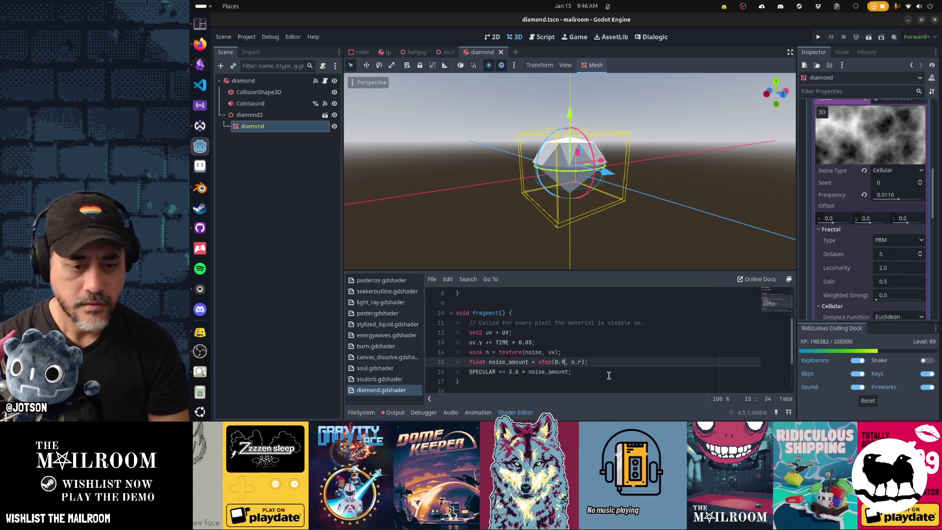
{"action": "key", "text": "BackSpace"}
{"action": "type", "text": "8"}
{"action": "key", "text": "ctrl+s"}
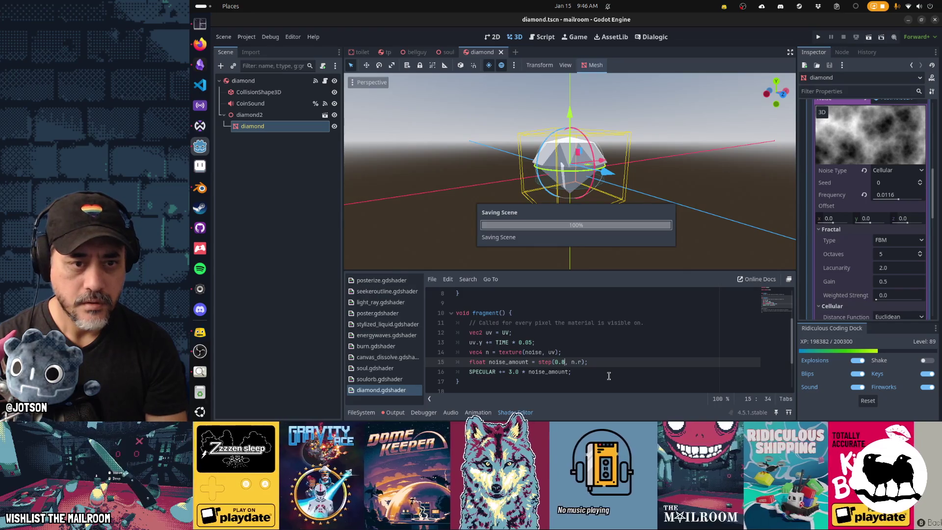
{"action": "left_click", "coordinate": [511, 372]}
{"action": "key", "text": "BackSpace"}
{"action": "type", "text": "5"}
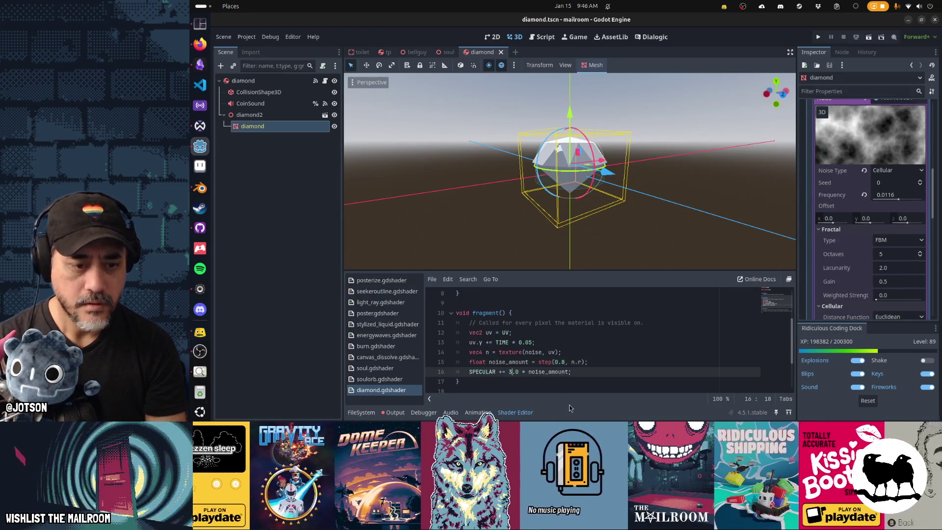
{"action": "key", "text": "Up"}
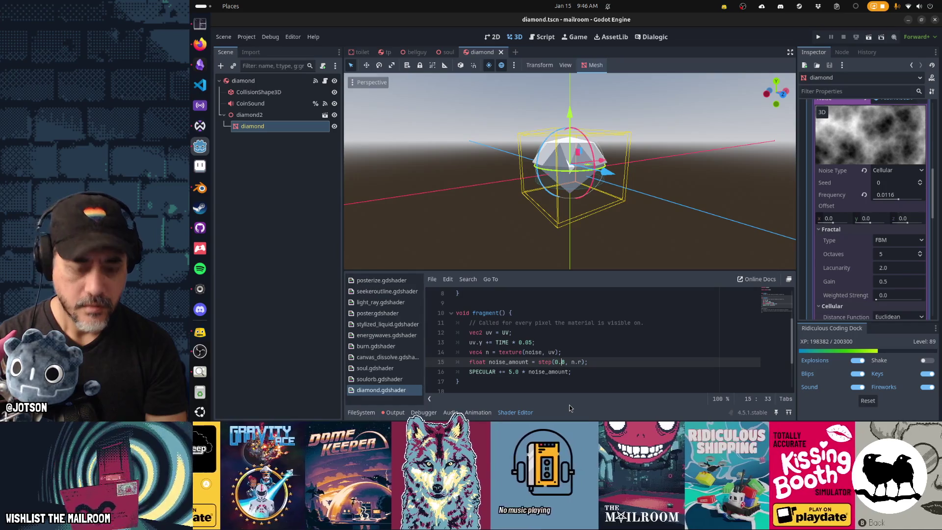
{"action": "key", "text": "Delete"}
{"action": "type", "text": "9"}
{"action": "key", "text": "ctrl+s"}
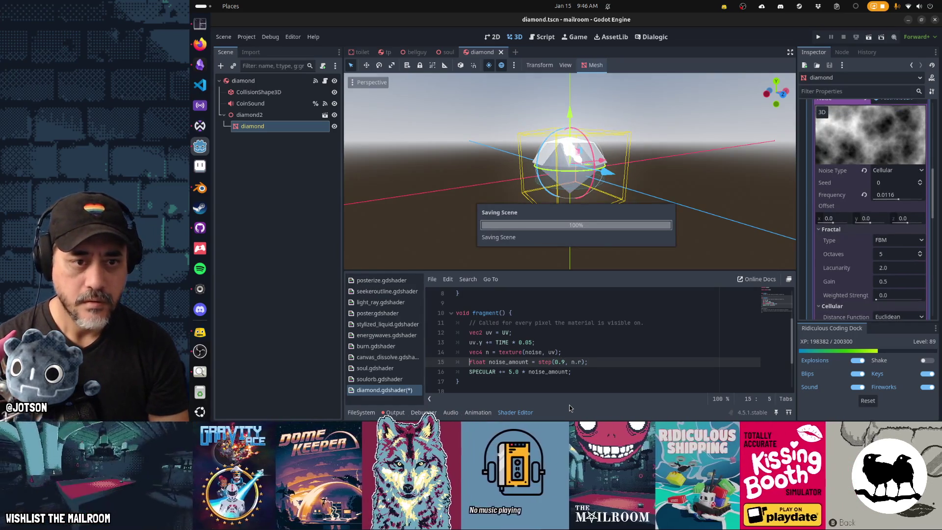
Set the sparkle threshold to step(0.7, n.r), save, and inspect the diamond.
{"action": "left_click_drag", "start_coordinate": [584, 186], "coordinate": [612, 265]}
{"action": "left_click", "coordinate": [565, 362]}
{"action": "key", "text": "BackSpace"}
{"action": "type", "text": "7"}
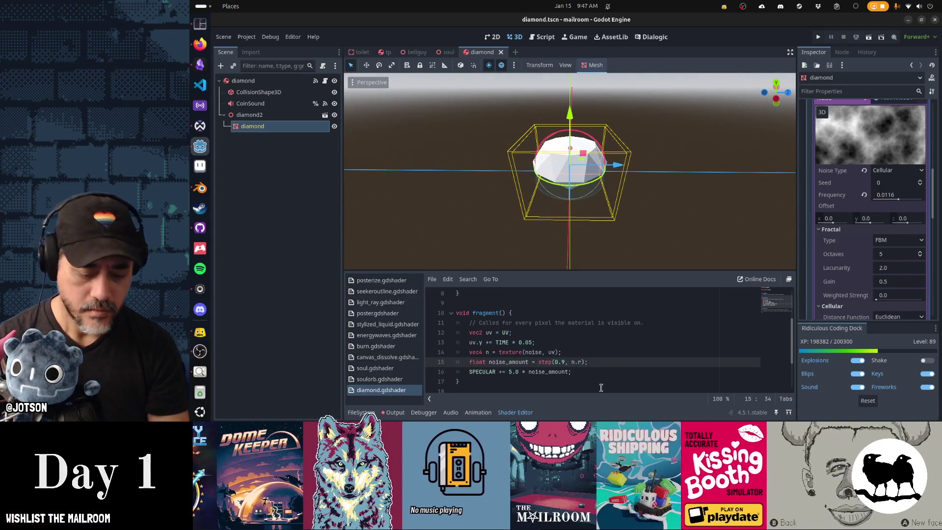
{"action": "key", "text": "ctrl+s"}
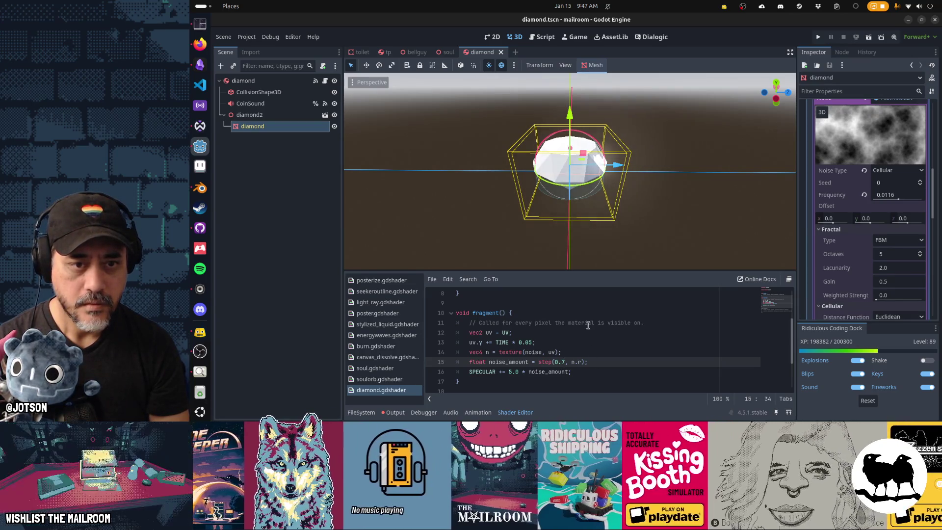
{"action": "scroll", "coordinate": [587, 223], "scroll_direction": "down", "scroll_amount": 2}
{"action": "mouse_move", "coordinate": [588, 223]}
{"action": "left_mouse_down"}
{"action": "mouse_move", "coordinate": [490, 211]}
{"action": "mouse_move", "coordinate": [533, 219]}
{"action": "mouse_move", "coordinate": [669, 211]}
{"action": "mouse_move", "coordinate": [564, 216]}
{"action": "left_mouse_up"}
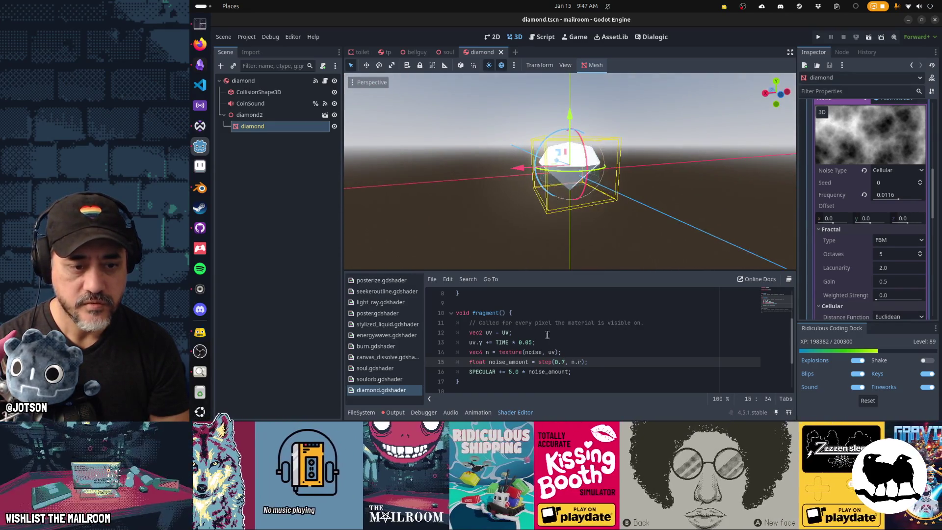
{"action": "left_click", "coordinate": [543, 343]}
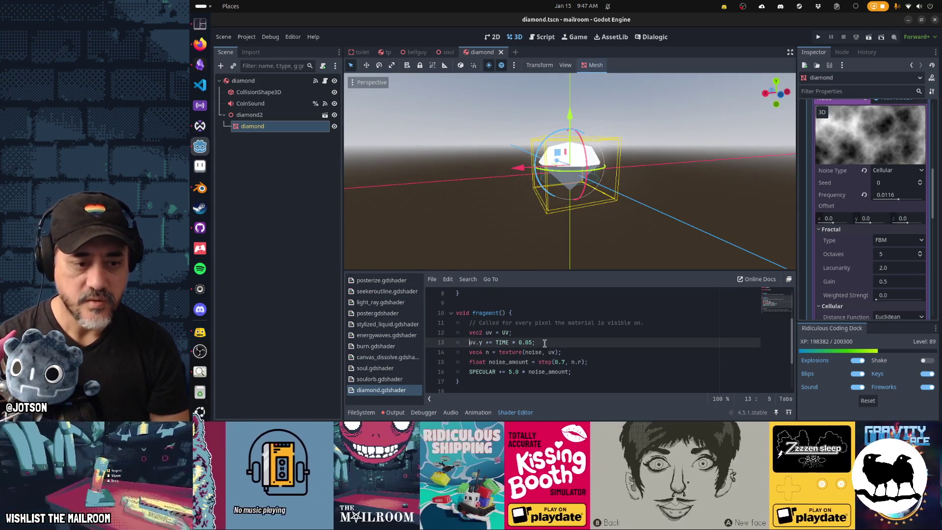
Comment out line 13's noise scroll with //, reset frequency to 0.01, and try a 0.4 threshold.
{"action": "key", "text": "Home"}
{"action": "type", "text": "//"}
{"action": "key", "text": "ctrl+s"}
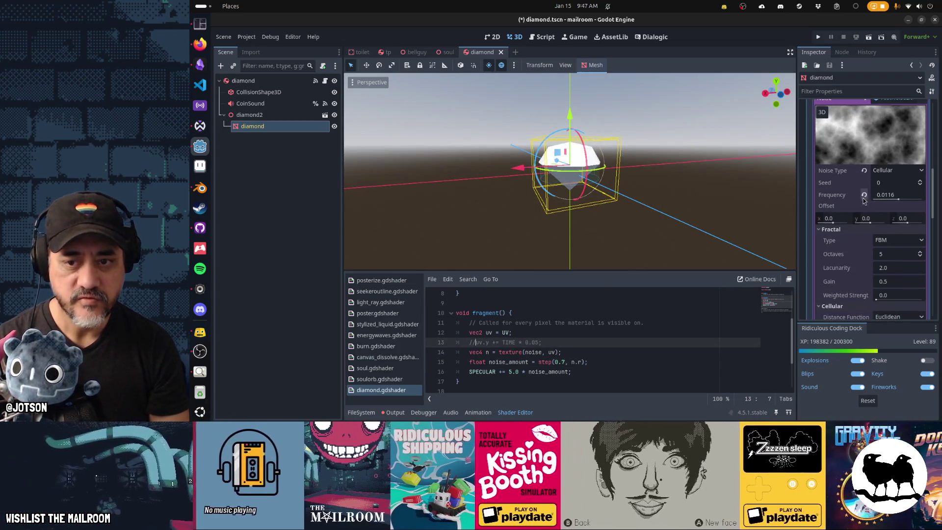
{"action": "left_click", "coordinate": [864, 195]}
{"action": "left_click_drag", "start_coordinate": [544, 201], "coordinate": [577, 223]}
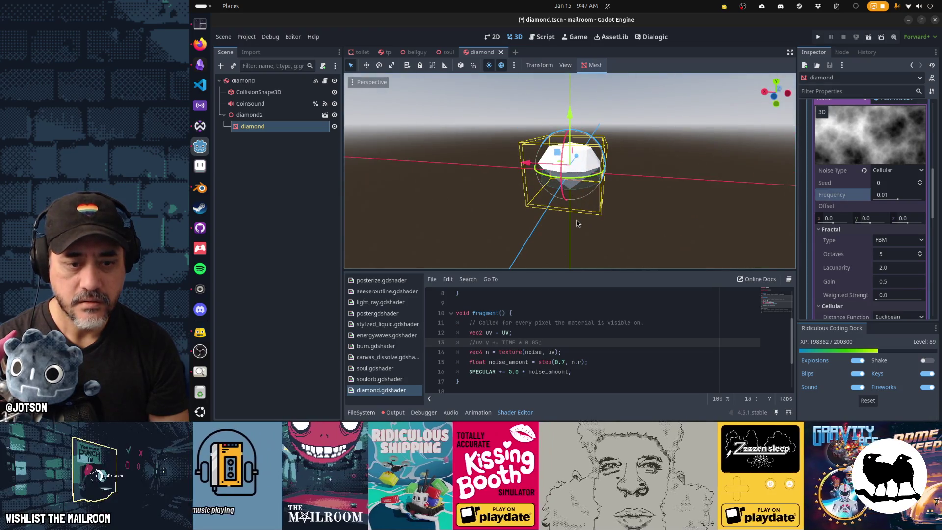
{"action": "left_click", "coordinate": [565, 361]}
{"action": "type", "text": "4"}
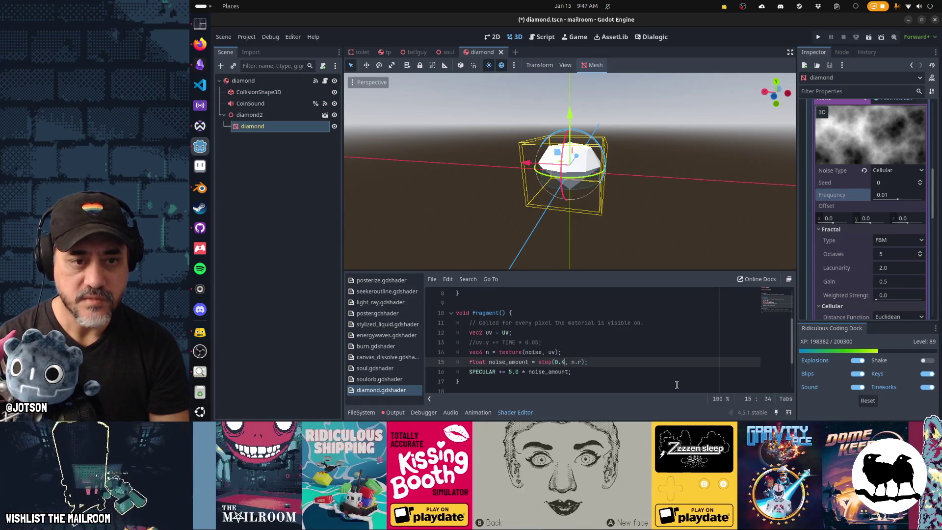
{"action": "key", "text": "ctrl+s"}
Set the cellular noise frequency to 0.0263 and save the 0.6 sparkle threshold.
{"action": "mouse_move", "coordinate": [459, 221]}
{"action": "left_mouse_down"}
{"action": "mouse_move", "coordinate": [449, 206]}
{"action": "mouse_move", "coordinate": [466, 158]}
{"action": "mouse_move", "coordinate": [633, 168]}
{"action": "left_mouse_up"}
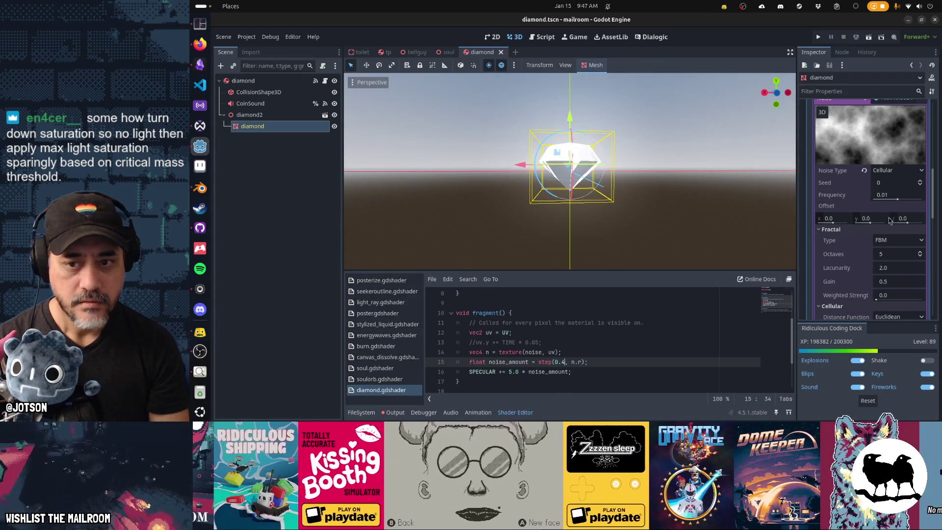
{"action": "mouse_move", "coordinate": [899, 200]}
{"action": "left_mouse_down"}
{"action": "mouse_move", "coordinate": [911, 203]}
{"action": "mouse_move", "coordinate": [902, 201]}
{"action": "left_mouse_up"}
{"action": "mouse_move", "coordinate": [696, 186]}
{"action": "left_mouse_down"}
{"action": "mouse_move", "coordinate": [652, 203]}
{"action": "mouse_move", "coordinate": [609, 261]}
{"action": "left_mouse_up"}
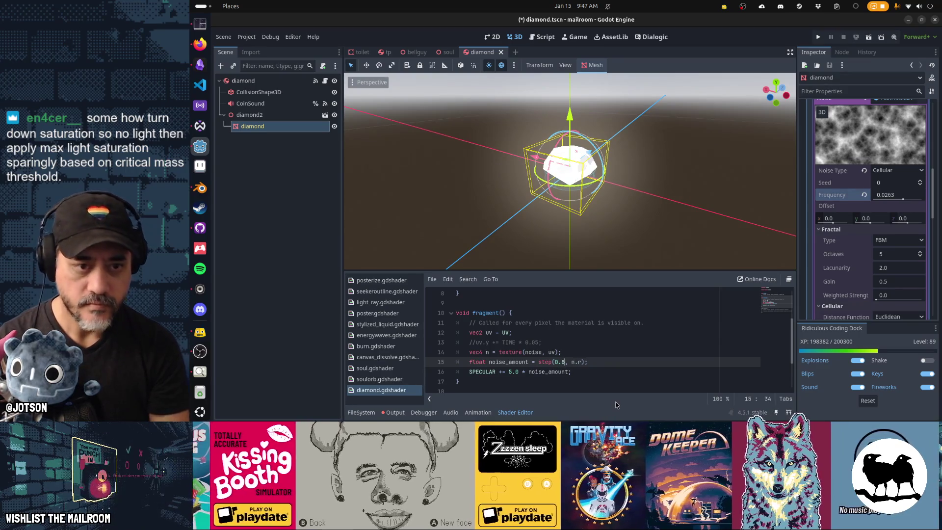
{"action": "key", "text": "ctrl+s"}
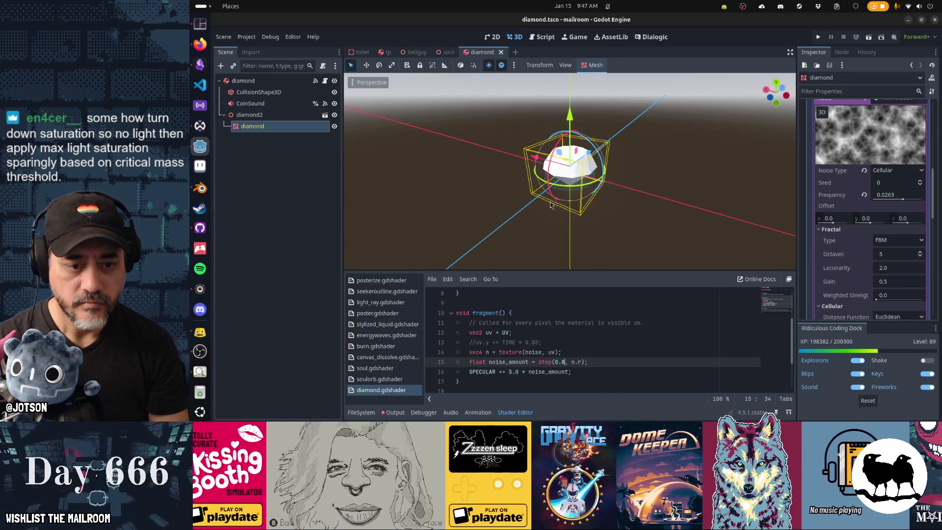
{"action": "mouse_move", "coordinate": [551, 205]}
{"action": "left_mouse_down"}
{"action": "mouse_move", "coordinate": [642, 187]}
{"action": "mouse_move", "coordinate": [687, 195]}
{"action": "mouse_move", "coordinate": [664, 211]}
{"action": "mouse_move", "coordinate": [688, 239]}
{"action": "mouse_move", "coordinate": [670, 242]}
{"action": "left_mouse_up"}
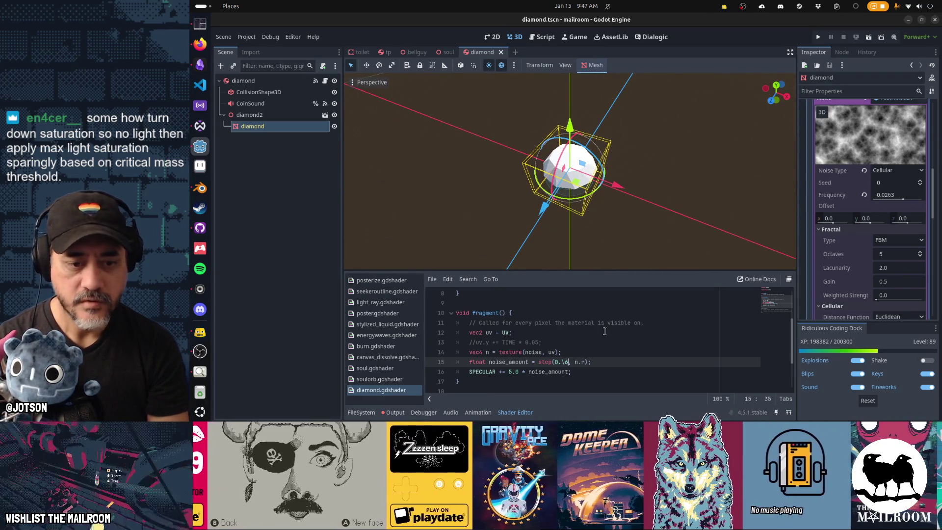
{"action": "key", "text": "ctrl+s"}
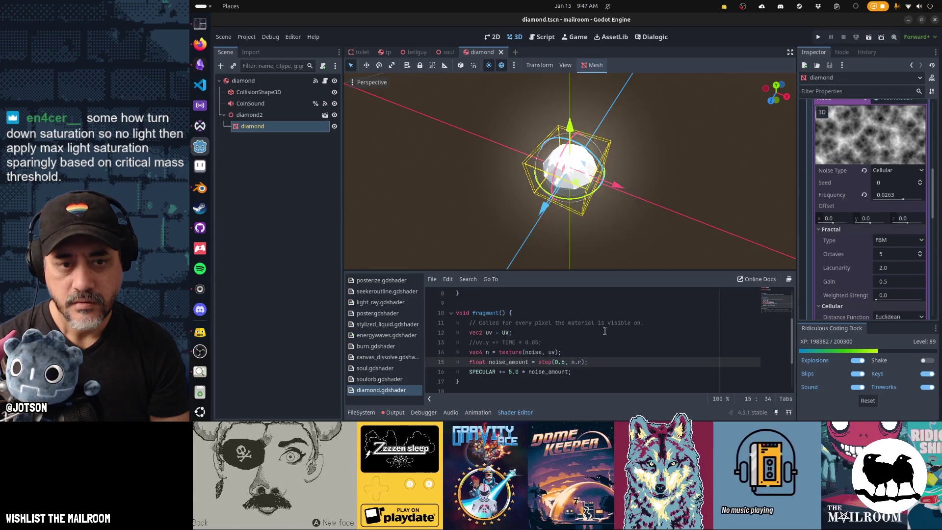
{"action": "mouse_move", "coordinate": [597, 218]}
{"action": "left_mouse_down"}
{"action": "mouse_move", "coordinate": [697, 170]}
{"action": "mouse_move", "coordinate": [640, 205]}
{"action": "mouse_move", "coordinate": [654, 180]}
{"action": "mouse_move", "coordinate": [541, 170]}
{"action": "mouse_move", "coordinate": [508, 191]}
{"action": "mouse_move", "coordinate": [586, 211]}
{"action": "mouse_move", "coordinate": [623, 233]}
{"action": "mouse_move", "coordinate": [579, 180]}
{"action": "mouse_move", "coordinate": [628, 190]}
{"action": "mouse_move", "coordinate": [619, 212]}
{"action": "mouse_move", "coordinate": [473, 174]}
{"action": "mouse_move", "coordinate": [554, 182]}
{"action": "left_mouse_up"}
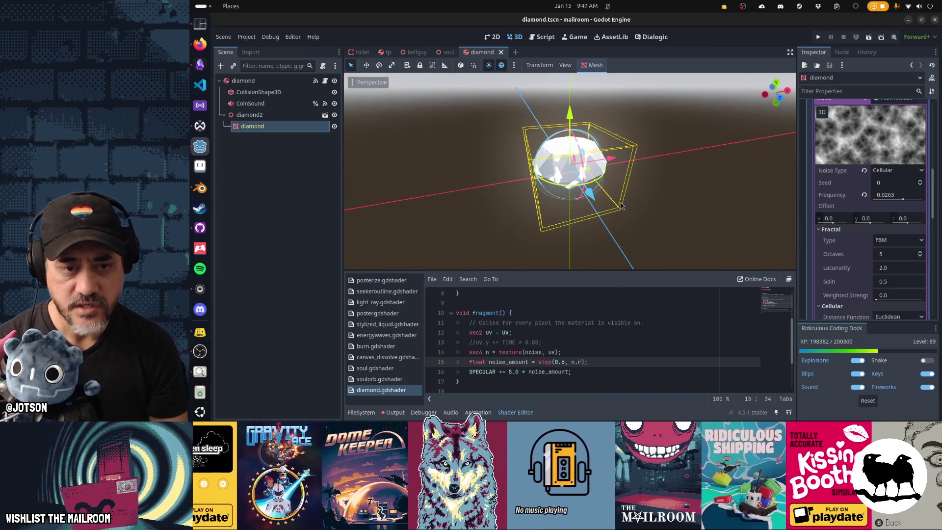
Append '+ NODE_POSITION_VIEW' to the uv assignment on line 12 and save.
{"action": "left_click", "coordinate": [509, 333]}
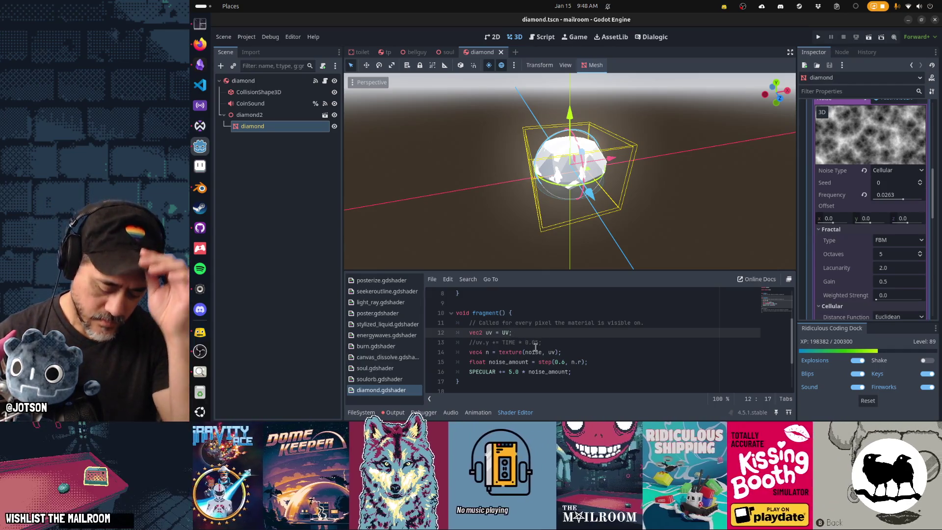
{"action": "type", "text": ";"}
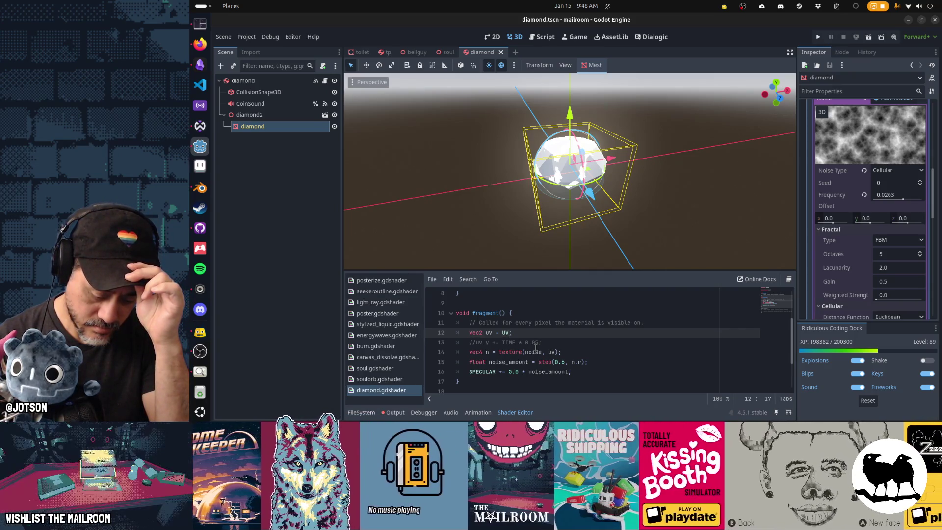
{"action": "type", "text": "+ NO"}
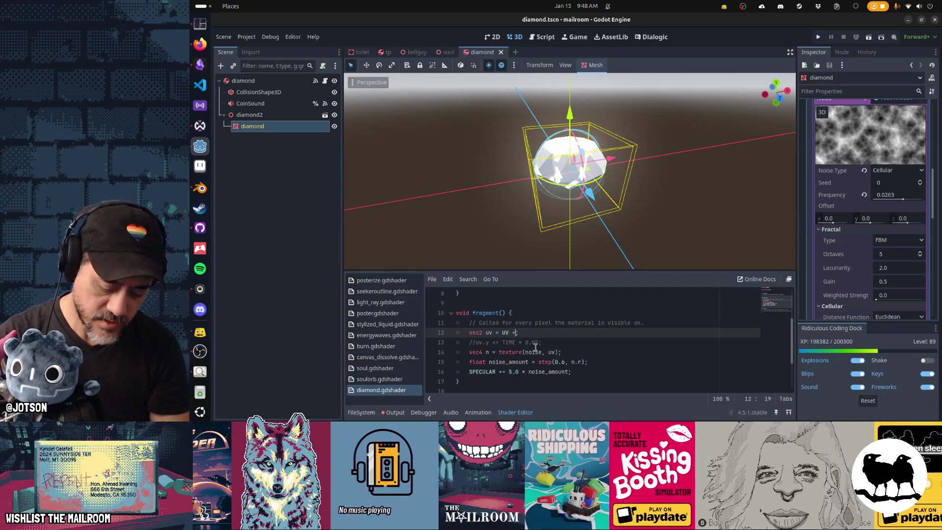
{"action": "type", "text": "D"}
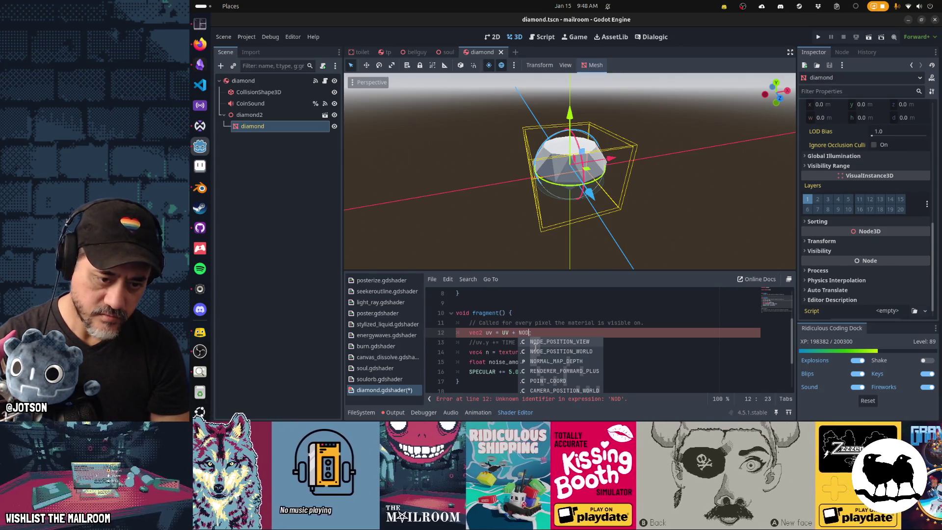
{"action": "key", "text": "Return"}
{"action": "key", "text": "ctrl+s"}
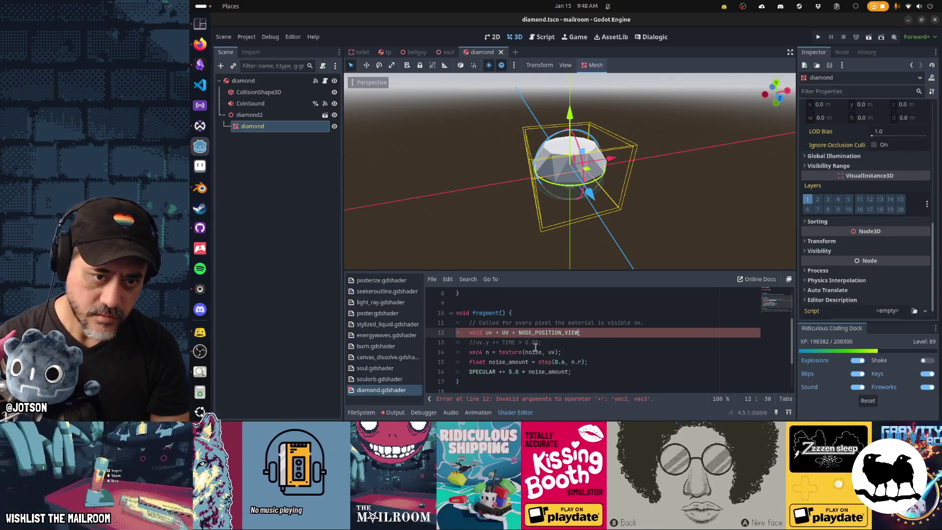
{"action": "type", "text": ".xy"}
{"action": "key", "text": "ctrl+s"}
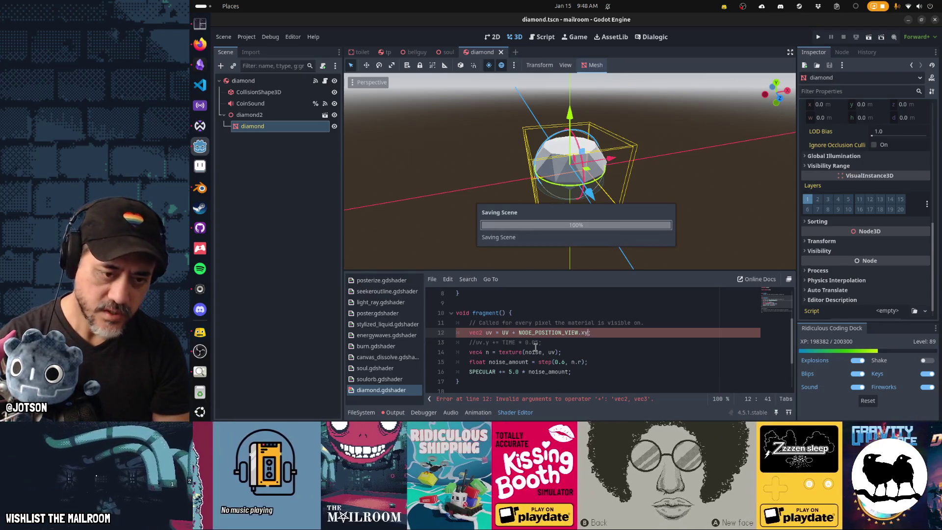
{"action": "key", "text": "ctrl+s"}
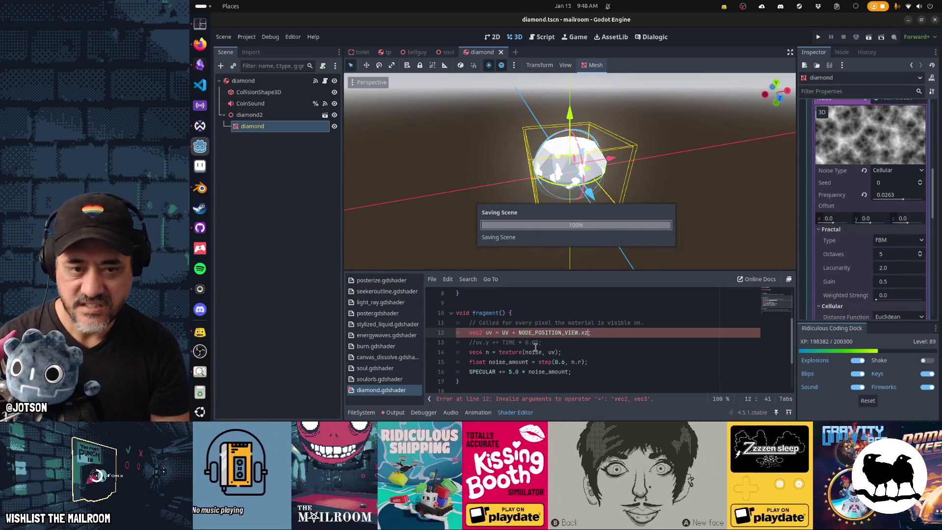
Orbit to check the glints, then delete the NODE_POSITION_WORLD term from line 12.
{"action": "left_click_drag", "start_coordinate": [614, 205], "coordinate": [581, 196]}
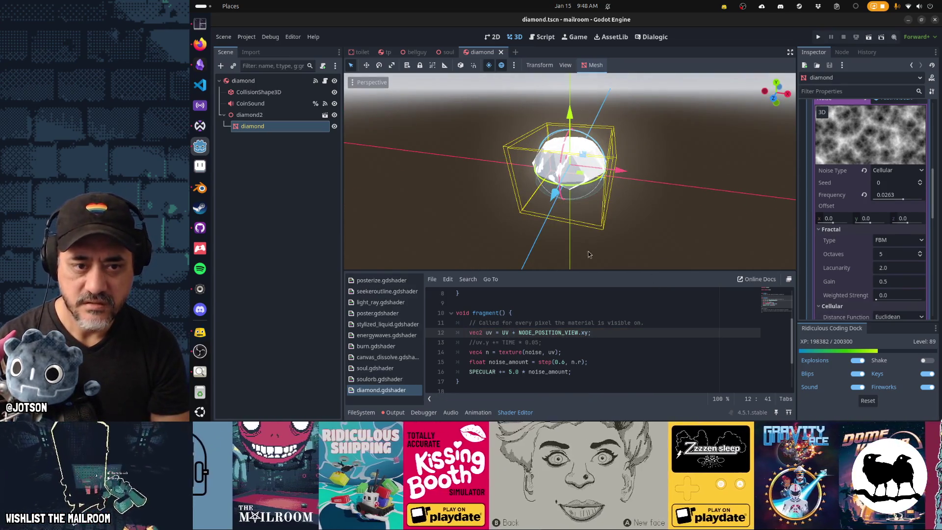
{"action": "mouse_move", "coordinate": [589, 254]}
{"action": "left_mouse_down"}
{"action": "mouse_move", "coordinate": [649, 219]}
{"action": "mouse_move", "coordinate": [616, 229]}
{"action": "left_mouse_up"}
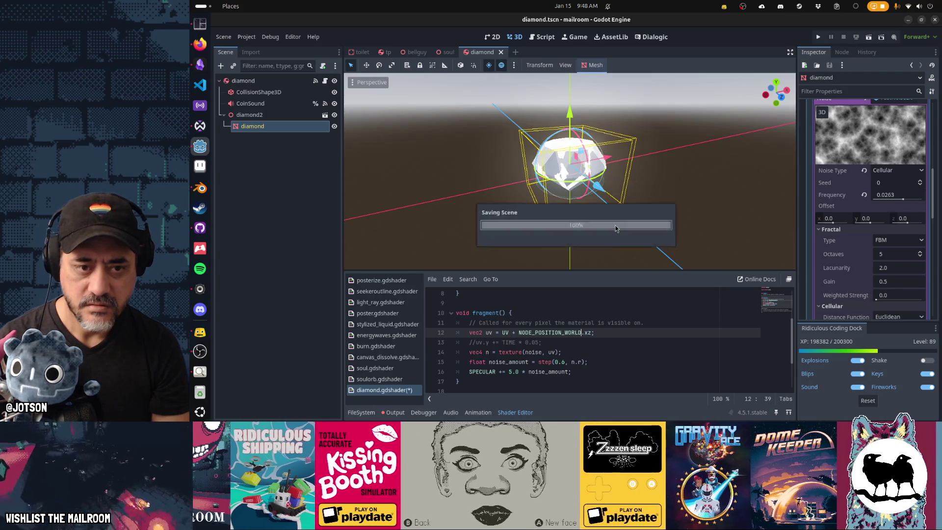
{"action": "mouse_move", "coordinate": [669, 203]}
{"action": "left_mouse_down"}
{"action": "mouse_move", "coordinate": [607, 195]}
{"action": "mouse_move", "coordinate": [625, 250]}
{"action": "left_mouse_up"}
{"action": "double_click", "coordinate": [563, 333]}
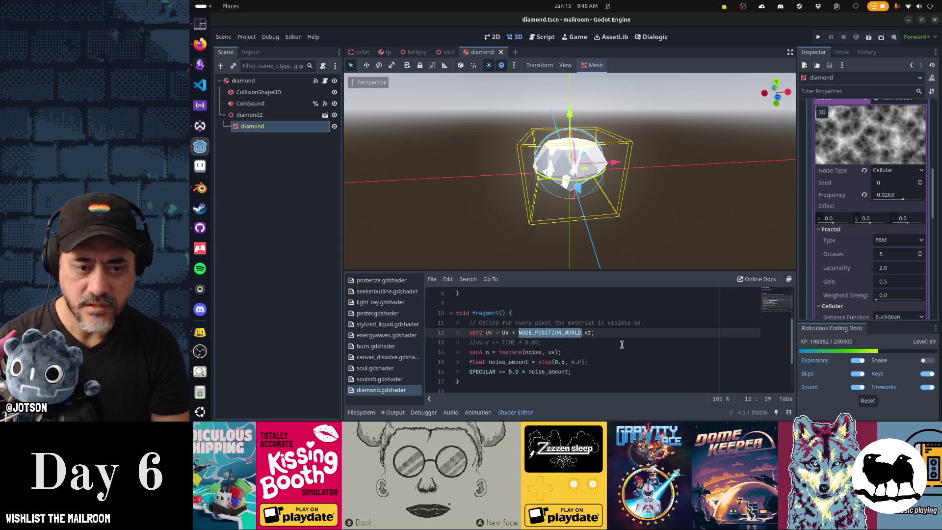
{"action": "key", "text": "BackSpace"}
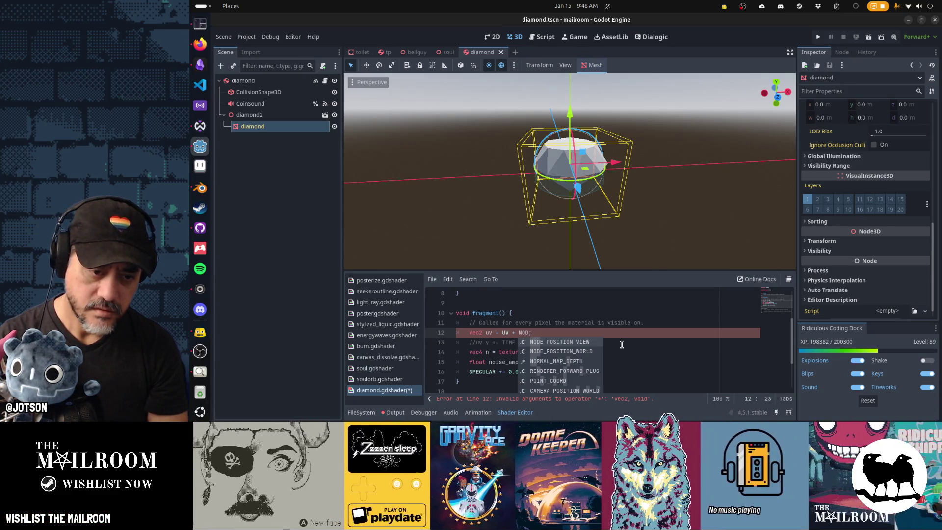
Replace the partial NOD text with a LIGHT_VERTEX offset and save.
{"action": "key", "text": "BackSpace"}
{"action": "key", "text": "BackSpace"}
{"action": "key", "text": "BackSpace"}
{"action": "type", "text": "VE"}
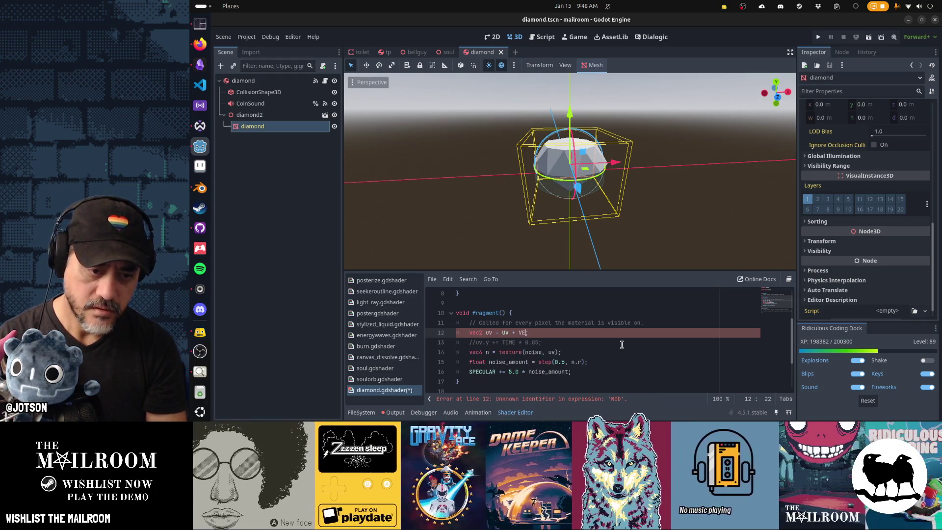
{"action": "type", "text": "R"}
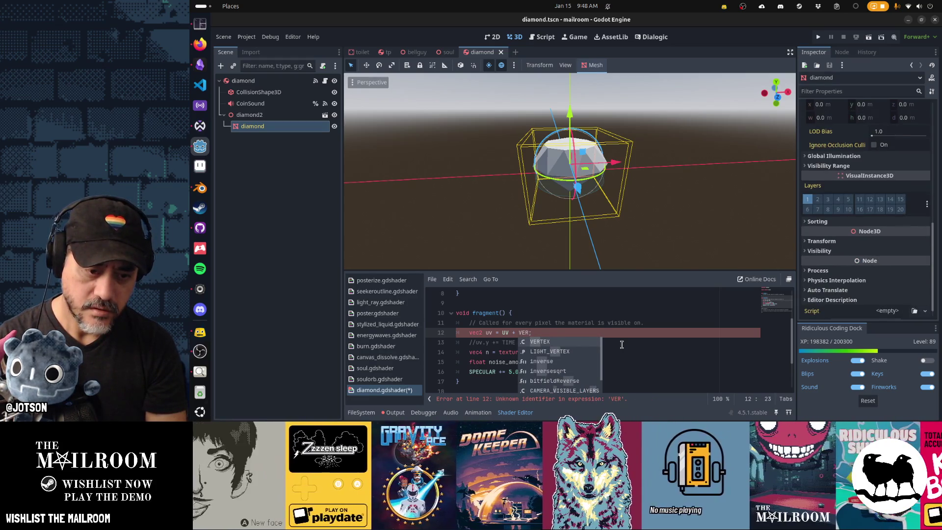
{"action": "key", "text": "Down"}
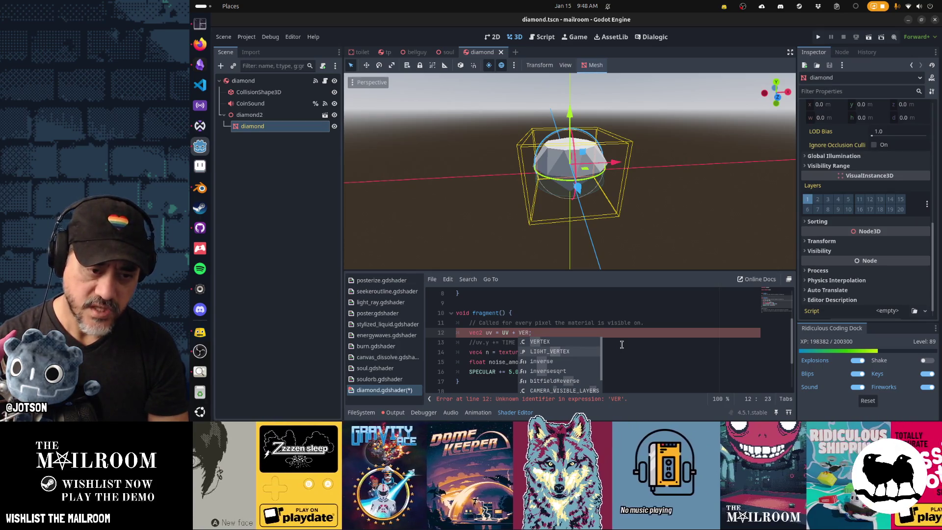
{"action": "key", "text": "Return"}
{"action": "key", "text": "ctrl+s"}
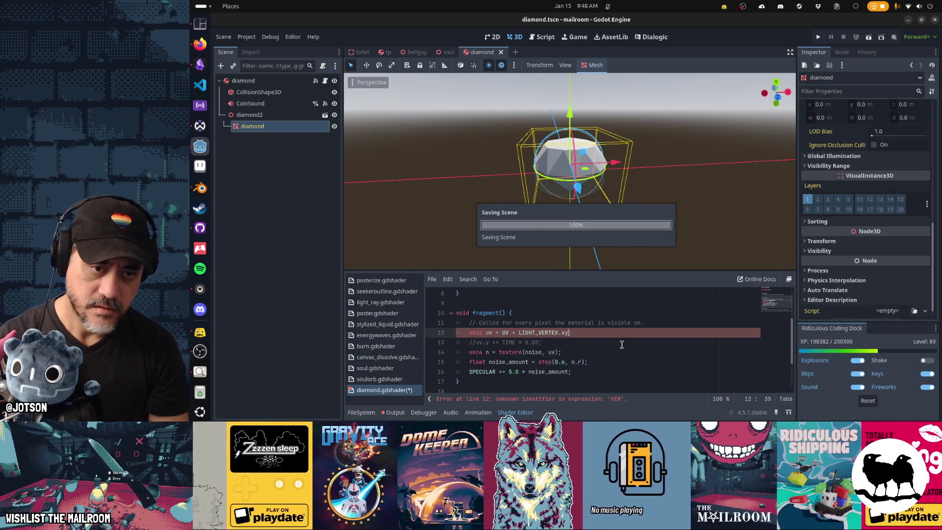
{"action": "mouse_move", "coordinate": [633, 256]}
{"action": "left_mouse_down"}
{"action": "mouse_move", "coordinate": [646, 229]}
{"action": "mouse_move", "coordinate": [602, 241]}
{"action": "left_mouse_up"}
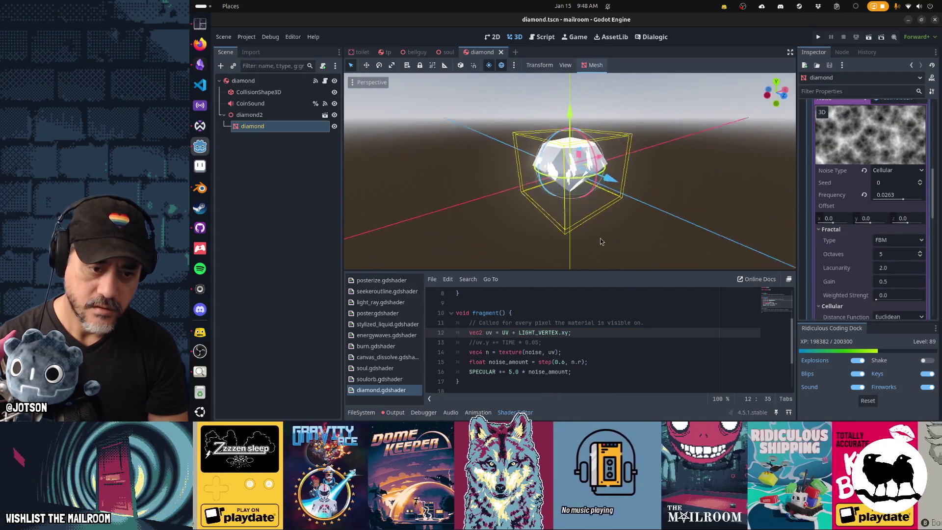
Change the offset's swizzle to .xz, inspect the diamond, and save line 12 back to plain UV.
{"action": "left_click", "coordinate": [655, 334]}
{"action": "key", "text": "BackSpace"}
{"action": "key", "text": "BackSpace"}
{"action": "type", "text": "z;"}
{"action": "key", "text": "ctrl+s"}
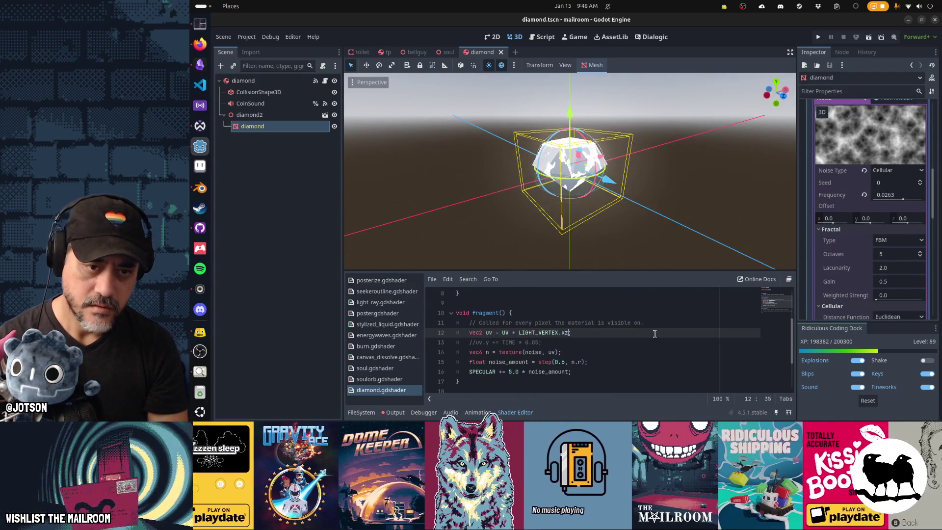
{"action": "scroll", "coordinate": [654, 334], "scroll_direction": "down", "scroll_amount": 1}
{"action": "mouse_move", "coordinate": [633, 222]}
{"action": "left_mouse_down"}
{"action": "mouse_move", "coordinate": [497, 236]}
{"action": "mouse_move", "coordinate": [734, 232]}
{"action": "mouse_move", "coordinate": [510, 270]}
{"action": "left_mouse_up"}
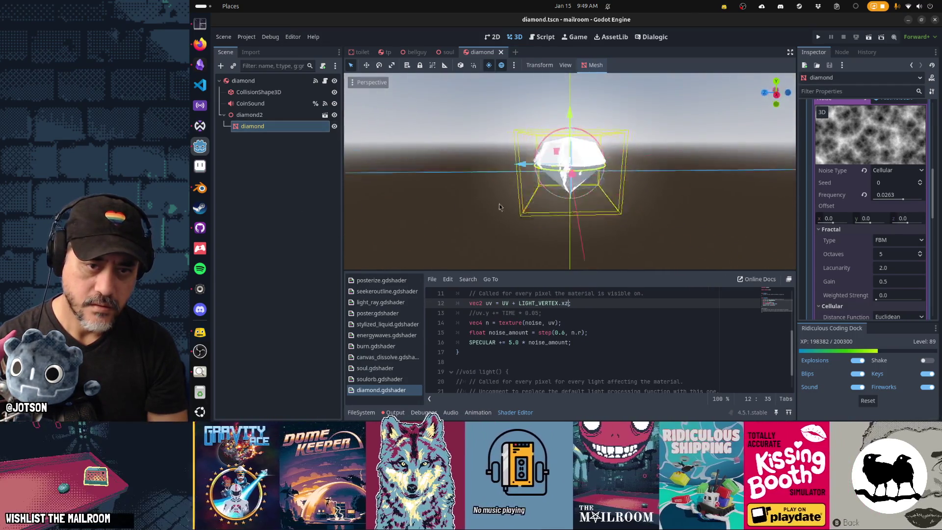
{"action": "mouse_move", "coordinate": [598, 196]}
{"action": "left_mouse_down"}
{"action": "mouse_move", "coordinate": [663, 224]}
{"action": "mouse_move", "coordinate": [554, 232]}
{"action": "mouse_move", "coordinate": [675, 224]}
{"action": "mouse_move", "coordinate": [608, 231]}
{"action": "mouse_move", "coordinate": [655, 227]}
{"action": "left_mouse_up"}
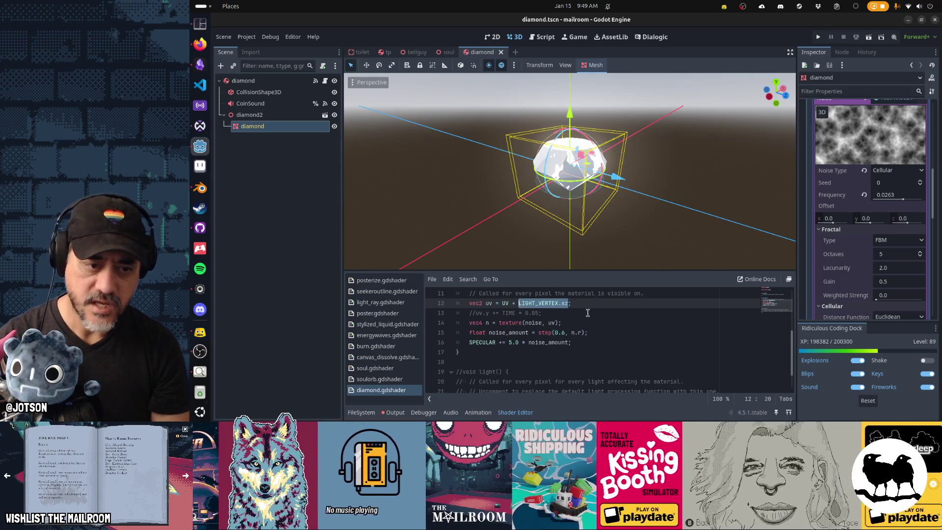
{"action": "key", "text": "ctrl+s"}
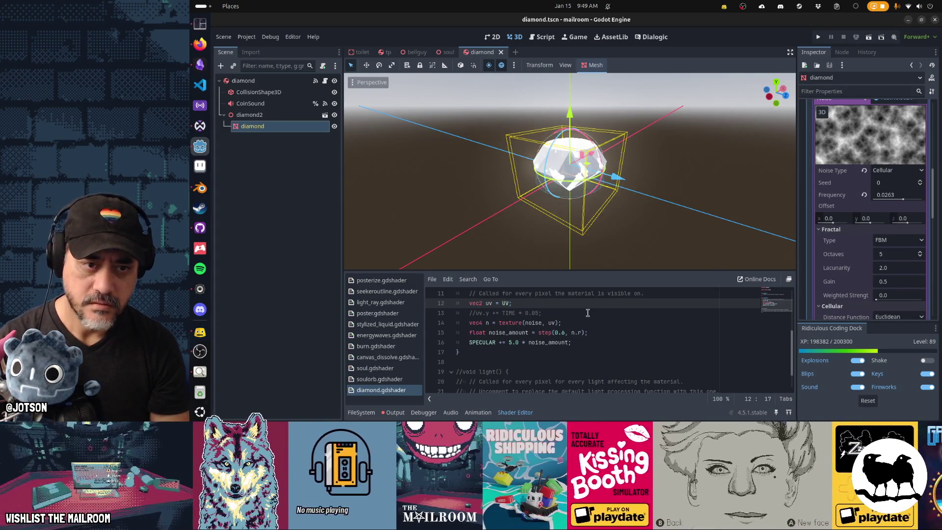
Complete a LIGHT_VERTEX offset on line 12's uv, try the .xz swizzle, and save.
{"action": "mouse_move", "coordinate": [586, 236]}
{"action": "left_mouse_down"}
{"action": "mouse_move", "coordinate": [608, 227]}
{"action": "mouse_move", "coordinate": [585, 223]}
{"action": "mouse_move", "coordinate": [674, 223]}
{"action": "mouse_move", "coordinate": [634, 229]}
{"action": "mouse_move", "coordinate": [644, 228]}
{"action": "left_mouse_up"}
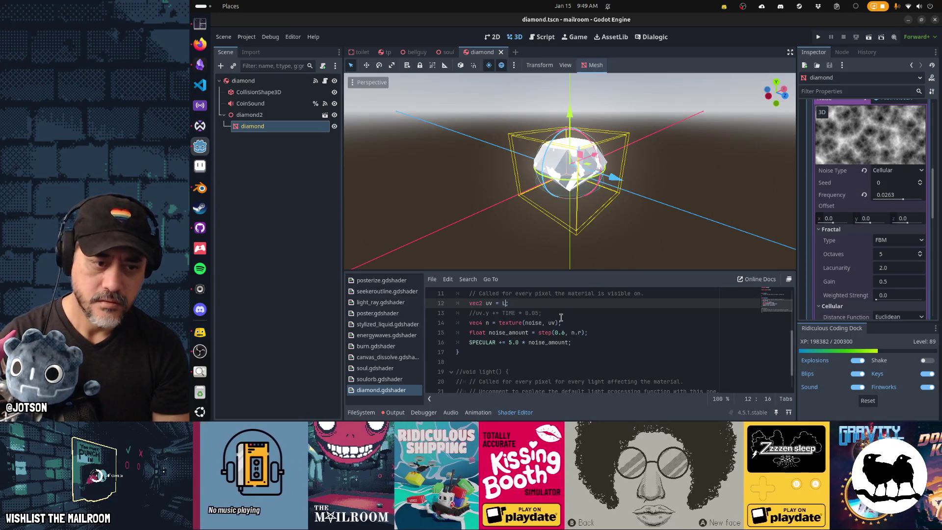
{"action": "type", "text": "IGHT"}
{"action": "key", "text": "Return"}
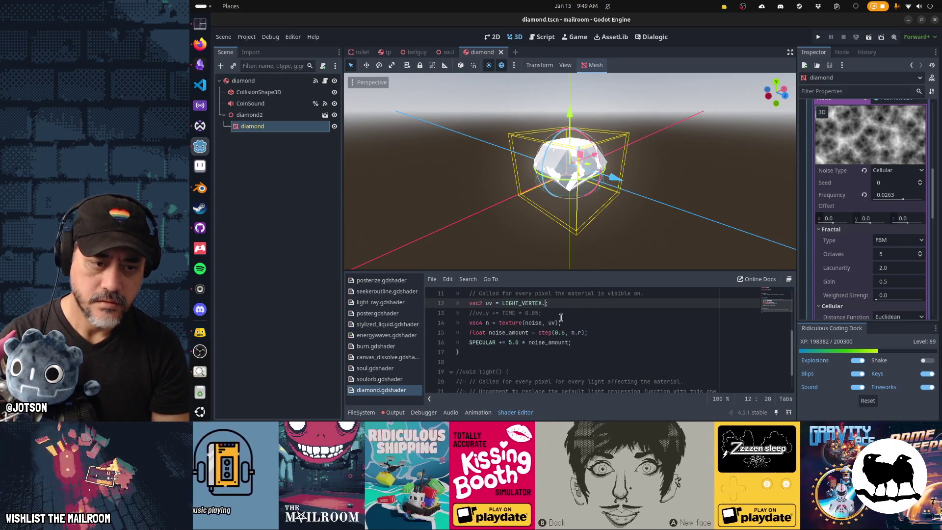
{"action": "type", "text": "xz"}
{"action": "key", "text": "ctrl+s"}
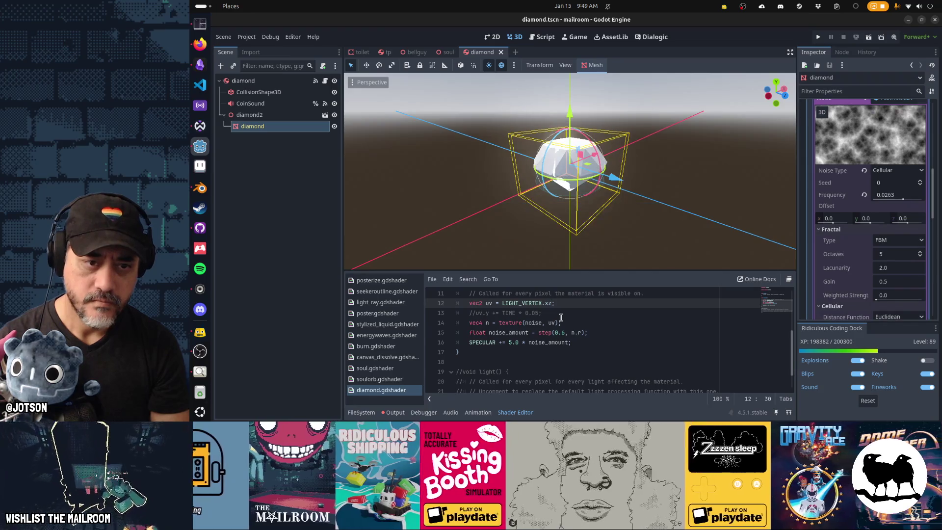
Orbit around the diamond to inspect how the facets glint.
{"action": "mouse_move", "coordinate": [548, 249]}
{"action": "left_mouse_down"}
{"action": "mouse_move", "coordinate": [649, 239]}
{"action": "mouse_move", "coordinate": [631, 269]}
{"action": "mouse_move", "coordinate": [557, 241]}
{"action": "mouse_move", "coordinate": [519, 213]}
{"action": "mouse_move", "coordinate": [482, 209]}
{"action": "mouse_move", "coordinate": [450, 234]}
{"action": "mouse_move", "coordinate": [555, 204]}
{"action": "mouse_move", "coordinate": [714, 214]}
{"action": "mouse_move", "coordinate": [579, 267]}
{"action": "left_mouse_up"}
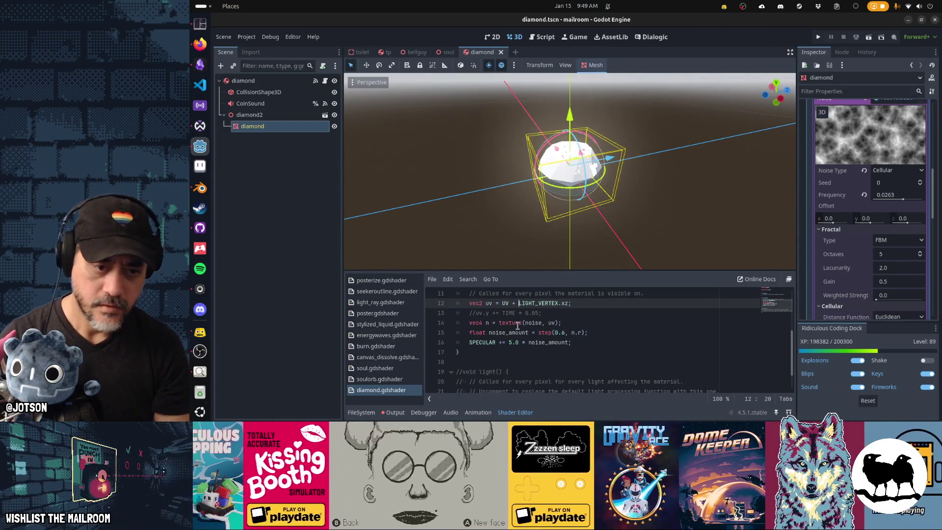
{"action": "mouse_move", "coordinate": [634, 194]}
{"action": "left_mouse_down"}
{"action": "mouse_move", "coordinate": [473, 182]}
{"action": "mouse_move", "coordinate": [500, 139]}
{"action": "mouse_move", "coordinate": [550, 130]}
{"action": "mouse_move", "coordinate": [655, 173]}
{"action": "mouse_move", "coordinate": [564, 268]}
{"action": "left_mouse_up"}
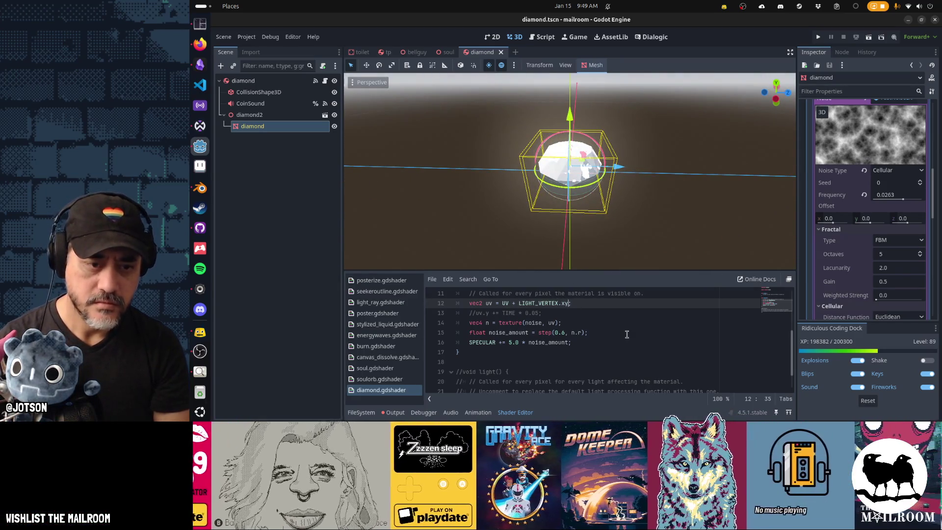
{"action": "mouse_move", "coordinate": [660, 177]}
{"action": "left_mouse_down"}
{"action": "mouse_move", "coordinate": [597, 143]}
{"action": "mouse_move", "coordinate": [486, 162]}
{"action": "mouse_move", "coordinate": [647, 167]}
{"action": "mouse_move", "coordinate": [521, 173]}
{"action": "mouse_move", "coordinate": [686, 171]}
{"action": "mouse_move", "coordinate": [476, 169]}
{"action": "mouse_move", "coordinate": [608, 167]}
{"action": "mouse_move", "coordinate": [489, 170]}
{"action": "left_mouse_up"}
{"action": "scroll", "coordinate": [598, 143], "scroll_direction": "down", "scroll_amount": 1}
{"action": "scroll", "coordinate": [555, 343], "scroll_direction": "down", "scroll_amount": 2}
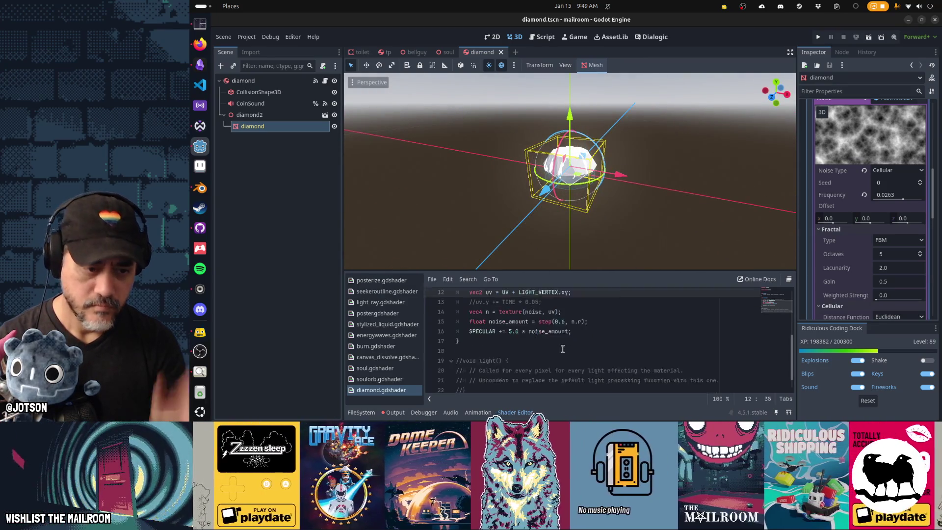
Uncomment the light() function, add a LIGHT_COLOR assignment on a new line, and save to test it.
{"action": "left_click", "coordinate": [561, 342]}
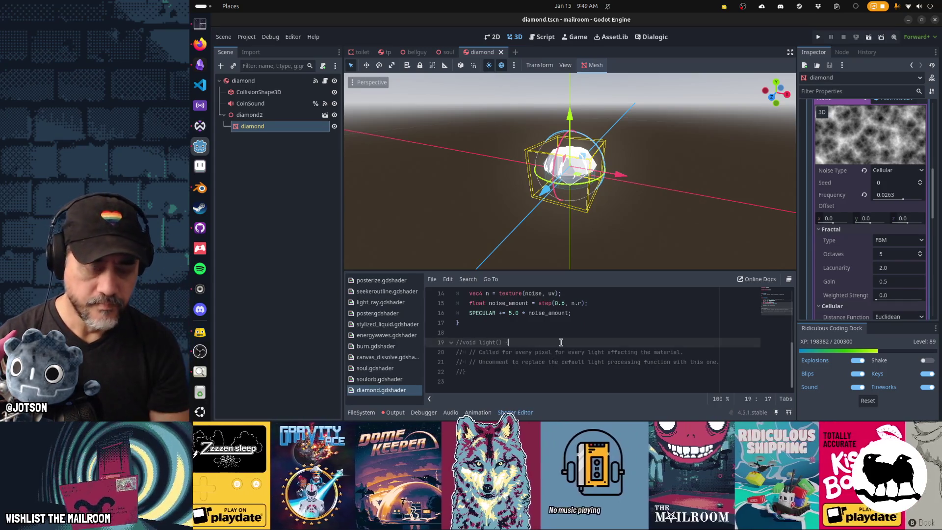
{"action": "key", "text": "shift+Down"}
{"action": "key", "text": "shift+Down"}
{"action": "key", "text": "shift+Down"}
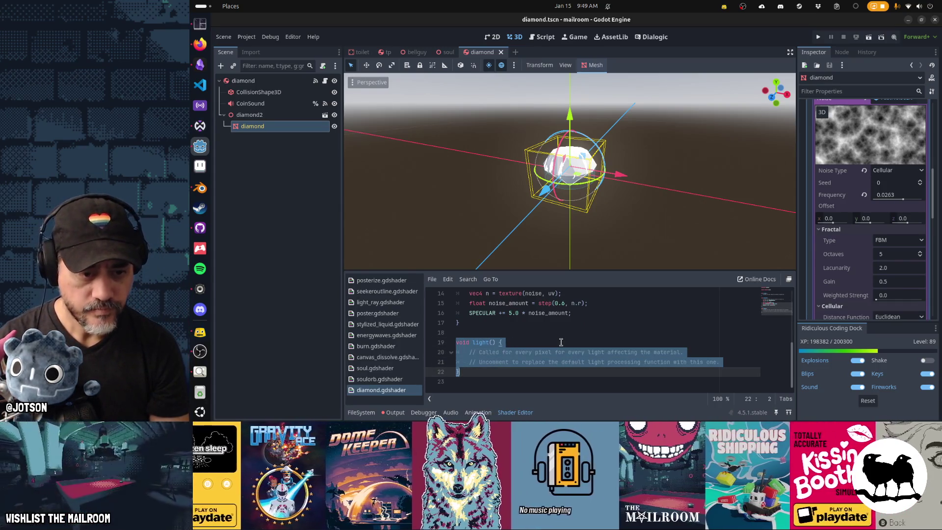
{"action": "key", "text": "ctrl+k"}
{"action": "key", "text": "Up"}
{"action": "key", "text": "Up"}
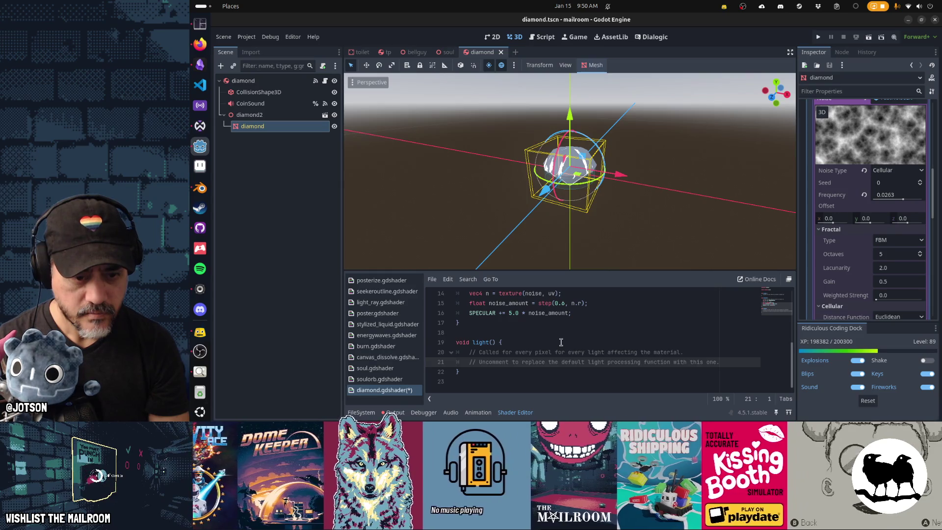
{"action": "key", "text": "Return"}
{"action": "type", "text": "L"}
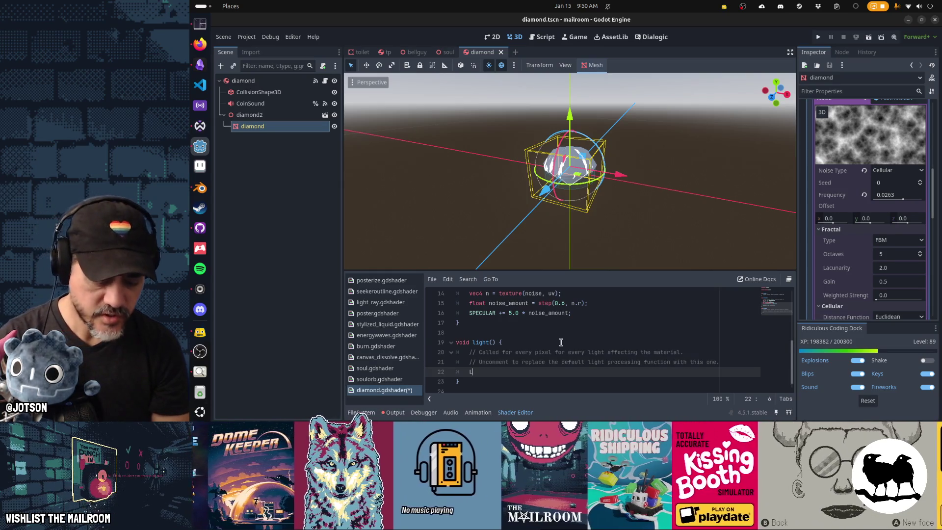
{"action": "type", "text": "IGHT_COLOR = vec3(1.0, 0, 0);"}
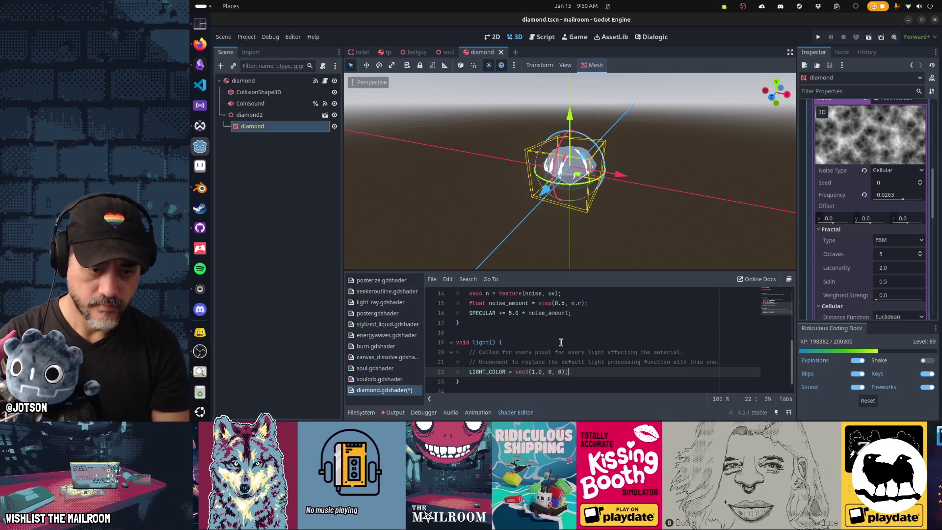
{"action": "key", "text": "ctrl+s"}
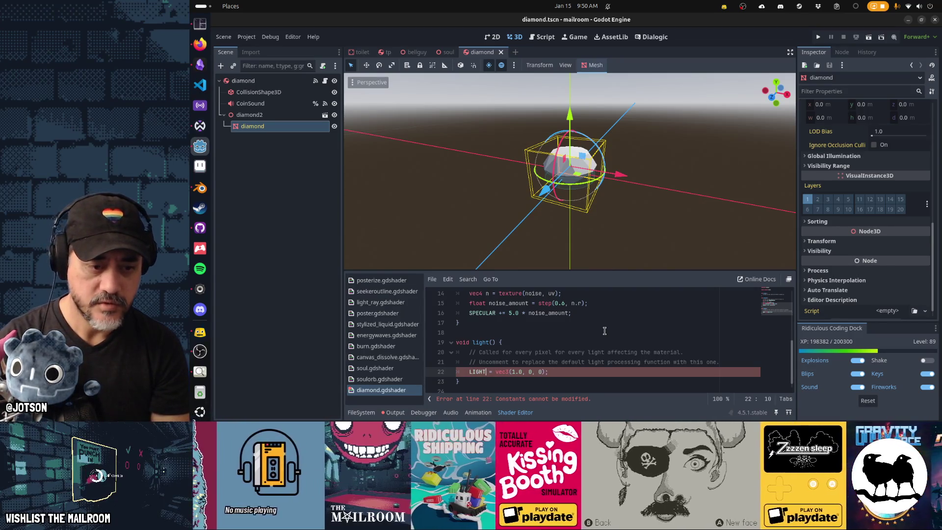
Delete the erroring LIGHT_COLOR code on line 22 and show the Activities overview.
{"action": "key", "text": "ctrl+space"}
{"action": "key", "text": "Return"}
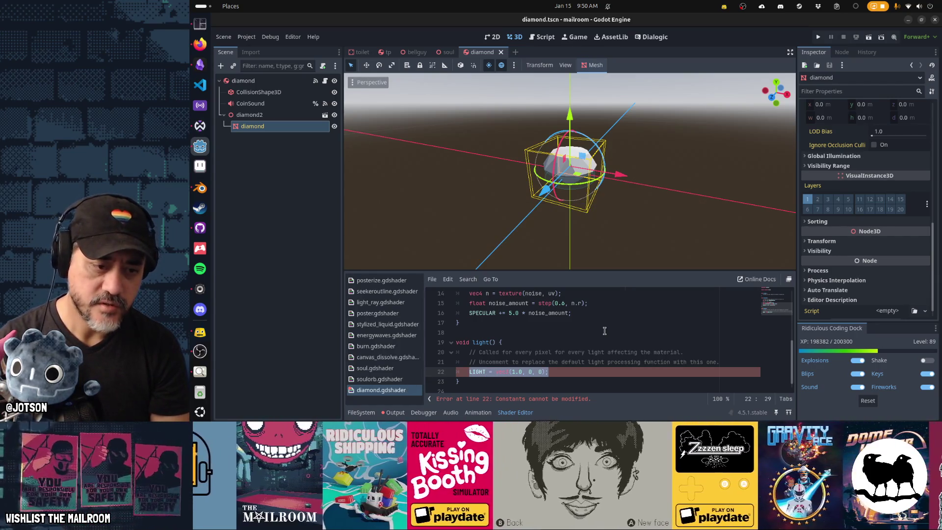
{"action": "key", "text": "BackSpace"}
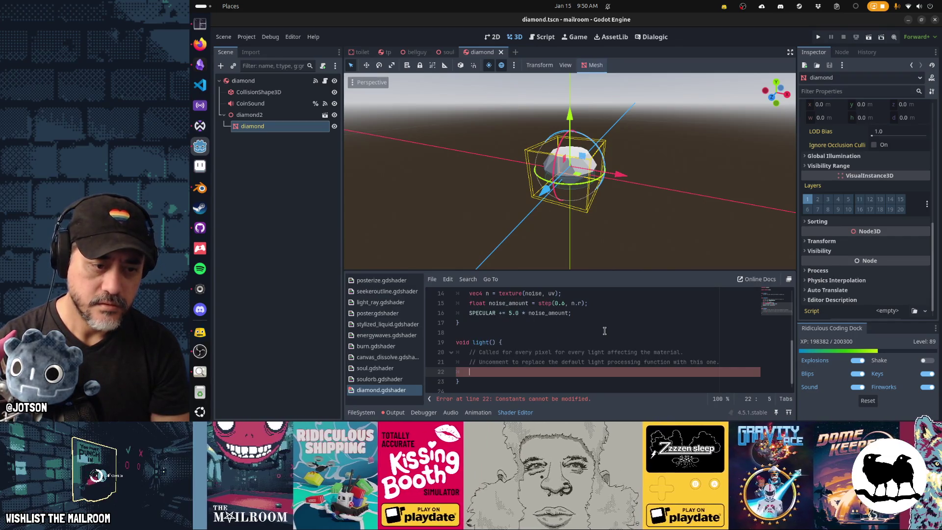
{"action": "key", "text": "super"}
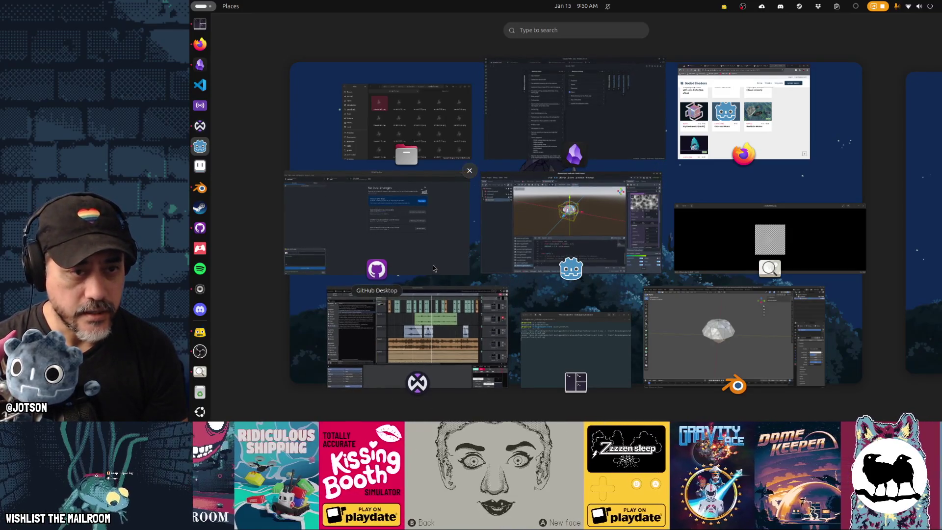
Bring the Godot Shaders browser window forward, then minimize it.
{"action": "left_click", "coordinate": [774, 149]}
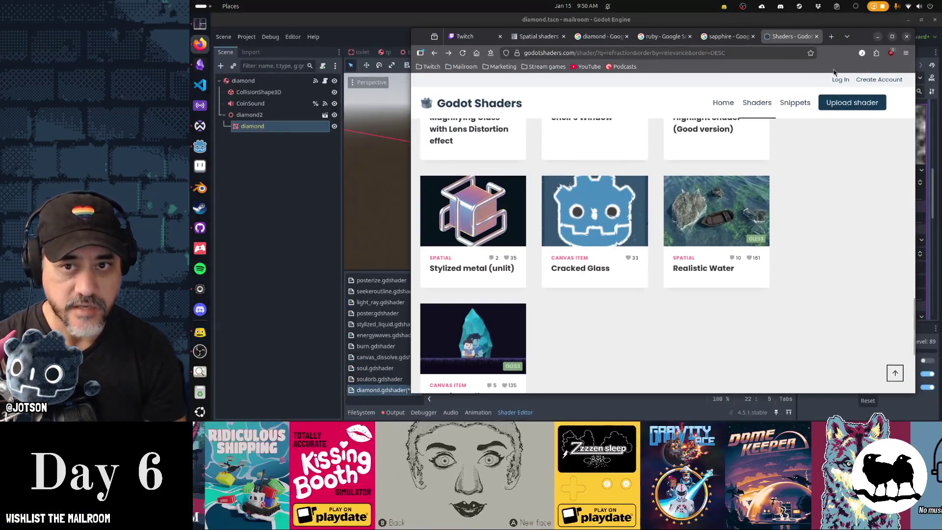
{"action": "left_click", "coordinate": [735, 55]}
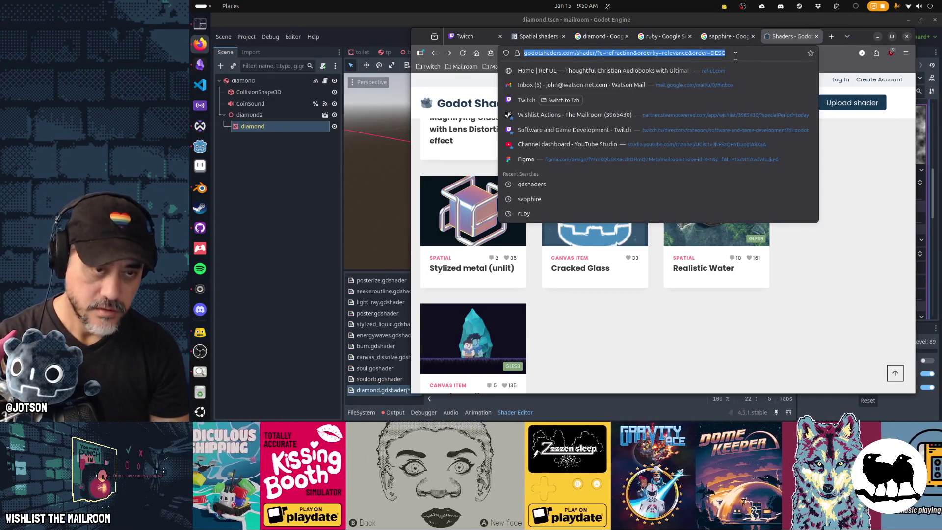
{"action": "left_click", "coordinate": [877, 36]}
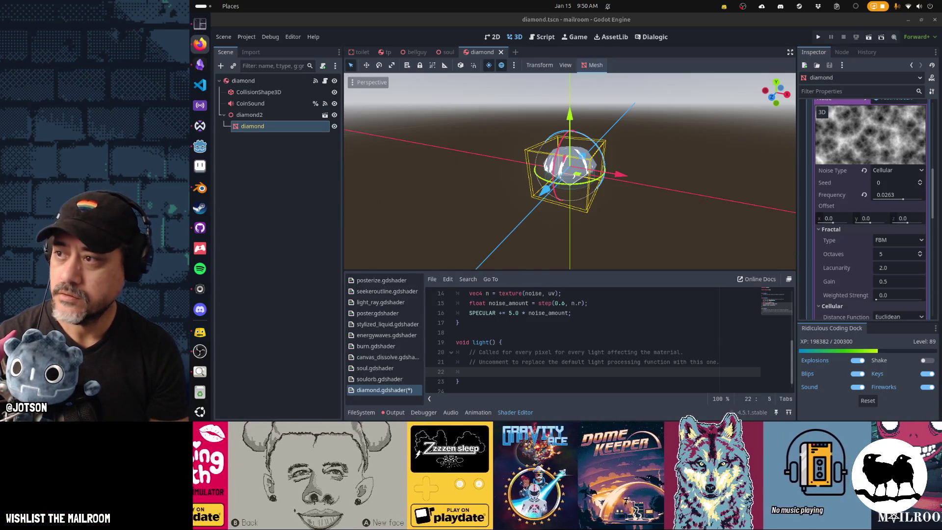
Open the online Spatial shaders docs at Light built-ins and grab DIFFUSE_LIGHT from the example code.
{"action": "left_click", "coordinate": [757, 278]}
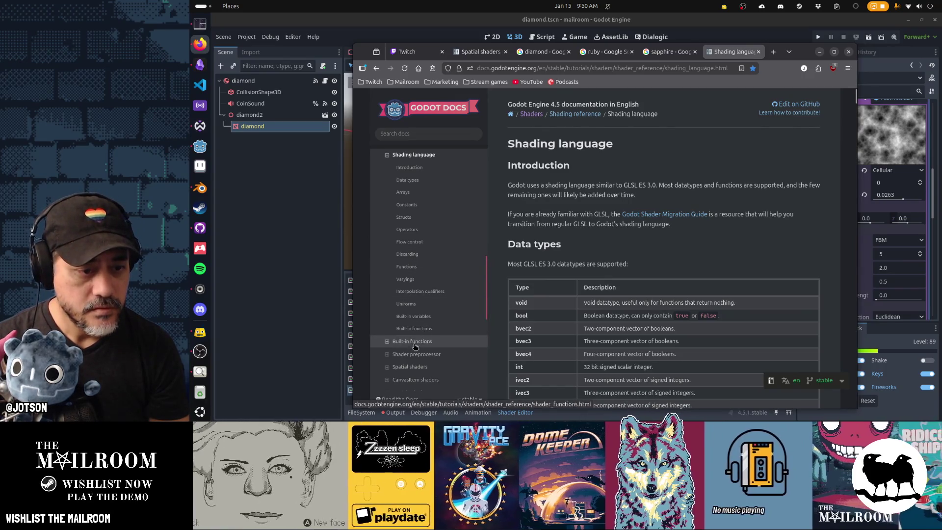
{"action": "left_click", "coordinate": [410, 367]}
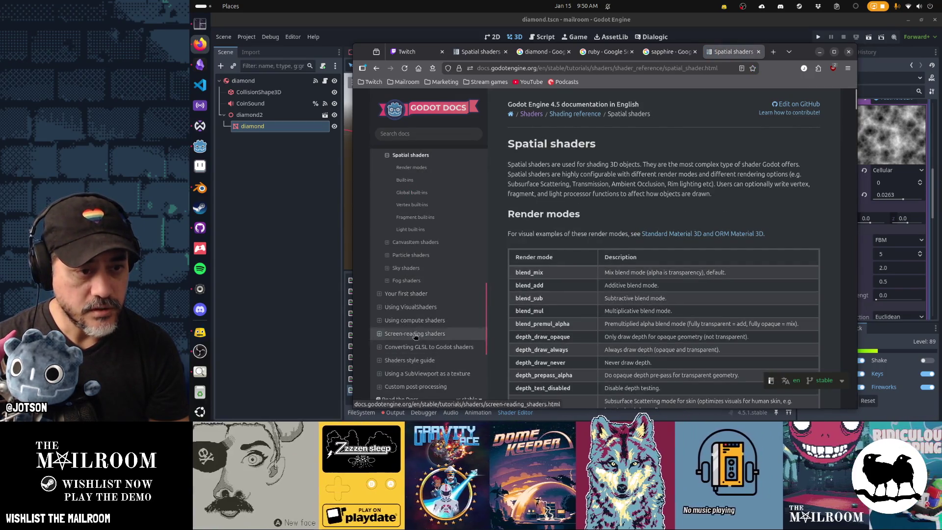
{"action": "left_click", "coordinate": [410, 229]}
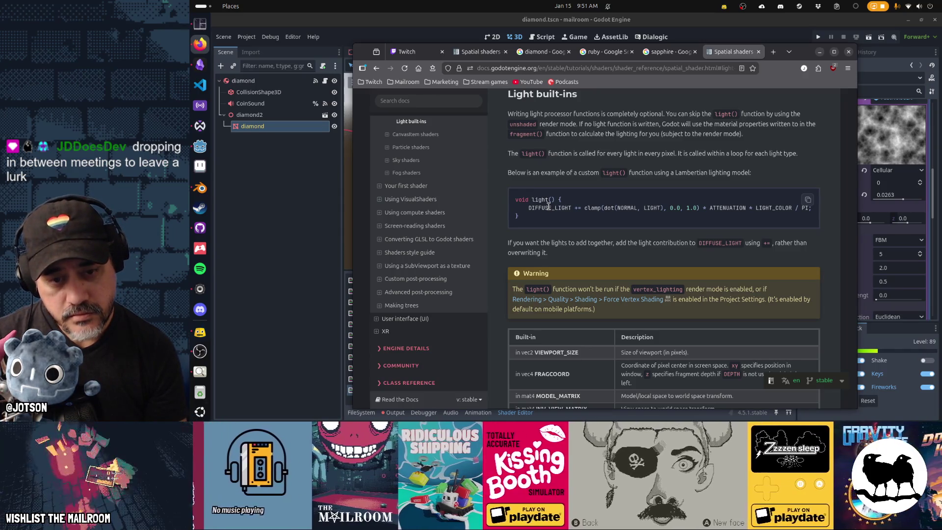
{"action": "double_click", "coordinate": [548, 207]}
{"action": "key", "text": "ctrl+c"}
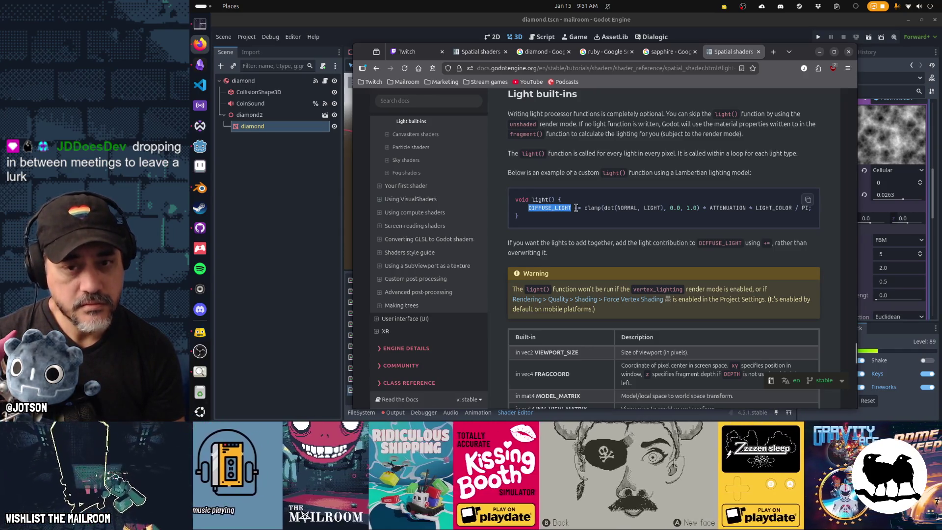
{"action": "key", "text": "alt+Tab"}
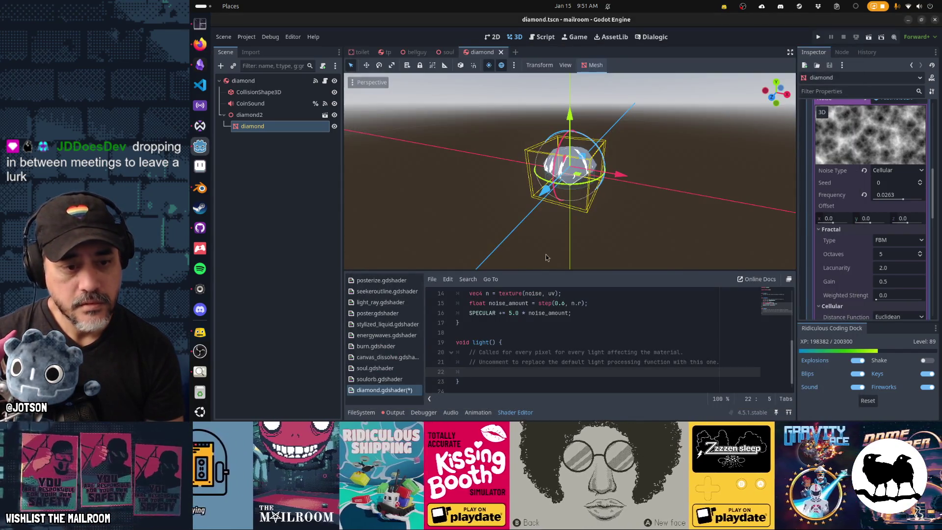
Write DIFFUSE_LIGHT = vec3(1.0, 0, 0); on line 22, save, and orbit to view the red-tinted diamond.
{"action": "key", "text": "ctrl+v"}
{"action": "type", "text": "= vec3"}
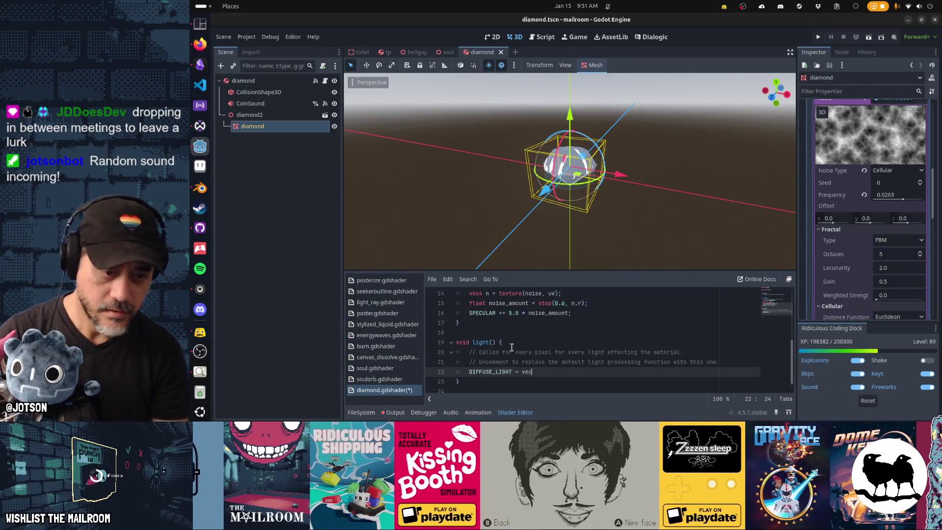
{"action": "type", "text": "(1.0, 0, 0"}
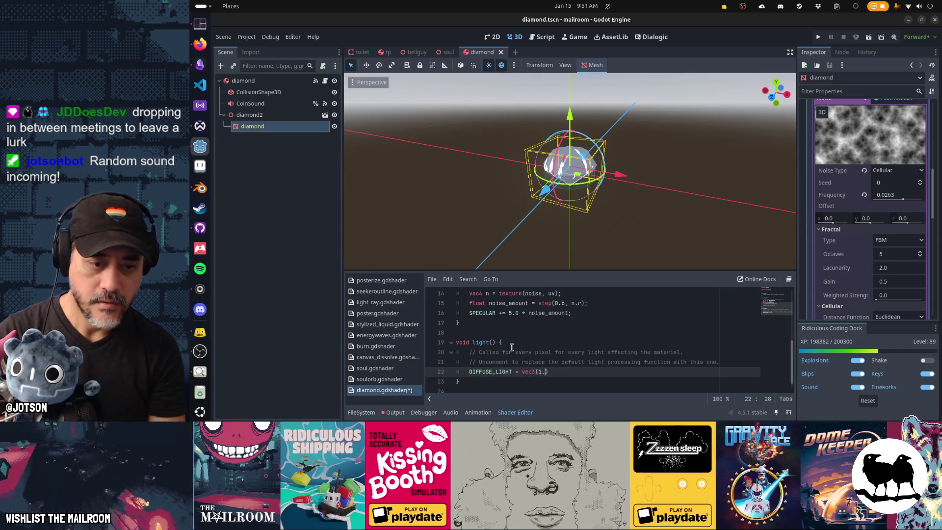
{"action": "type", "text": ");"}
{"action": "key", "text": "ctrl+s"}
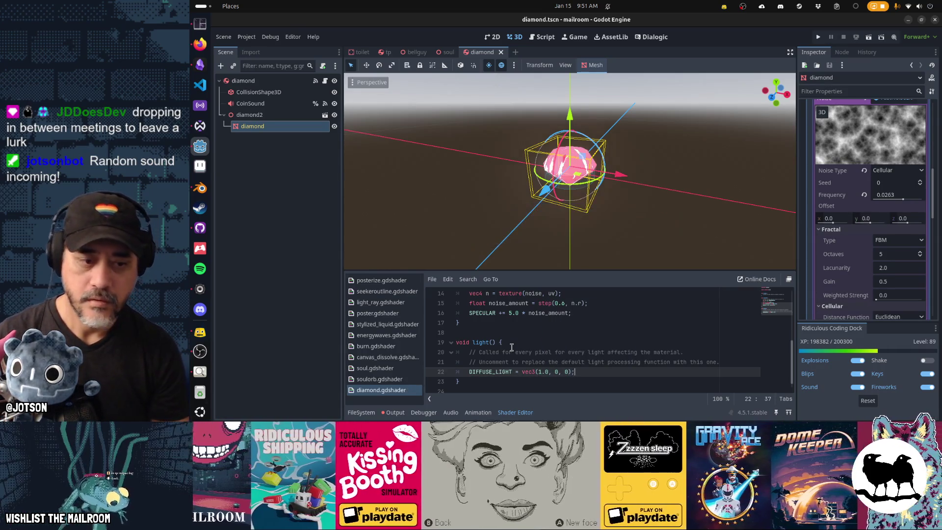
{"action": "left_click_drag", "start_coordinate": [503, 180], "coordinate": [617, 170]}
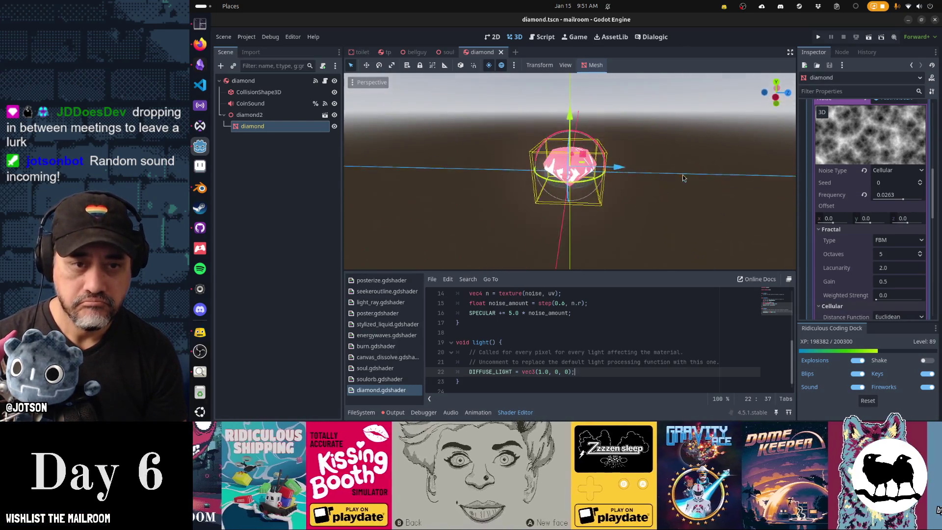
{"action": "mouse_move", "coordinate": [682, 200]}
{"action": "left_mouse_down"}
{"action": "mouse_move", "coordinate": [582, 206]}
{"action": "mouse_move", "coordinate": [594, 210]}
{"action": "left_mouse_up"}
{"action": "scroll", "coordinate": [594, 210], "scroll_direction": "up", "scroll_amount": 2}
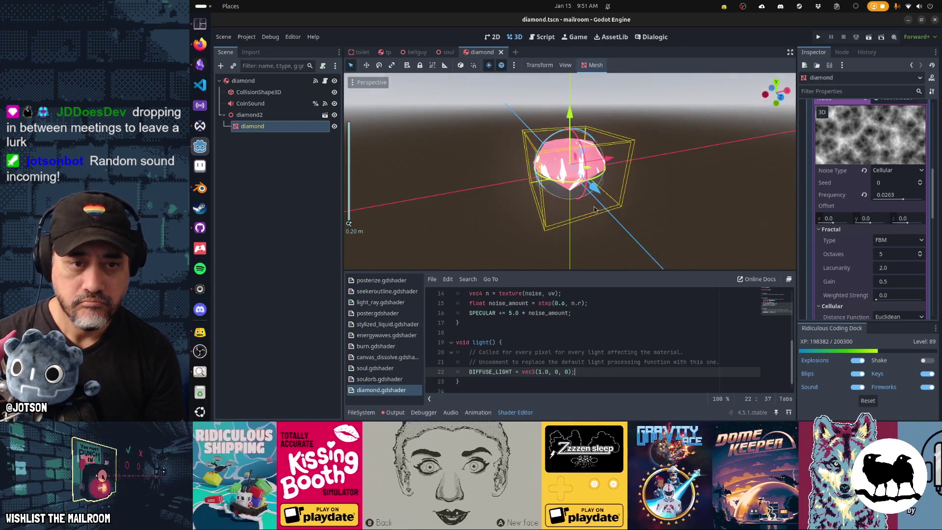
{"action": "key", "text": "alt+Tab"}
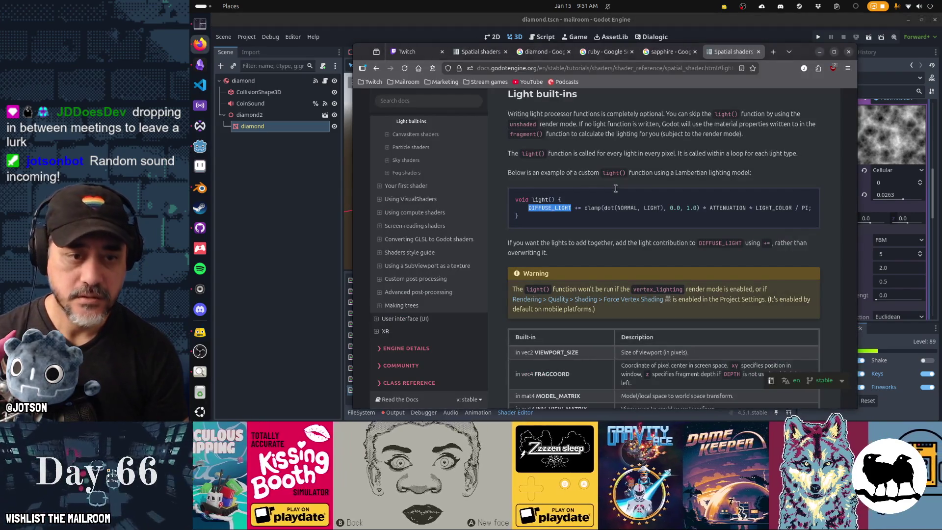
Scroll the Light built-ins table down to the DIFFUSE_LIGHT and SPECULAR_LIGHT output rows.
{"action": "scroll", "coordinate": [623, 222], "scroll_direction": "down", "scroll_amount": 3}
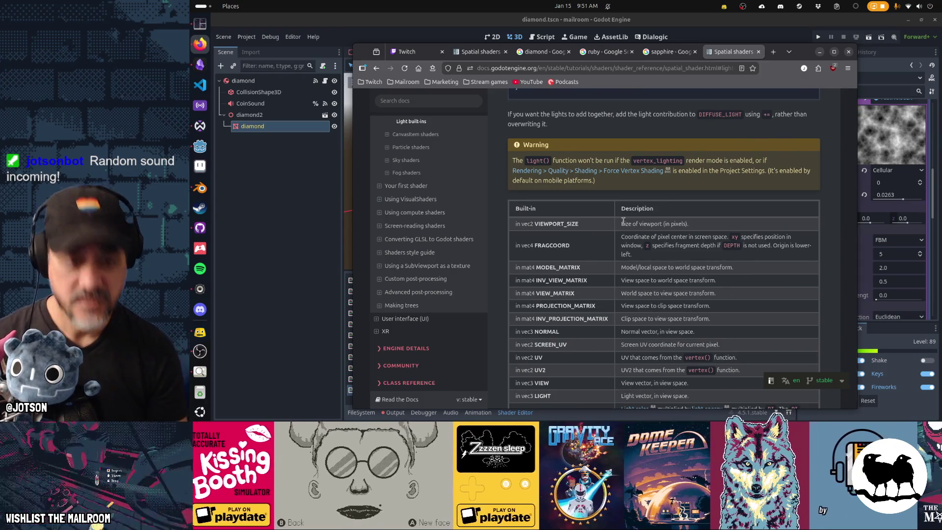
{"action": "scroll", "coordinate": [623, 222], "scroll_direction": "down", "scroll_amount": 2}
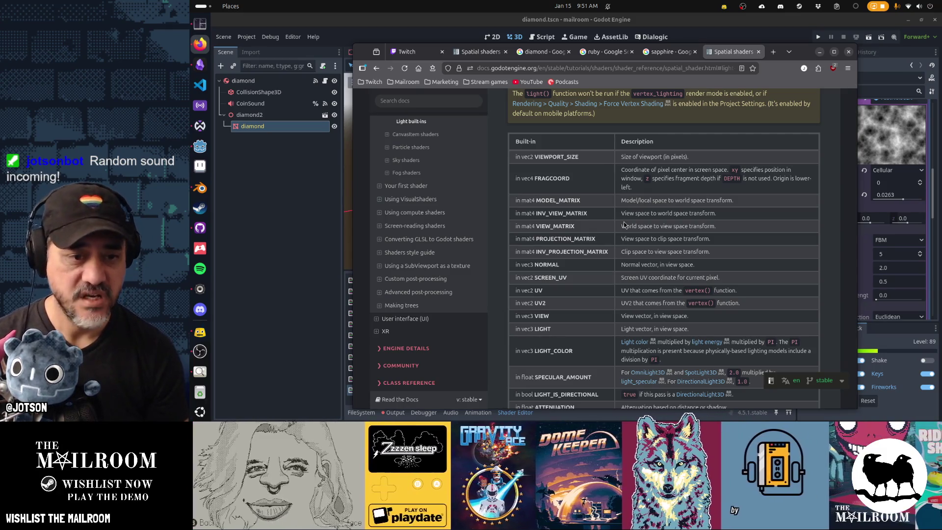
{"action": "scroll", "coordinate": [624, 225], "scroll_direction": "down", "scroll_amount": 3}
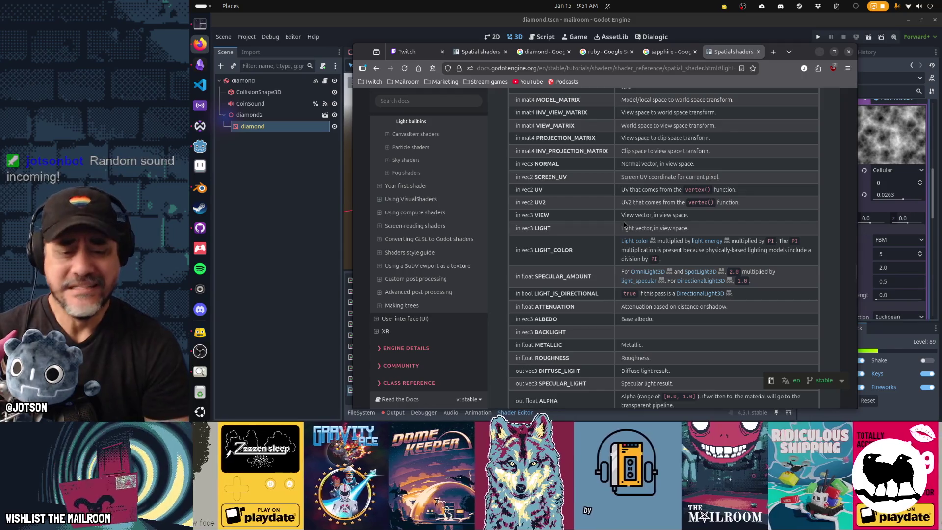
{"action": "scroll", "coordinate": [623, 223], "scroll_direction": "down", "scroll_amount": 3}
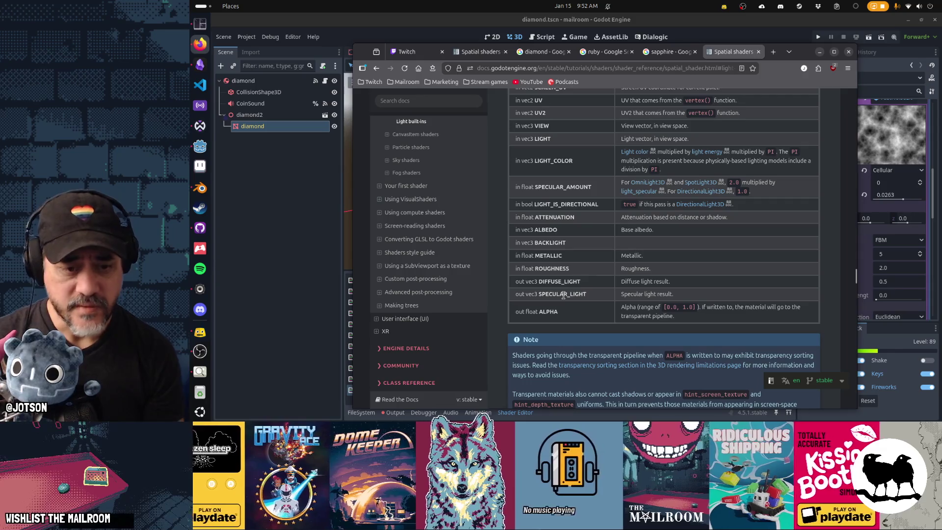
{"action": "key", "text": "alt+Tab"}
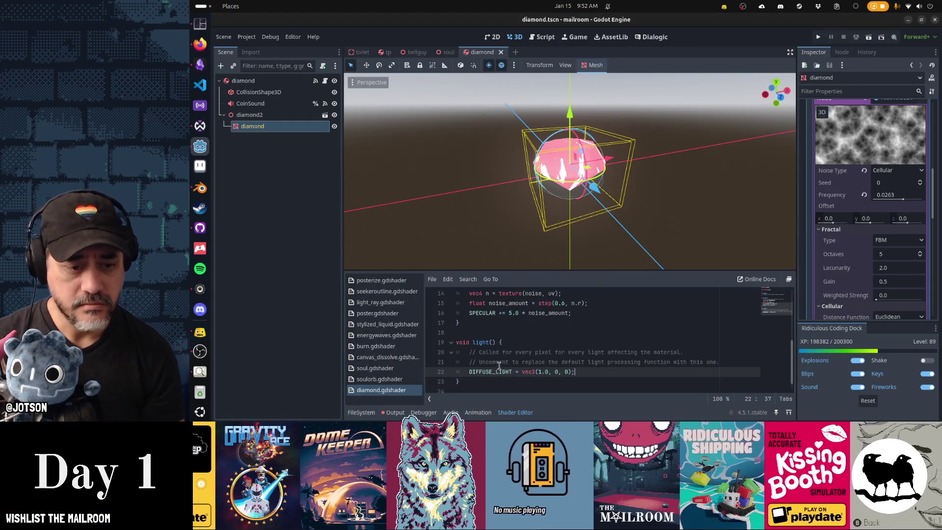
Switch line 22 to SPECULAR_LIGHT = vec3(1.0, 0, 0); and comment out the SPECULAR += 5.0 * noise_amount line.
{"action": "double_click", "coordinate": [495, 372]}
{"action": "key", "text": "ctrl+s"}
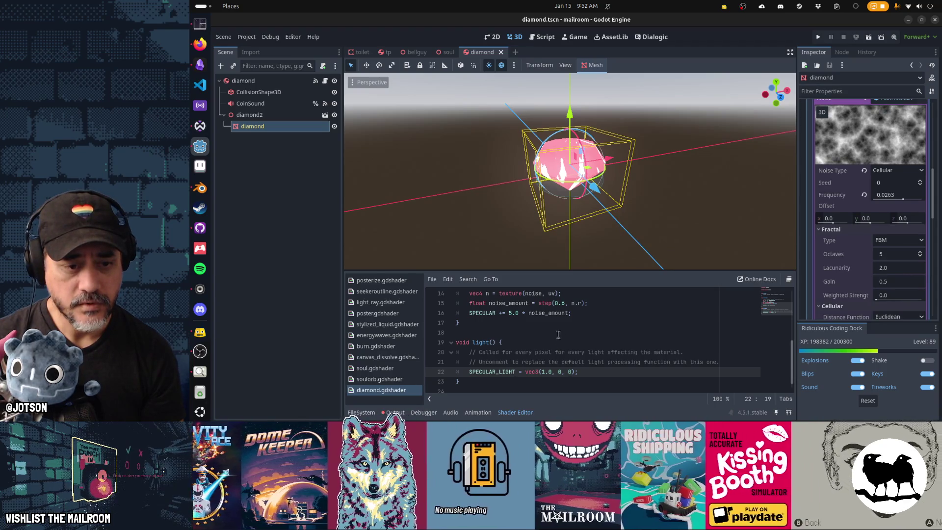
{"action": "left_click", "coordinate": [469, 314]}
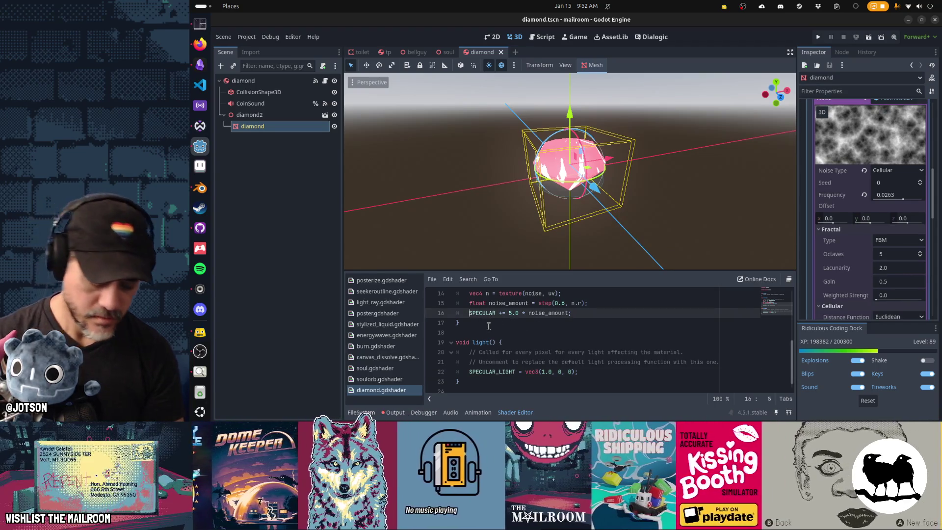
{"action": "type", "text": "//"}
{"action": "key", "text": "ctrl+s"}
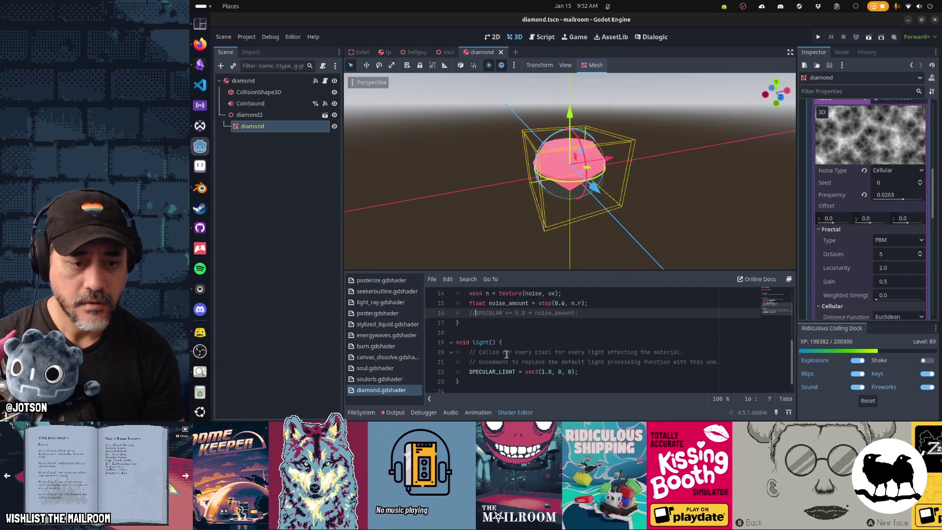
Move the caret up through the fragment() code toward the uv line.
{"action": "left_click", "coordinate": [541, 372]}
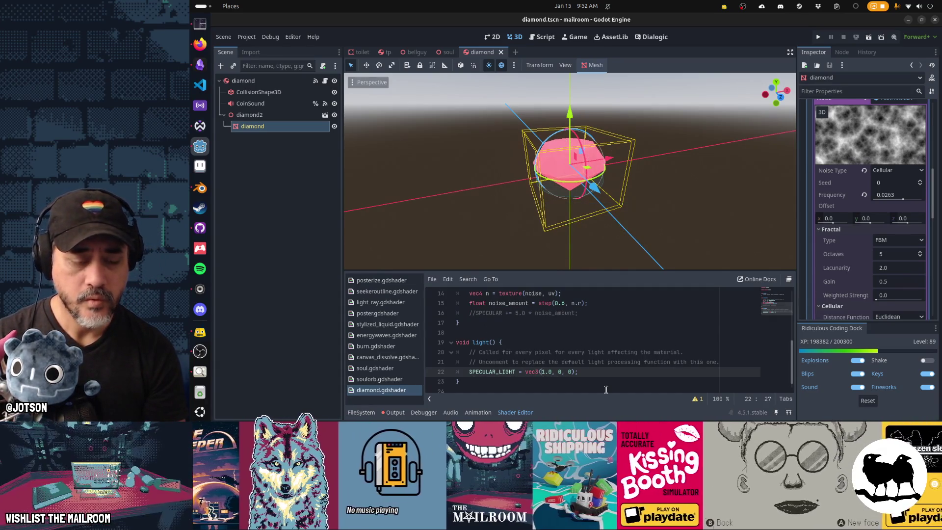
{"action": "key", "text": "Up"}
{"action": "key", "text": "Up"}
{"action": "key", "text": "Up"}
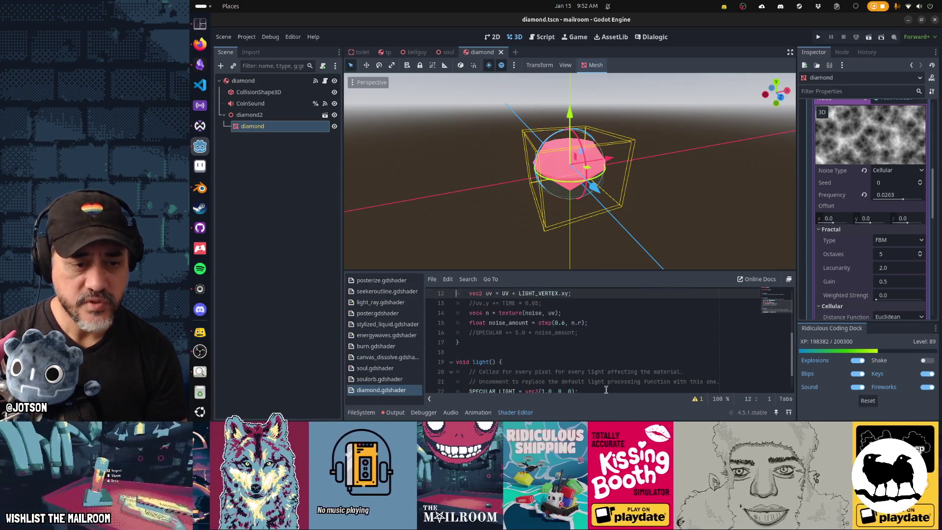
{"action": "key", "text": "Down"}
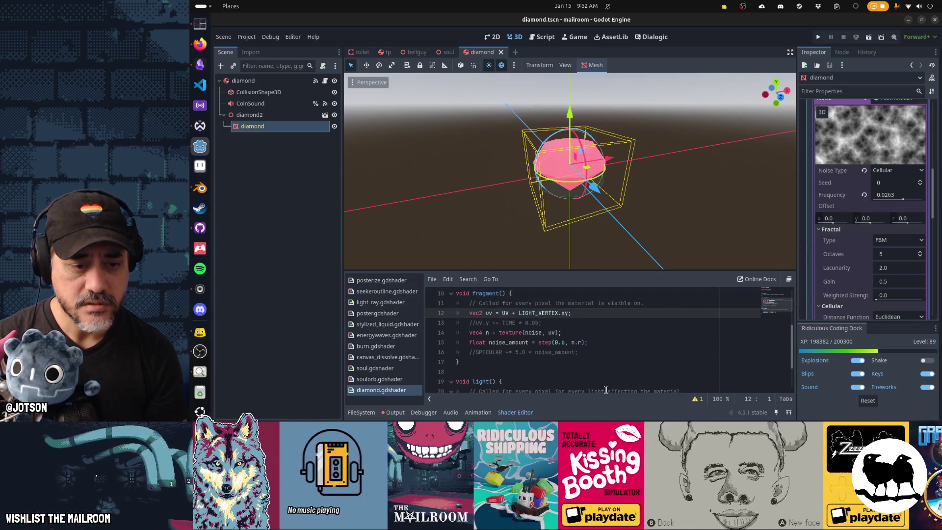
{"action": "key", "text": "Down"}
{"action": "key", "text": "Down"}
{"action": "key", "text": "Down"}
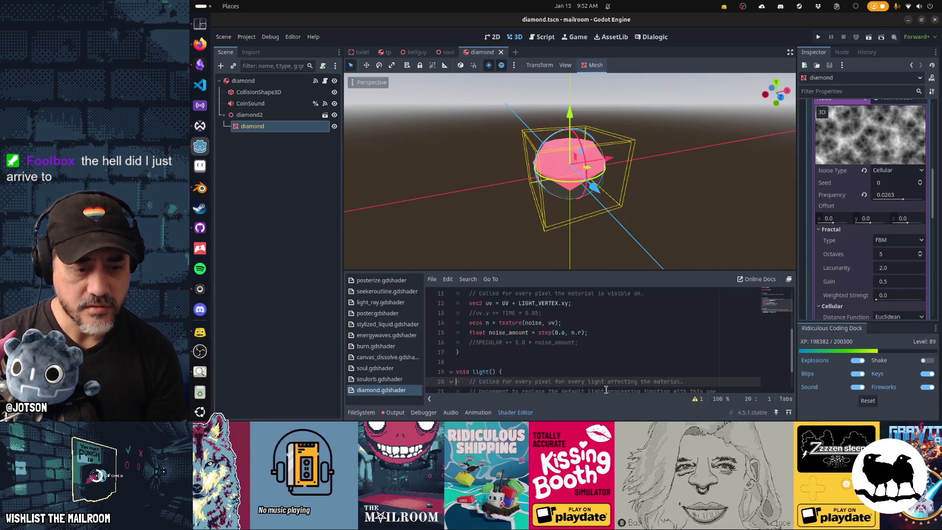
Delete the commented-out TIME offset line from the shader.
{"action": "key", "text": "Down"}
{"action": "key", "text": "Down"}
{"action": "key", "text": "Down"}
{"action": "key", "text": "Up"}
{"action": "key", "text": "Up"}
{"action": "key", "text": "Up"}
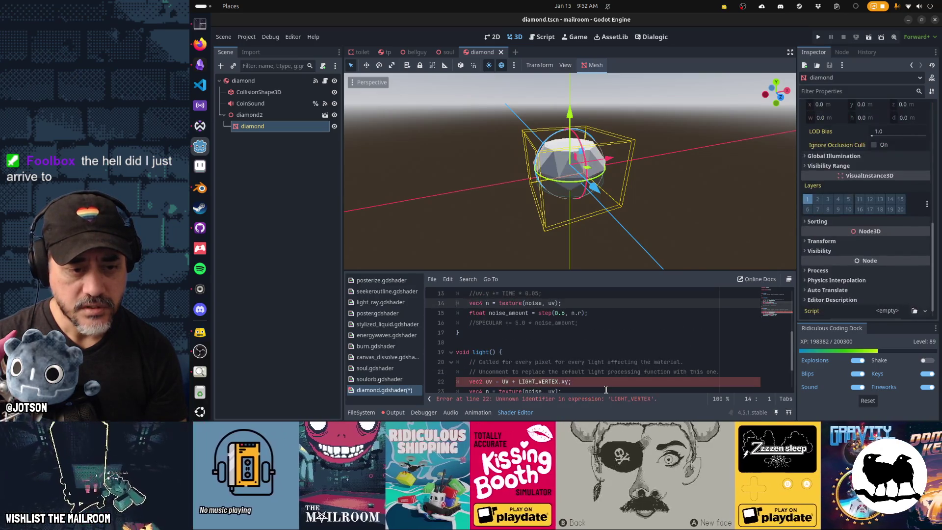
{"action": "key", "text": "ctrl+shift+k"}
{"action": "key", "text": "Down"}
{"action": "key", "text": "Down"}
{"action": "key", "text": "Down"}
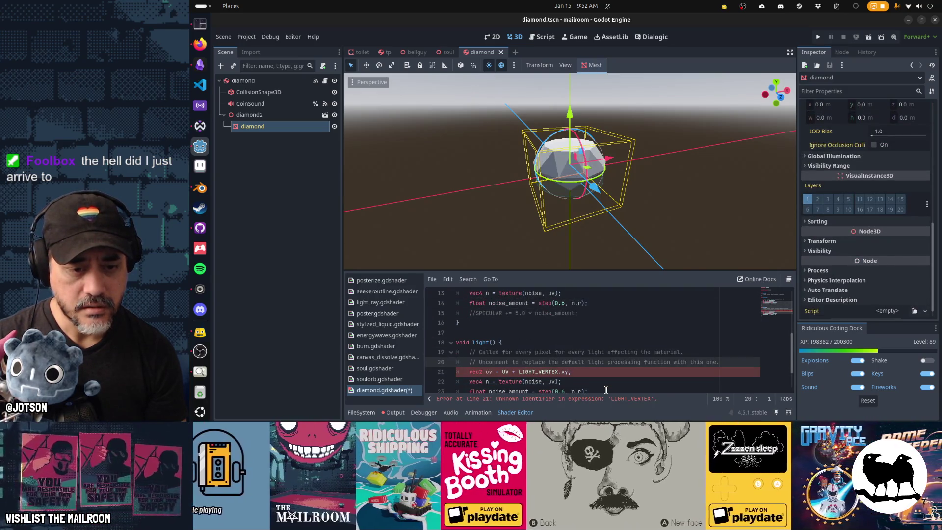
Remove ' + LIGHT_VERTEX.xy' so light()'s uv line reads vec2 uv = UV;.
{"action": "key", "text": "Down"}
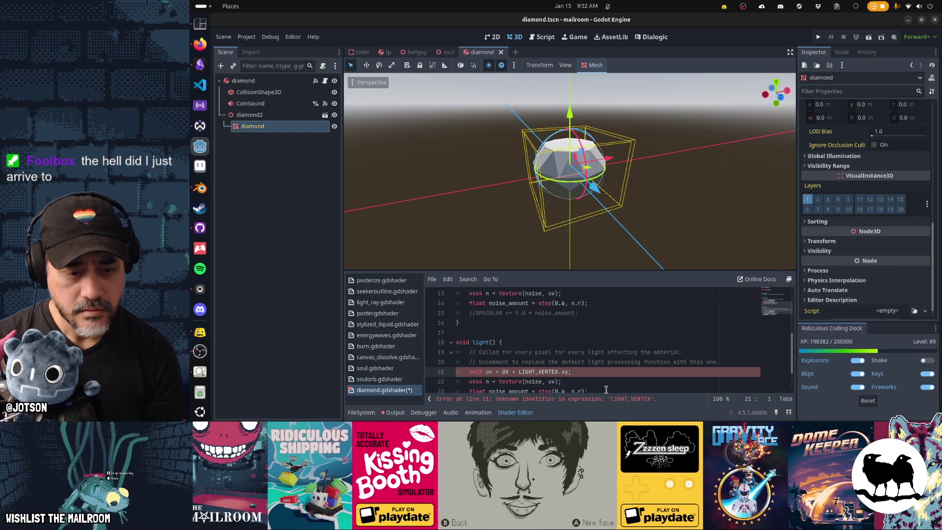
{"action": "key", "text": "End"}
{"action": "key", "text": "Left"}
{"action": "key", "text": "ctrl+shift+Left"}
{"action": "key", "text": "ctrl+shift+Left"}
{"action": "key", "text": "ctrl+shift+Left"}
{"action": "key", "text": "BackSpace"}
{"action": "key", "text": "Home"}
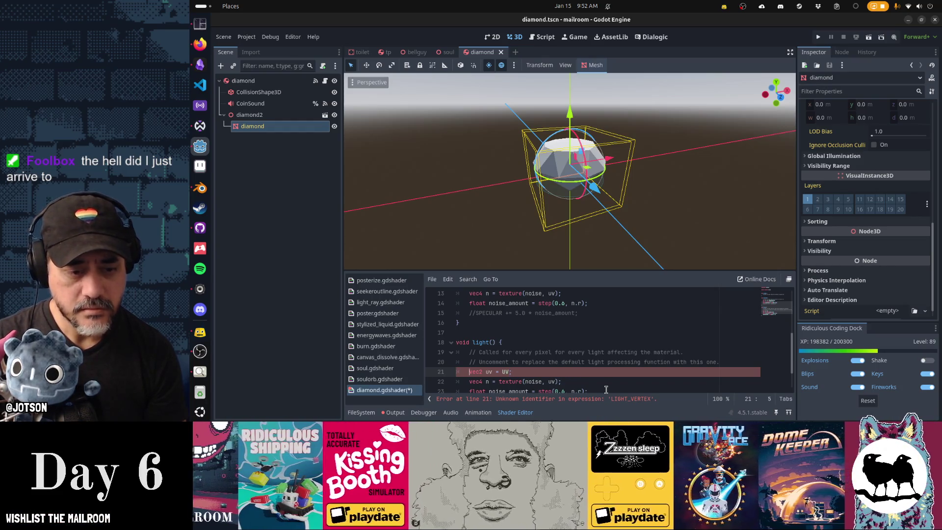
{"action": "key", "text": "Down"}
{"action": "key", "text": "Down"}
{"action": "key", "text": "Down"}
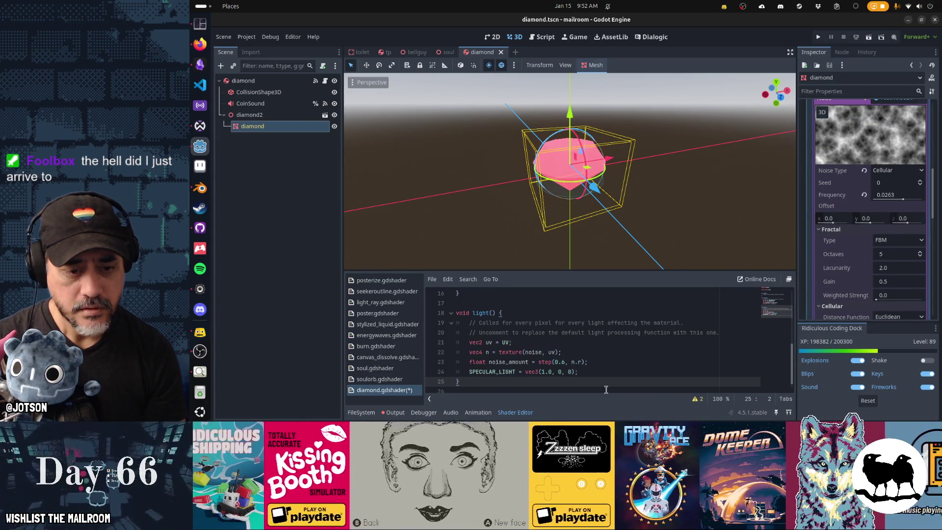
Set SPECULAR_LIGHT to vec3(3.0 * noise_amount, 0, 0), save, and orbit to inspect the glints.
{"action": "key", "text": "Up"}
{"action": "key", "text": "End"}
{"action": "key", "text": "Left"}
{"action": "key", "text": "Left"}
{"action": "key", "text": "Left"}
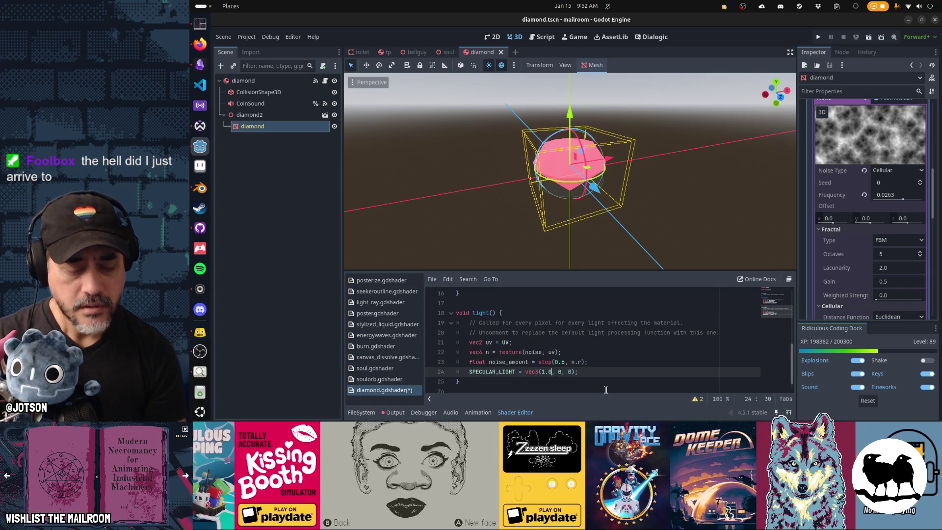
{"action": "key", "text": "BackSpace"}
{"action": "key", "text": "BackSpace"}
{"action": "key", "text": "BackSpace"}
{"action": "type", "text": "3.0 "}
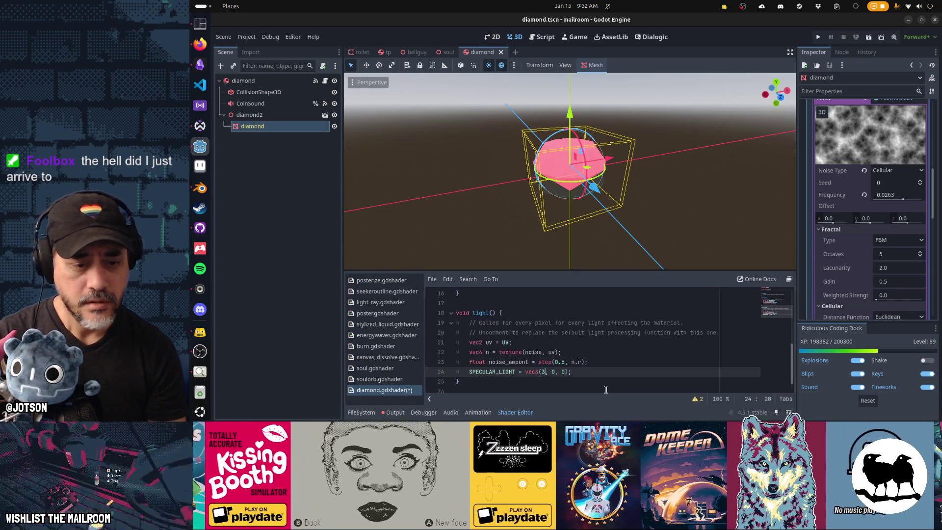
{"action": "type", "text": "* noise_amount"}
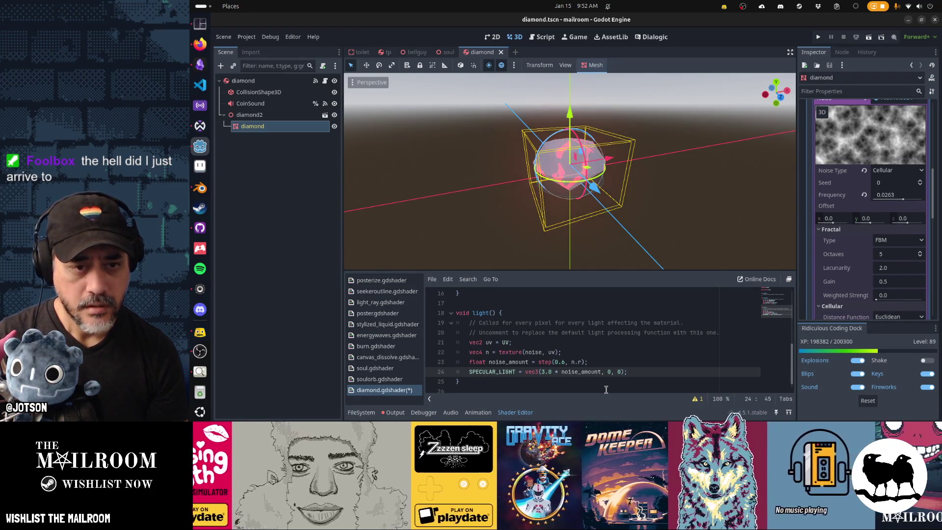
{"action": "key", "text": "ctrl+s"}
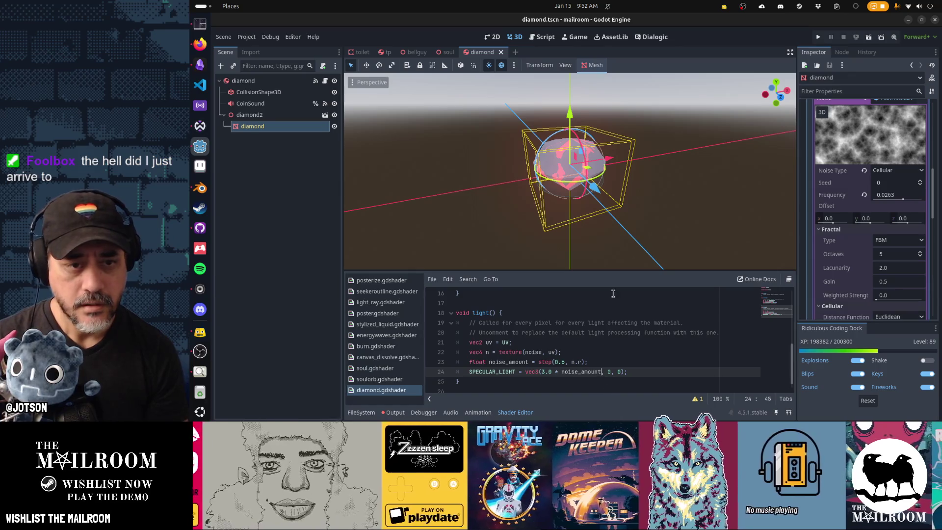
{"action": "mouse_move", "coordinate": [584, 255]}
{"action": "left_mouse_down"}
{"action": "mouse_move", "coordinate": [526, 223]}
{"action": "mouse_move", "coordinate": [589, 211]}
{"action": "left_mouse_up"}
{"action": "scroll", "coordinate": [558, 369], "scroll_direction": "up", "scroll_amount": 1}
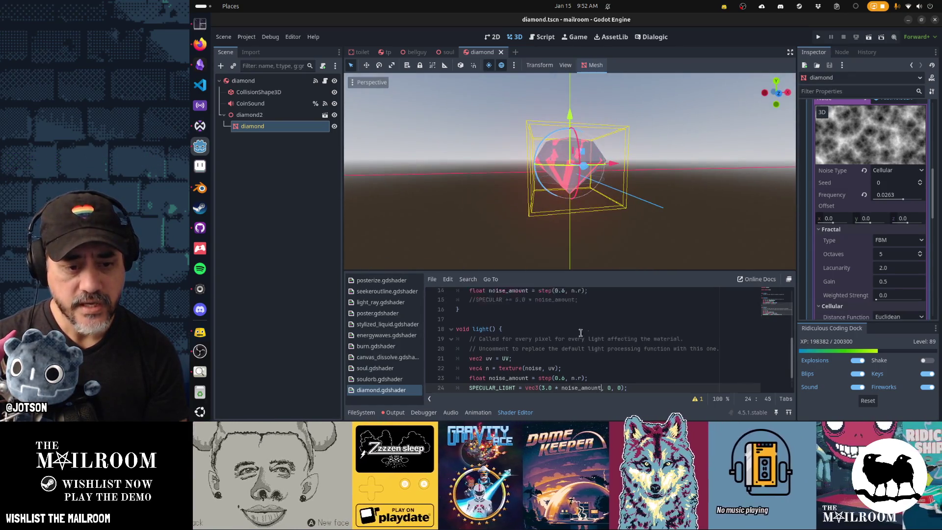
{"action": "scroll", "coordinate": [557, 369], "scroll_direction": "down", "scroll_amount": 1}
Raise the red multiplier from 3.0 to 10.0 and orbit to look down on the diamond.
{"action": "left_click", "coordinate": [544, 372]}
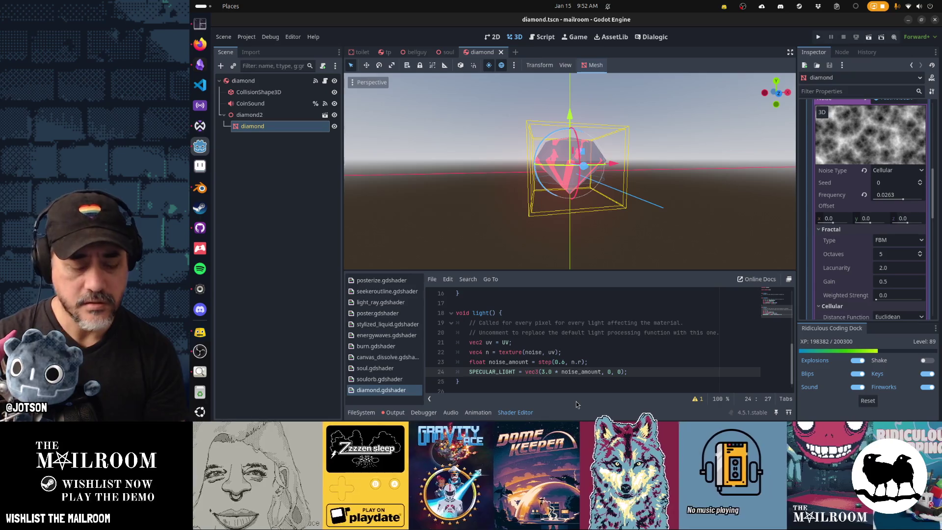
{"action": "type", "text": "10"}
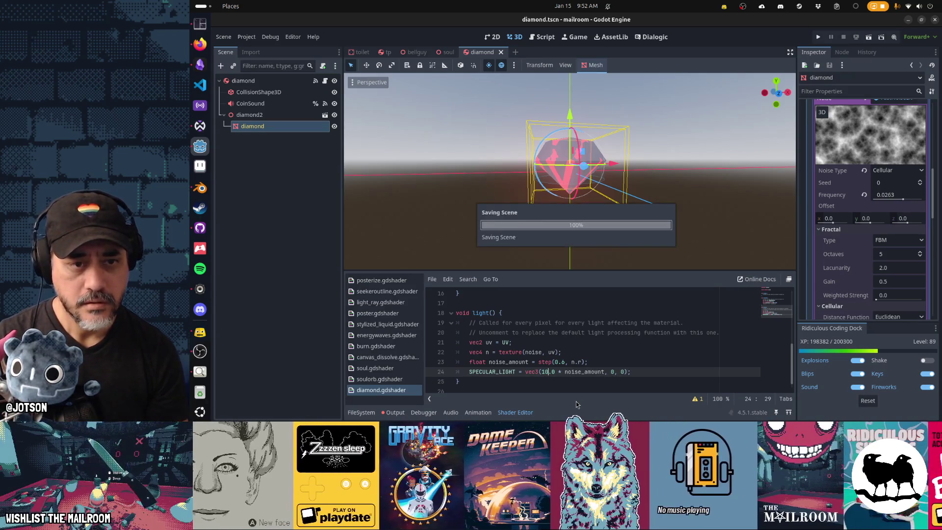
{"action": "mouse_move", "coordinate": [618, 245]}
{"action": "left_mouse_down"}
{"action": "mouse_move", "coordinate": [677, 224]}
{"action": "mouse_move", "coordinate": [638, 240]}
{"action": "mouse_move", "coordinate": [623, 260]}
{"action": "left_mouse_up"}
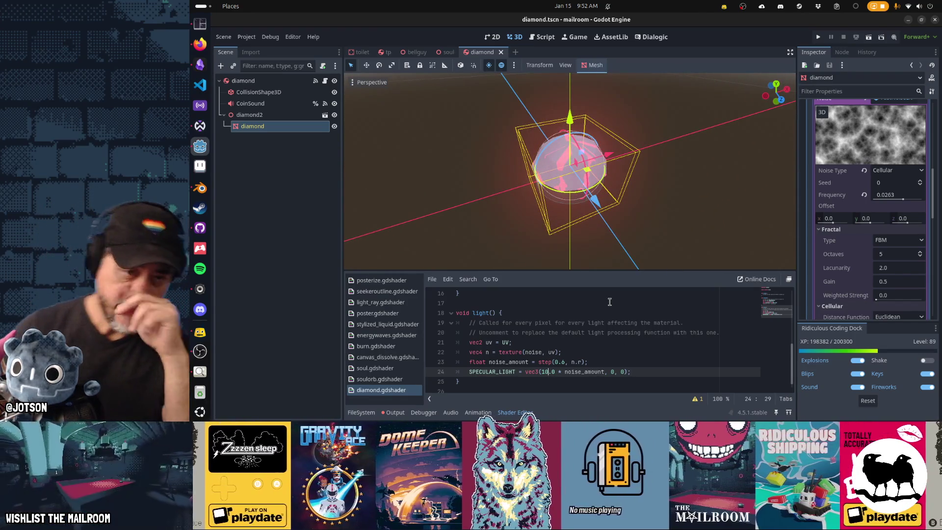
{"action": "left_click", "coordinate": [511, 344], "text": "ctrl"}
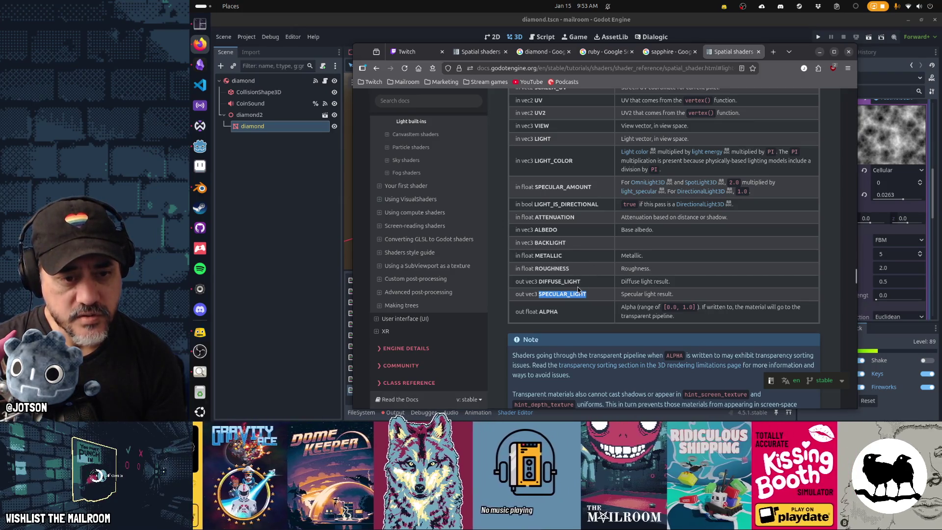
{"action": "scroll", "coordinate": [563, 305], "scroll_direction": "up", "scroll_amount": 3}
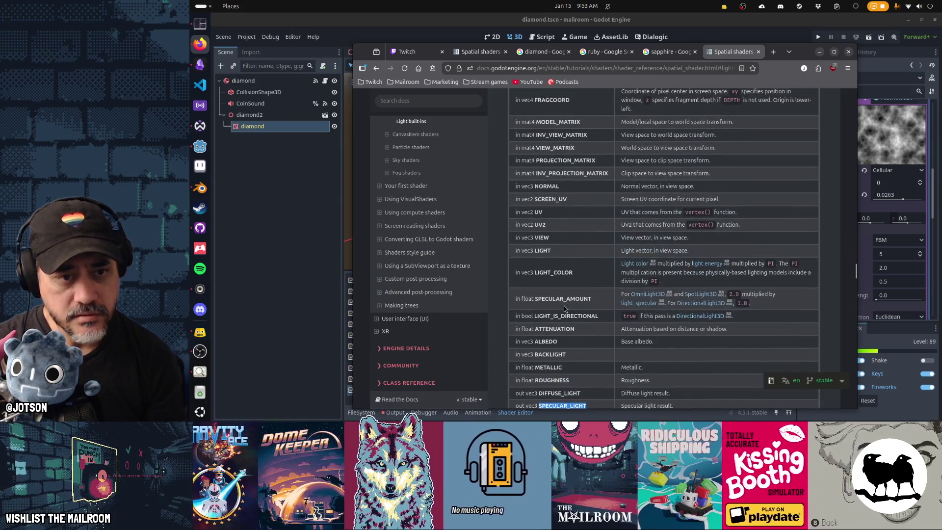
{"action": "double_click", "coordinate": [551, 199]}
{"action": "key", "text": "ctrl+c"}
{"action": "key", "text": "alt+Tab"}
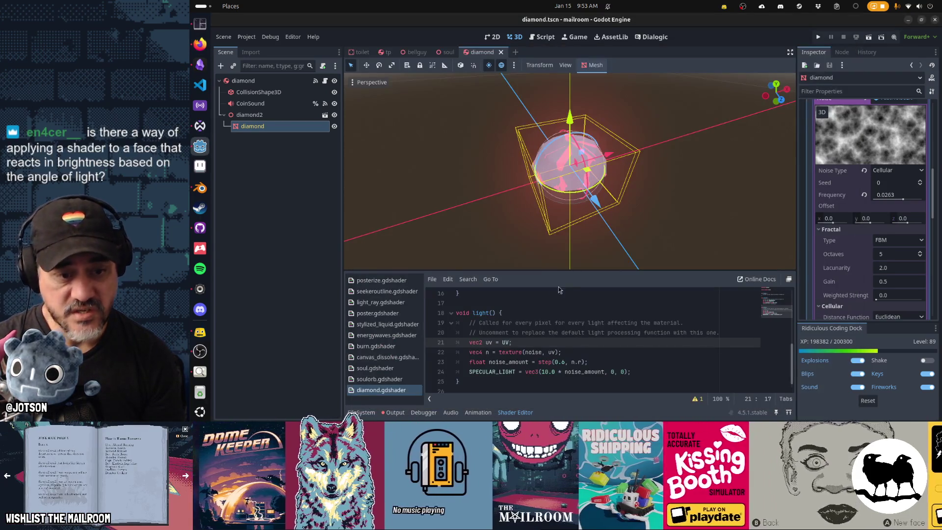
{"action": "double_click", "coordinate": [505, 343]}
{"action": "key", "text": "ctrl+v"}
{"action": "key", "text": "ctrl+s"}
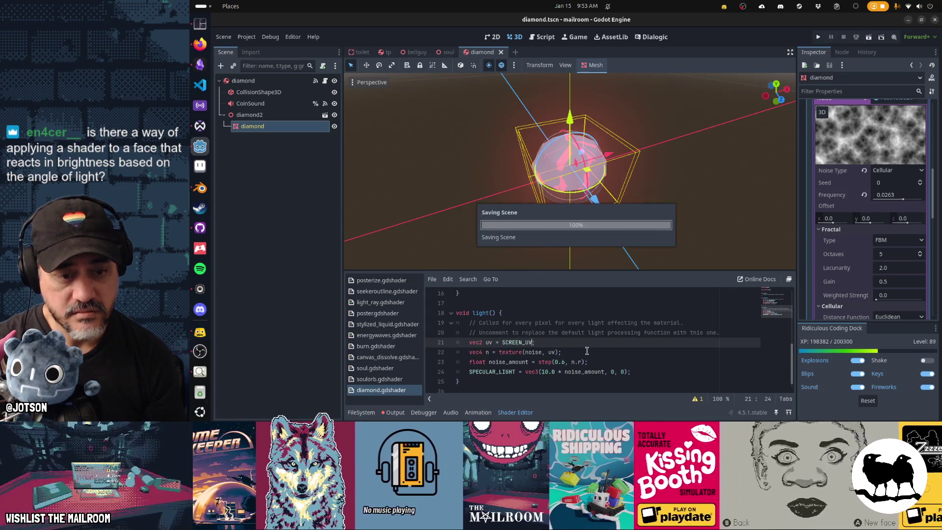
{"action": "mouse_move", "coordinate": [522, 240]}
{"action": "left_mouse_down"}
{"action": "mouse_move", "coordinate": [652, 157]}
{"action": "mouse_move", "coordinate": [621, 138]}
{"action": "mouse_move", "coordinate": [522, 192]}
{"action": "mouse_move", "coordinate": [581, 194]}
{"action": "left_mouse_up"}
{"action": "key", "text": "alt+Tab"}
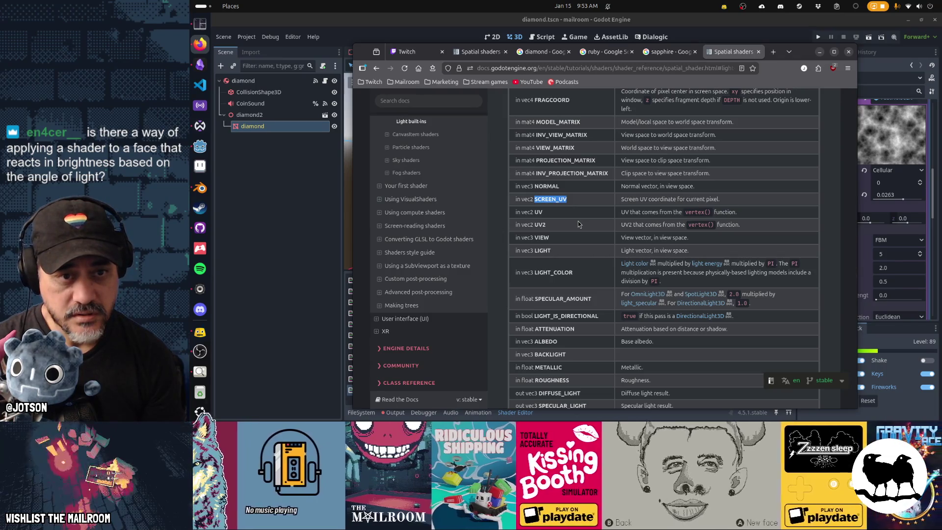
{"action": "scroll", "coordinate": [578, 221], "scroll_direction": "up", "scroll_amount": 3}
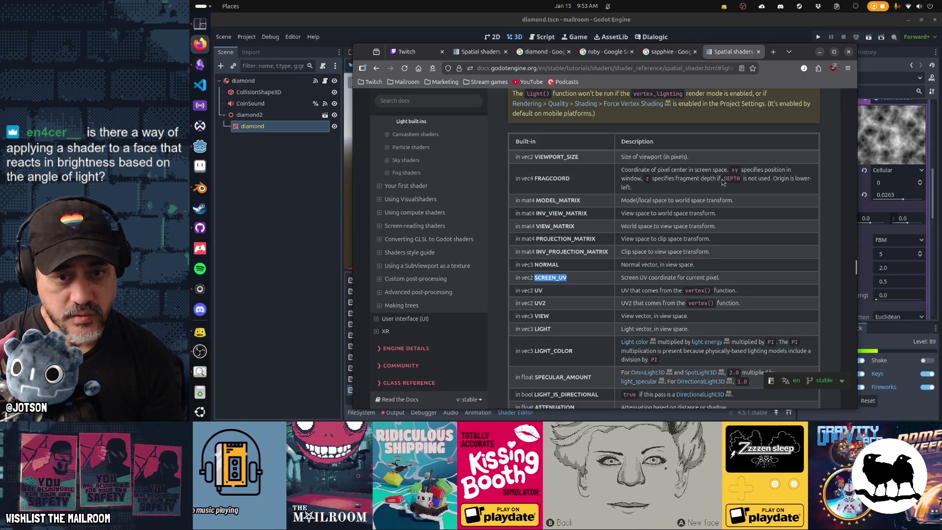
{"action": "double_click", "coordinate": [561, 178]}
{"action": "key", "text": "alt+Tab"}
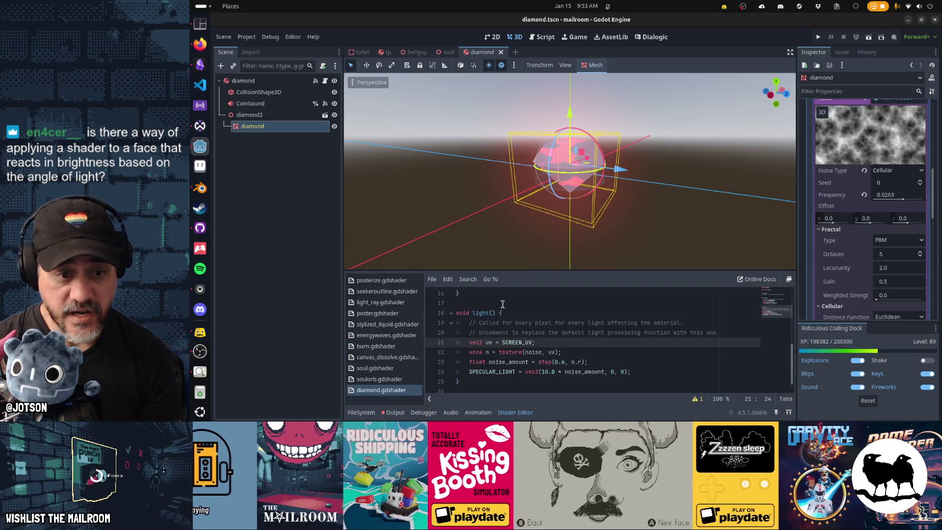
{"action": "double_click", "coordinate": [513, 342]}
{"action": "type", "text": "UV"}
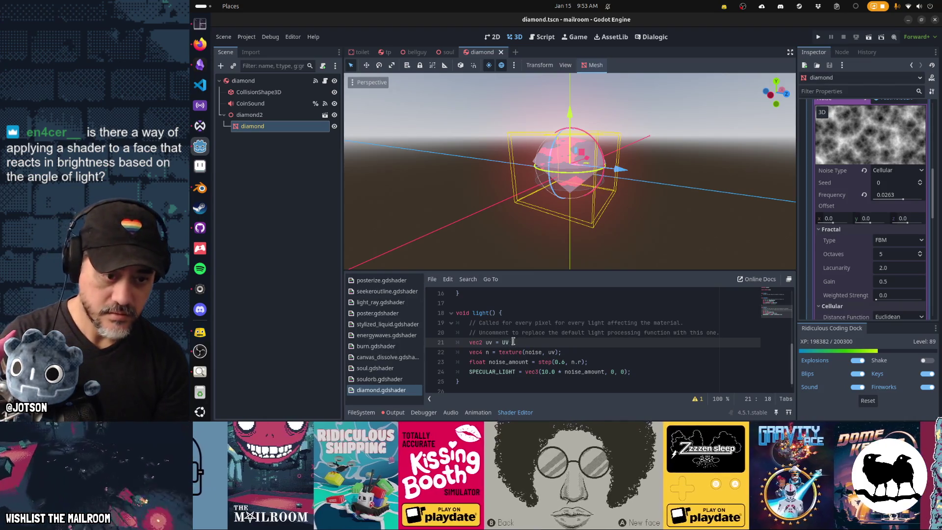
{"action": "key", "text": "ctrl+v"}
{"action": "key", "text": "ctrl+s"}
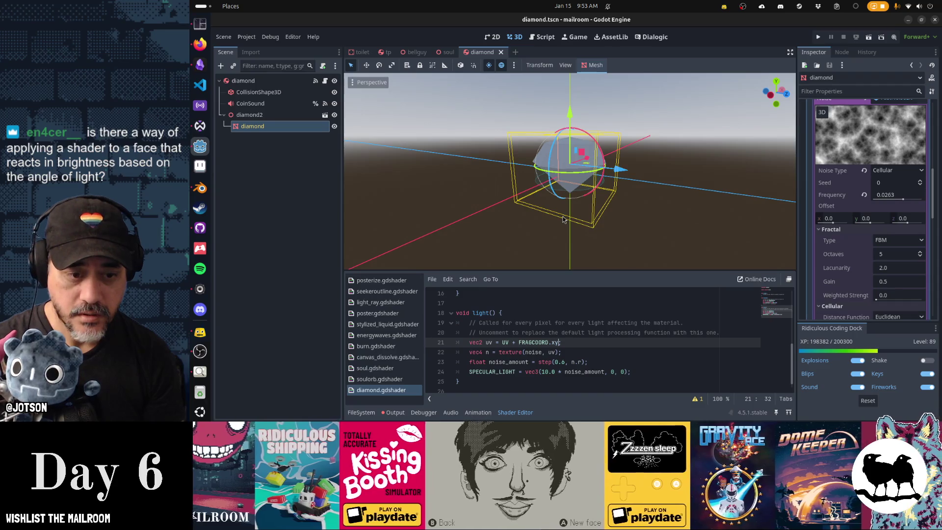
{"action": "mouse_move", "coordinate": [561, 212]}
{"action": "left_mouse_down"}
{"action": "mouse_move", "coordinate": [658, 197]}
{"action": "mouse_move", "coordinate": [684, 206]}
{"action": "mouse_move", "coordinate": [666, 210]}
{"action": "left_mouse_up"}
{"action": "key", "text": "shift+Left"}
{"action": "key", "text": "shift+Left"}
{"action": "key", "text": "ctrl+shift+Left"}
{"action": "key", "text": "ctrl+shift+Left"}
{"action": "key", "text": "ctrl+shift+Left"}
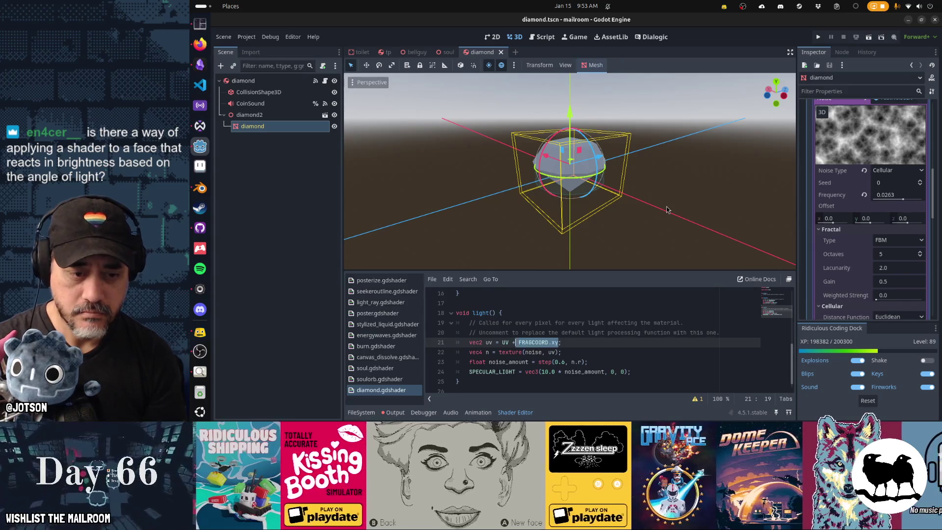
{"action": "key", "text": "BackSpace"}
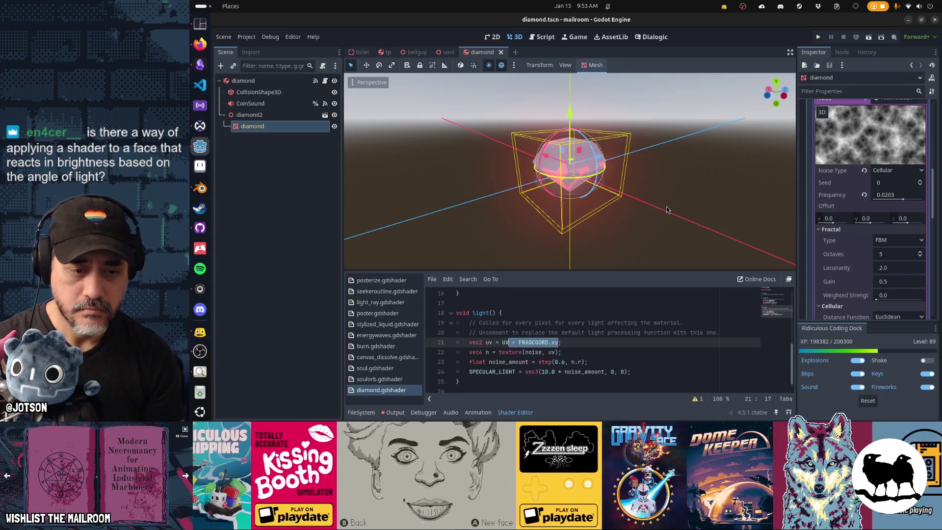
{"action": "key", "text": "alt+Tab"}
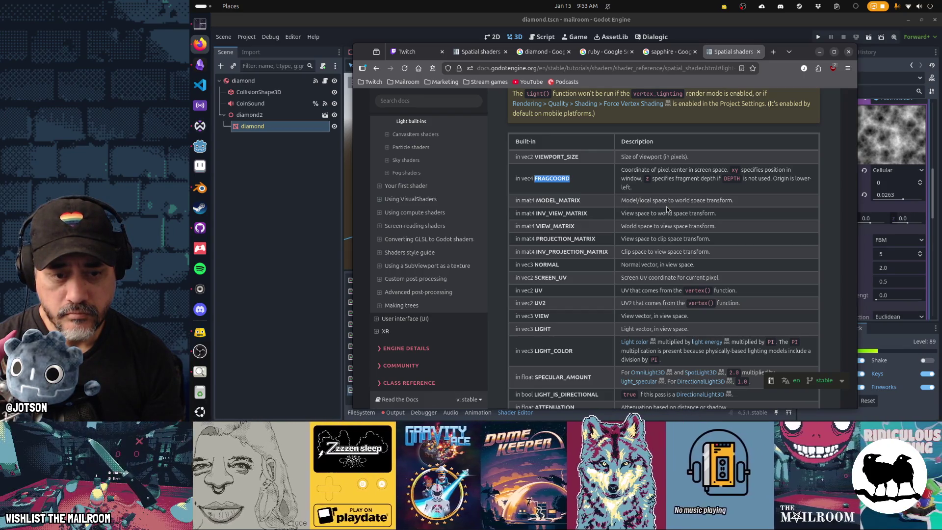
Briefly orbit the diamond in Godot, then return to the shader docs.
{"action": "key", "text": "alt+Tab"}
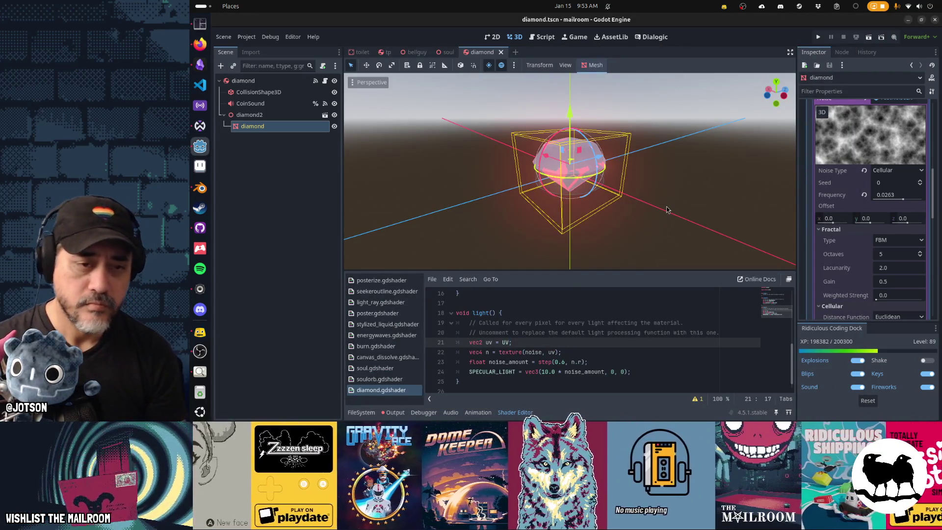
{"action": "left_click_drag", "start_coordinate": [666, 210], "coordinate": [673, 151]}
{"action": "key", "text": "alt+Tab"}
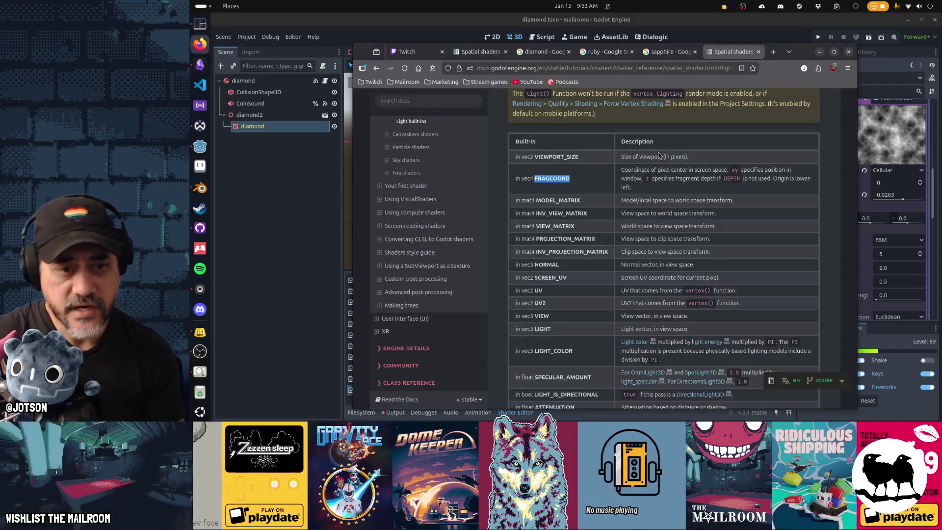
Scroll the Spatial shaders reference up to the LIGHT_VERTEX row.
{"action": "scroll", "coordinate": [634, 225], "scroll_direction": "down", "scroll_amount": 3}
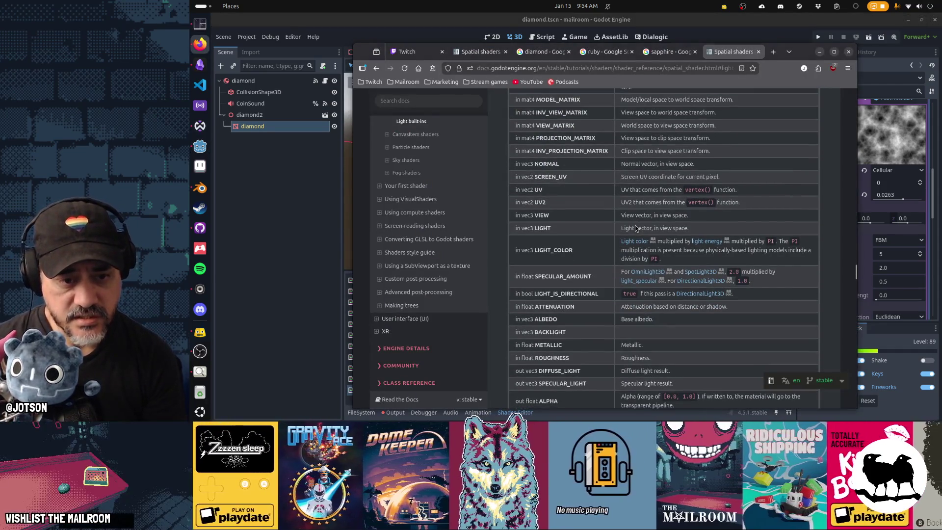
{"action": "scroll", "coordinate": [634, 228], "scroll_direction": "up", "scroll_amount": 7}
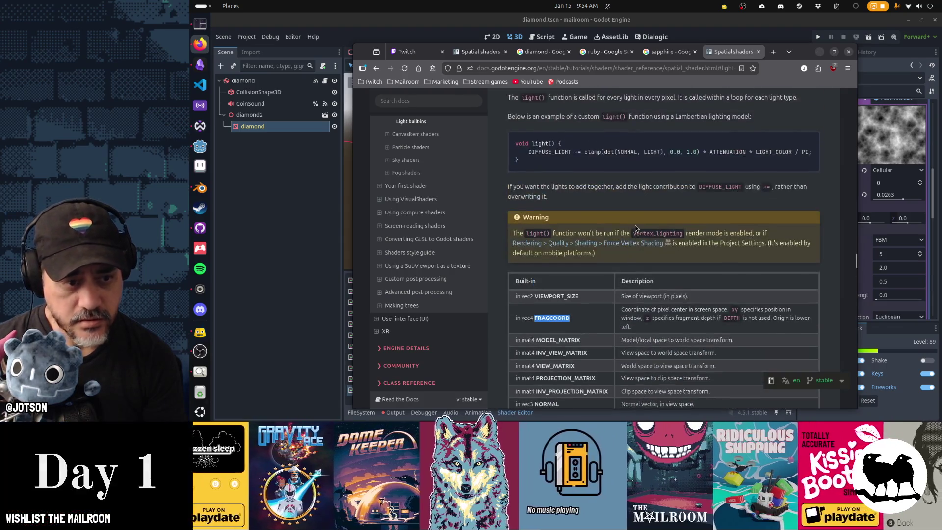
{"action": "scroll", "coordinate": [557, 252], "scroll_direction": "up", "scroll_amount": 4}
{"action": "scroll", "coordinate": [636, 228], "scroll_direction": "up", "scroll_amount": 3}
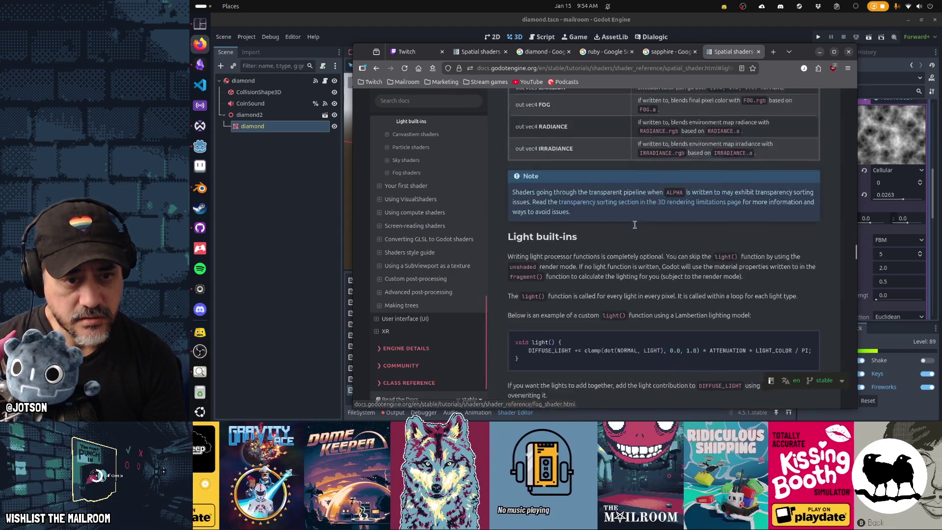
{"action": "scroll", "coordinate": [635, 228], "scroll_direction": "up", "scroll_amount": 7}
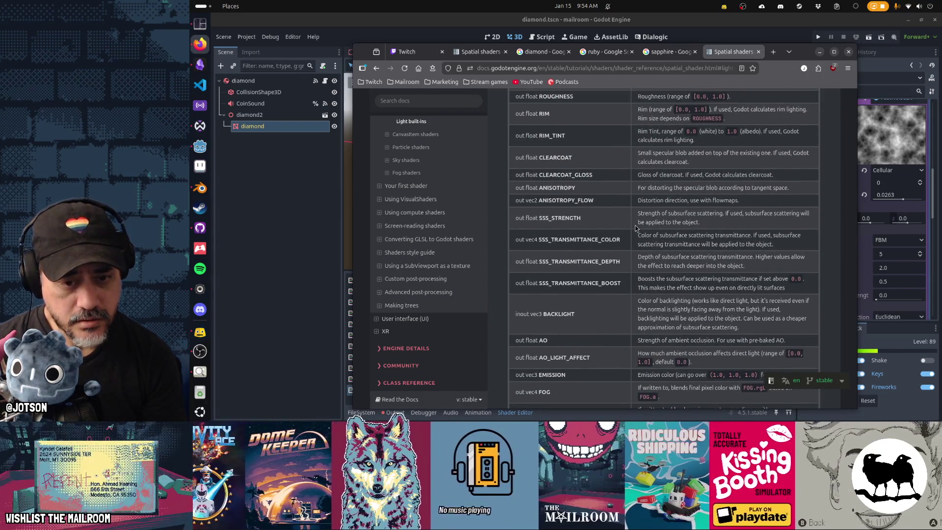
{"action": "scroll", "coordinate": [635, 228], "scroll_direction": "up", "scroll_amount": 12}
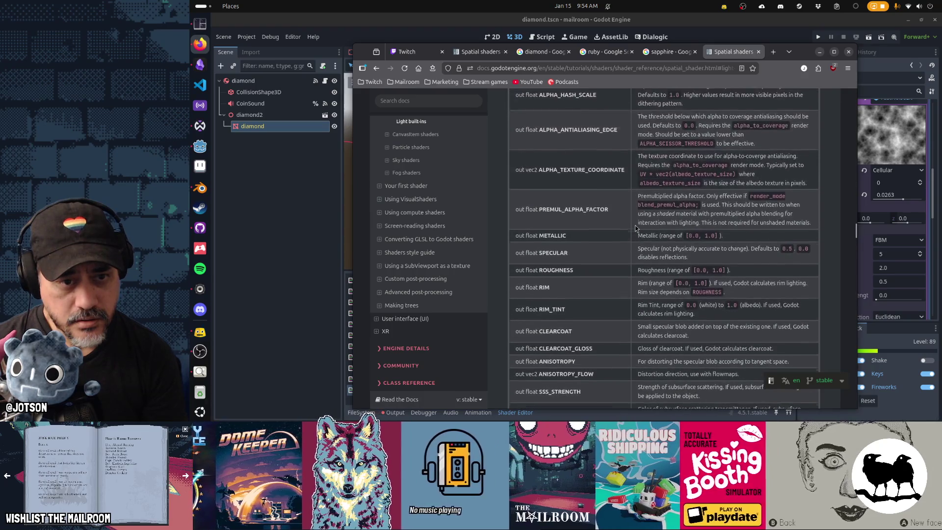
{"action": "scroll", "coordinate": [636, 228], "scroll_direction": "up", "scroll_amount": 6}
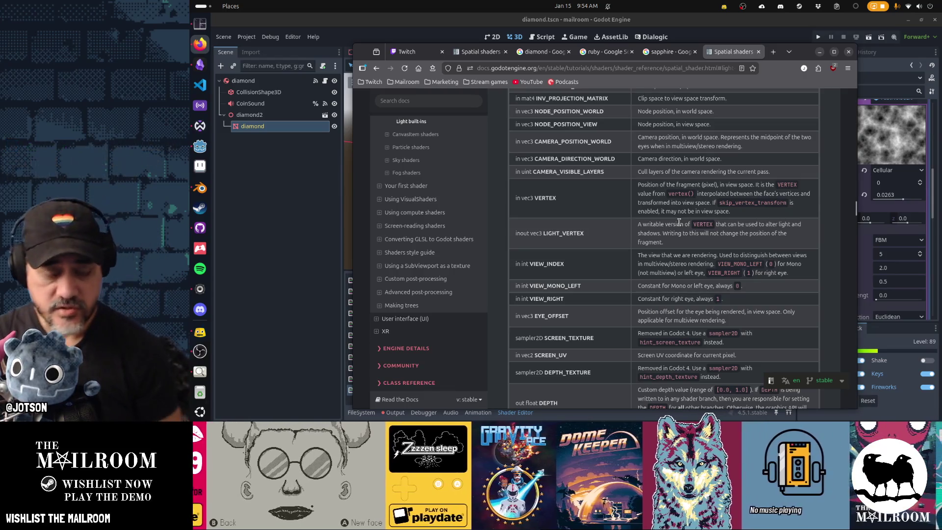
{"action": "key", "text": "alt+Tab"}
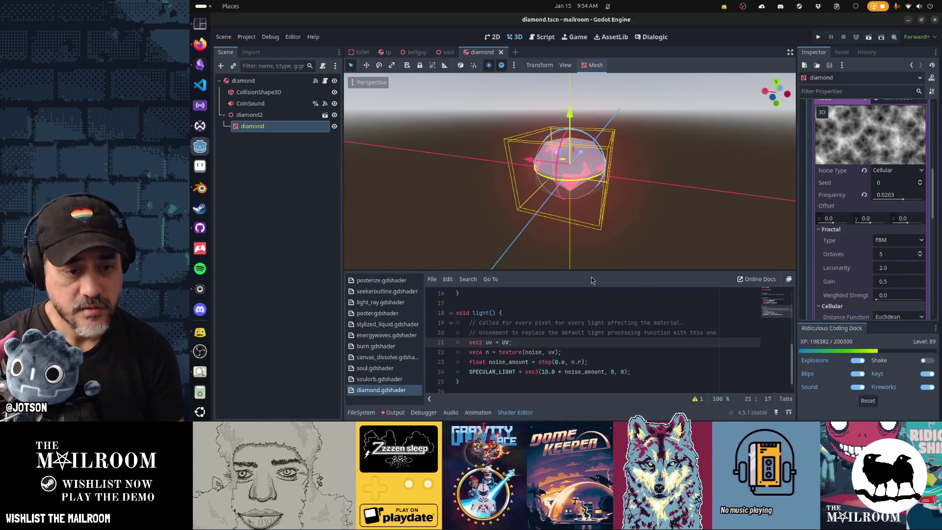
Add a LIGHT_VERTEX += noise_amount line after line 15 and append - 0.5 to line 14.
{"action": "scroll", "coordinate": [565, 317], "scroll_direction": "up", "scroll_amount": 2}
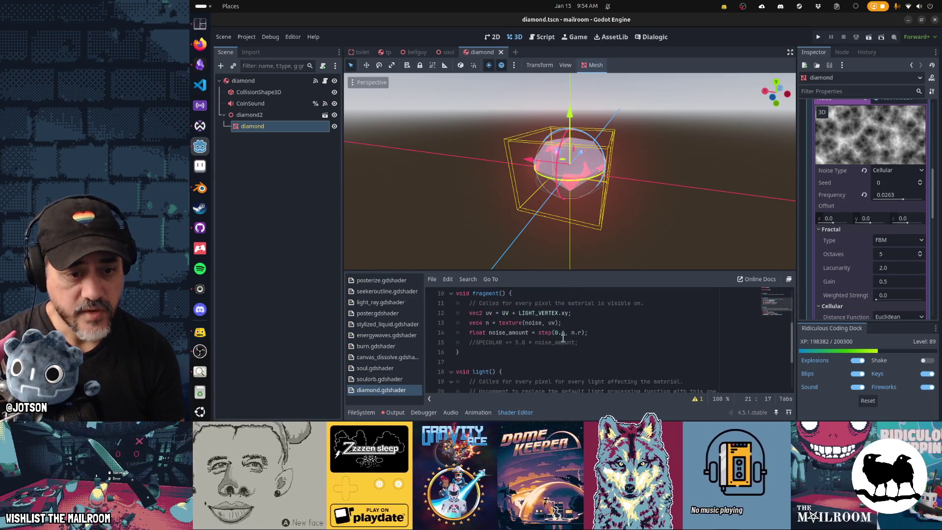
{"action": "left_click", "coordinate": [607, 345]}
{"action": "key", "text": "Return"}
{"action": "type", "text": "LIGHT"}
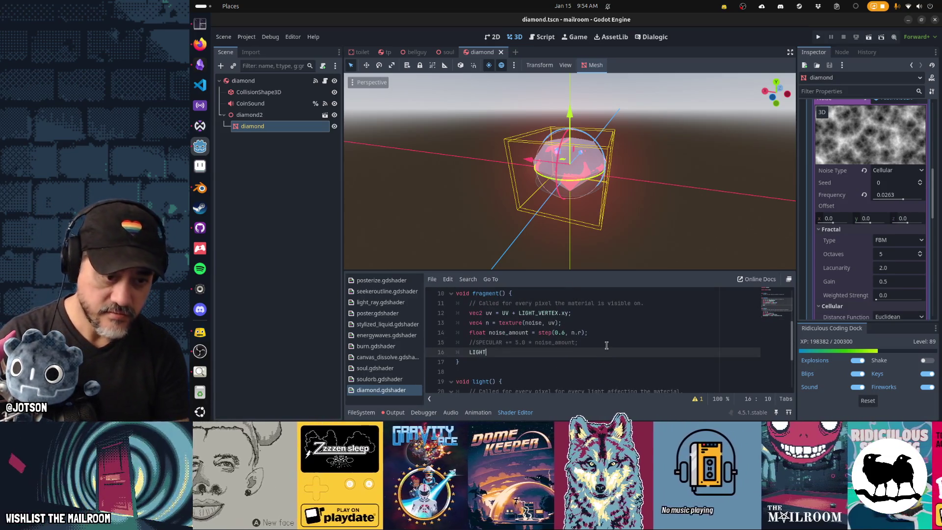
{"action": "type", "text": "_VERTEX += "}
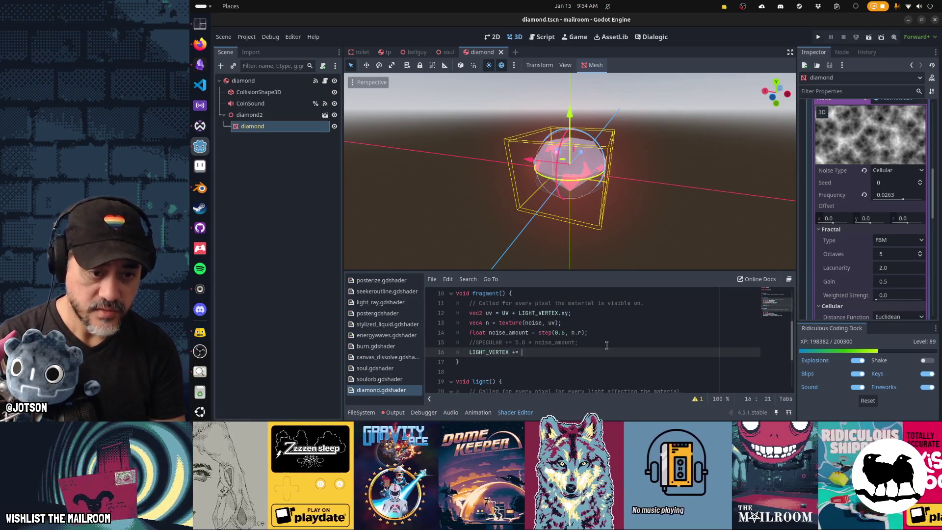
{"action": "type", "text": "noise_amount"}
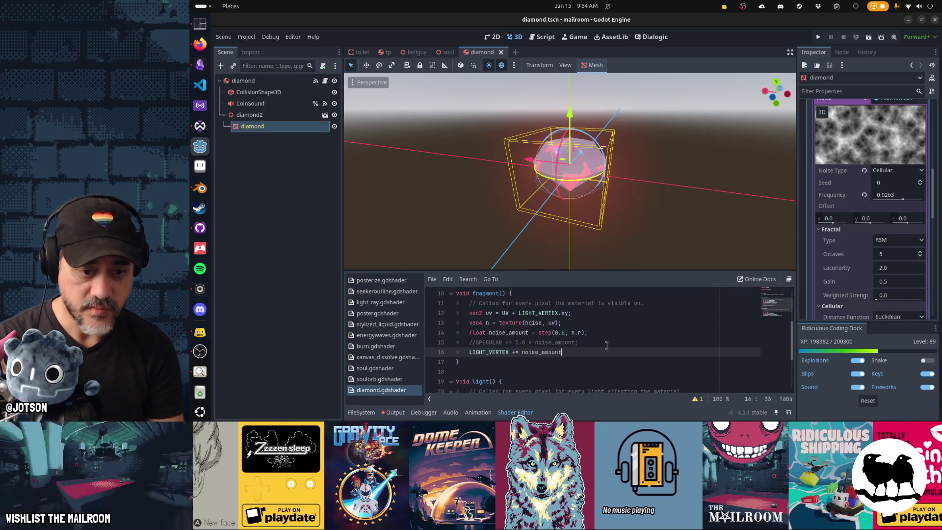
{"action": "key", "text": "Up"}
{"action": "key", "text": "Up"}
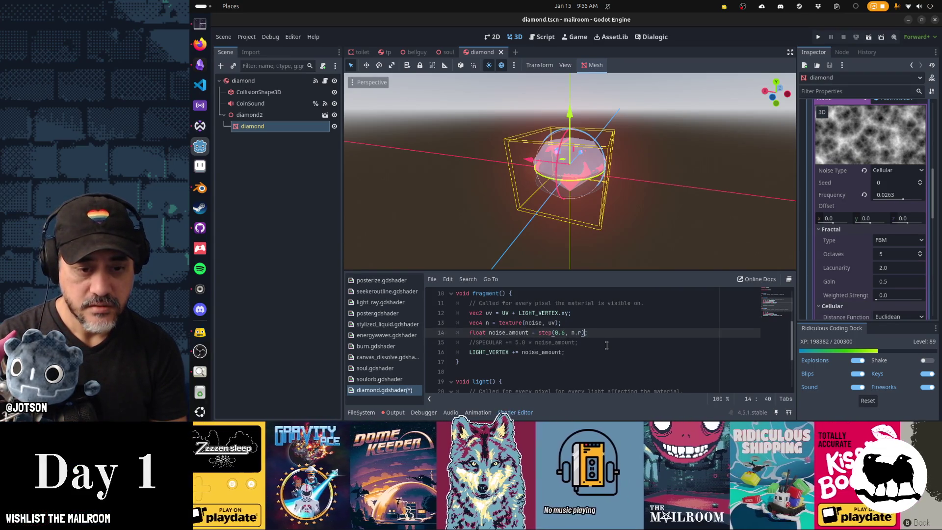
{"action": "type", "text": "- 0.5"}
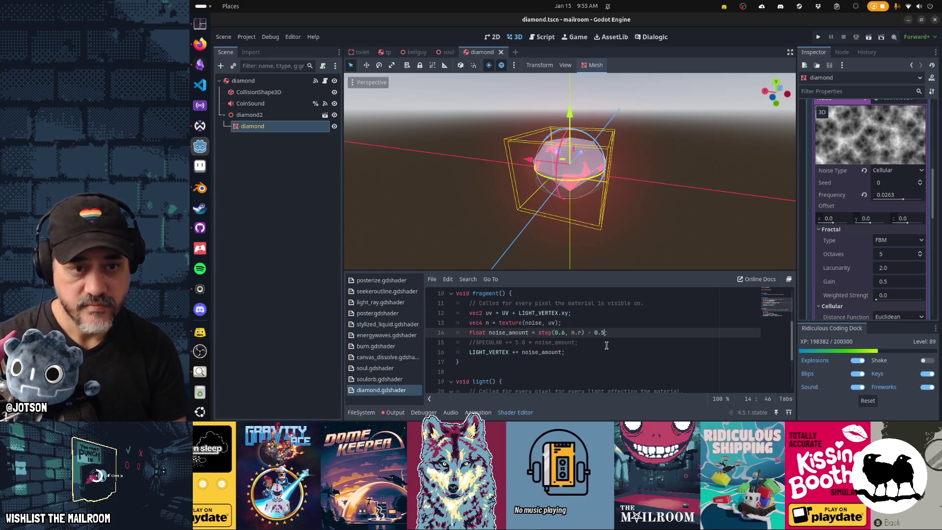
{"action": "mouse_move", "coordinate": [596, 260]}
{"action": "left_mouse_down"}
{"action": "mouse_move", "coordinate": [624, 217]}
{"action": "mouse_move", "coordinate": [673, 204]}
{"action": "mouse_move", "coordinate": [650, 189]}
{"action": "mouse_move", "coordinate": [549, 215]}
{"action": "left_mouse_up"}
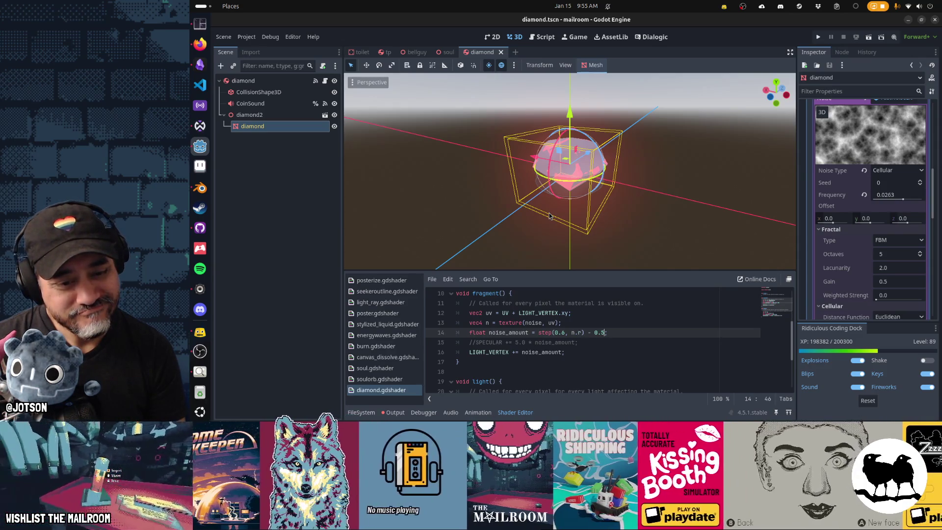
{"action": "left_click_drag", "start_coordinate": [521, 220], "coordinate": [555, 215]}
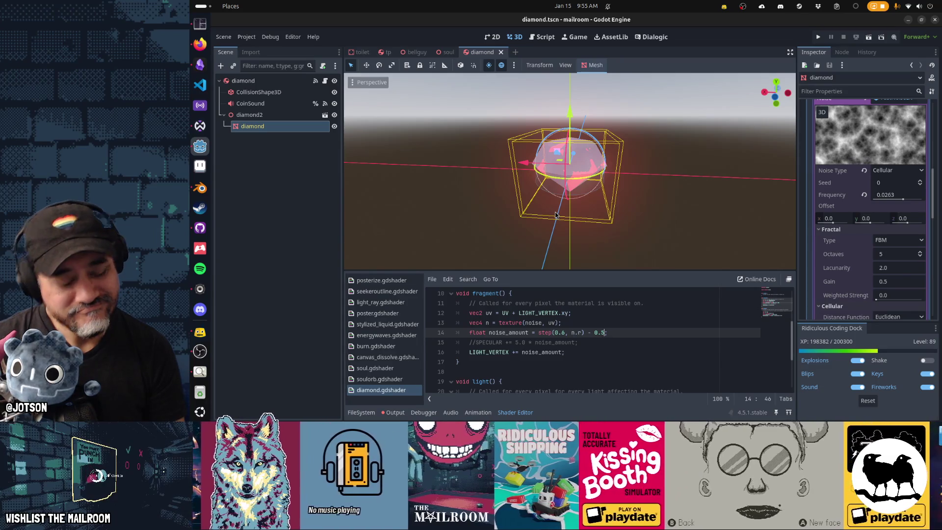
Make line 16 offset by n.r - 0.5, drop the - 0.5 from line 14, and save.
{"action": "key", "text": "Down"}
{"action": "key", "text": "Down"}
{"action": "key", "text": "Left"}
{"action": "key", "text": "ctrl+shift+Left"}
{"action": "type", "text": "n."}
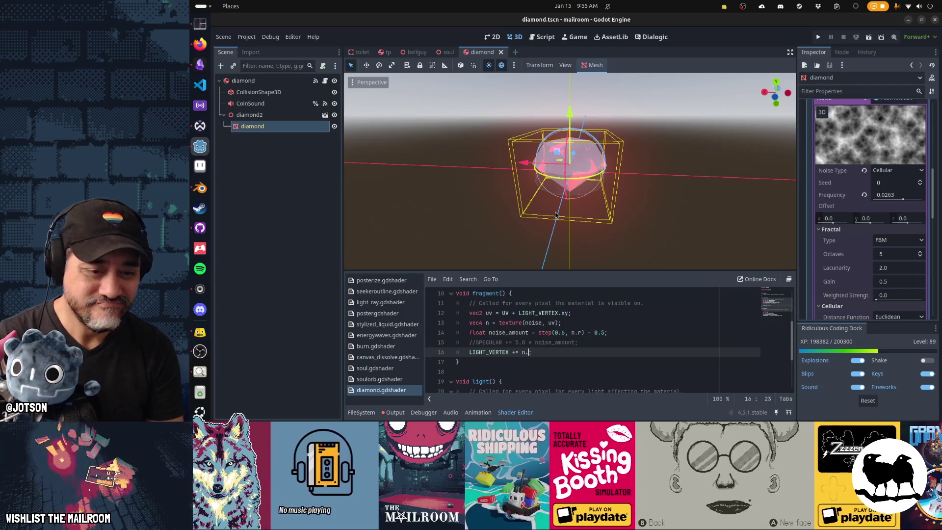
{"action": "type", "text": "r = 0"}
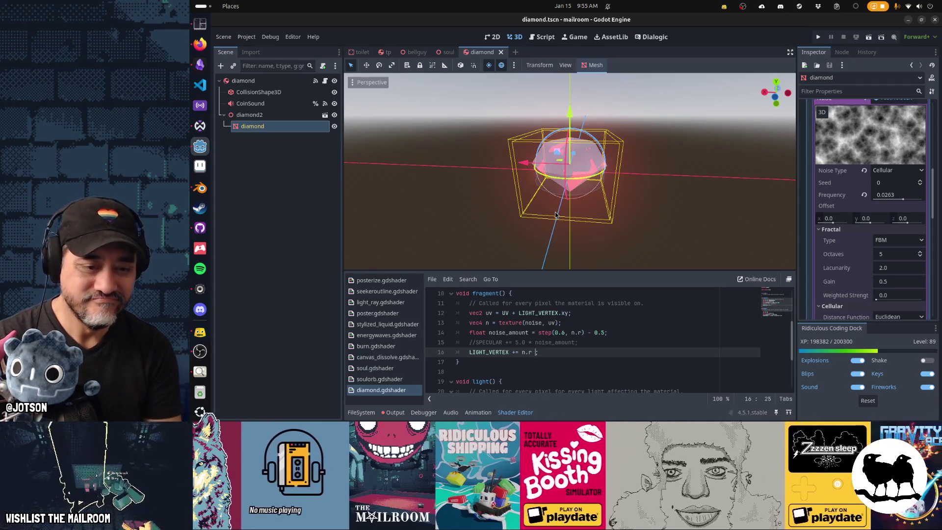
{"action": "type", "text": "5"}
{"action": "key", "text": "Up"}
{"action": "key", "text": "Up"}
{"action": "key", "text": "End"}
{"action": "key", "text": "Left"}
{"action": "key", "text": "shift+Left"}
{"action": "key", "text": "shift+Left"}
{"action": "key", "text": "shift+Left"}
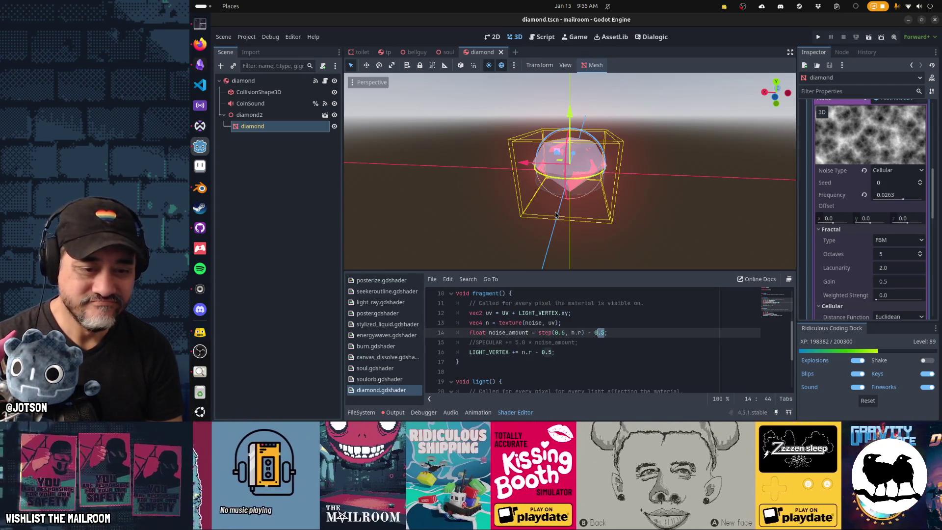
{"action": "key", "text": "BackSpace"}
{"action": "key", "text": "ctrl+s"}
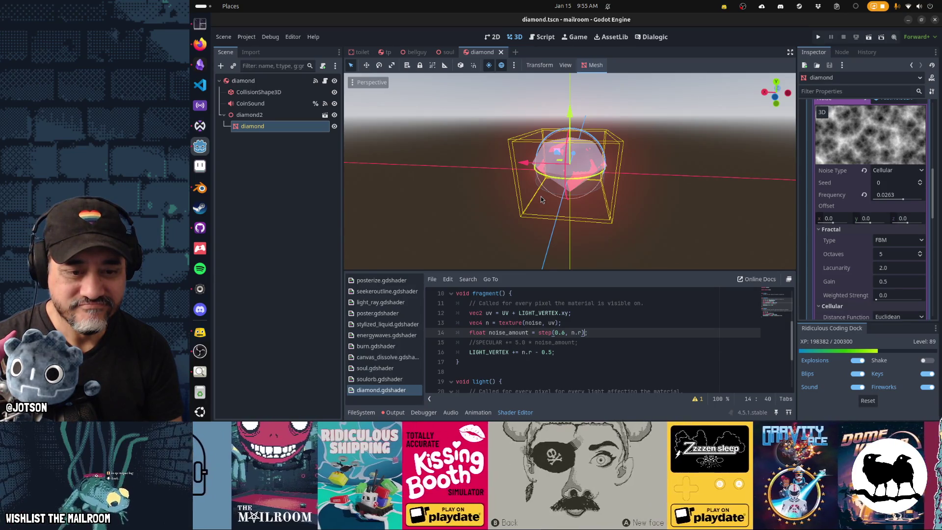
Turn line 16 into LIGHT_VERTEX.x += n.r - 0.5, duplicate it for .y and .z, and save.
{"action": "left_click", "coordinate": [514, 354]}
{"action": "type", "text": "+"}
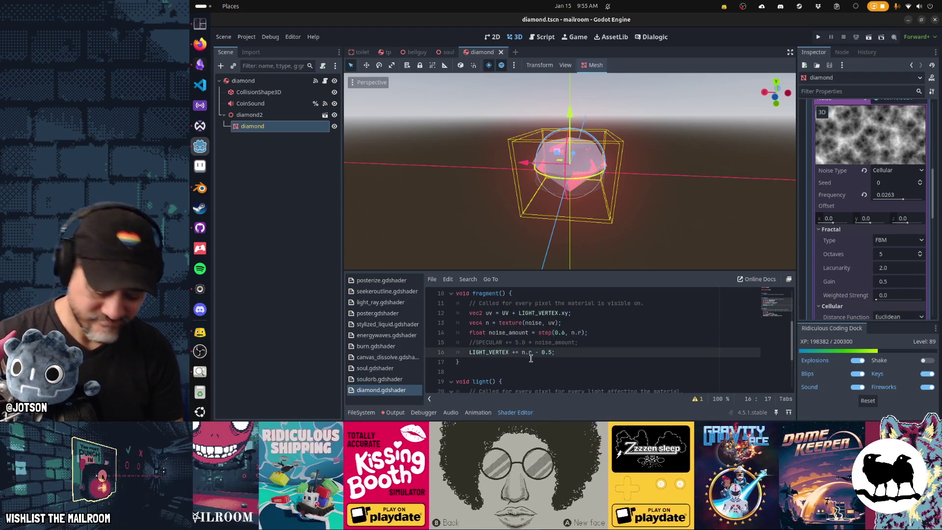
{"action": "key", "text": "Left"}
{"action": "key", "text": "Left"}
{"action": "type", "text": ".x"}
{"action": "key", "text": "ctrl+shift+d"}
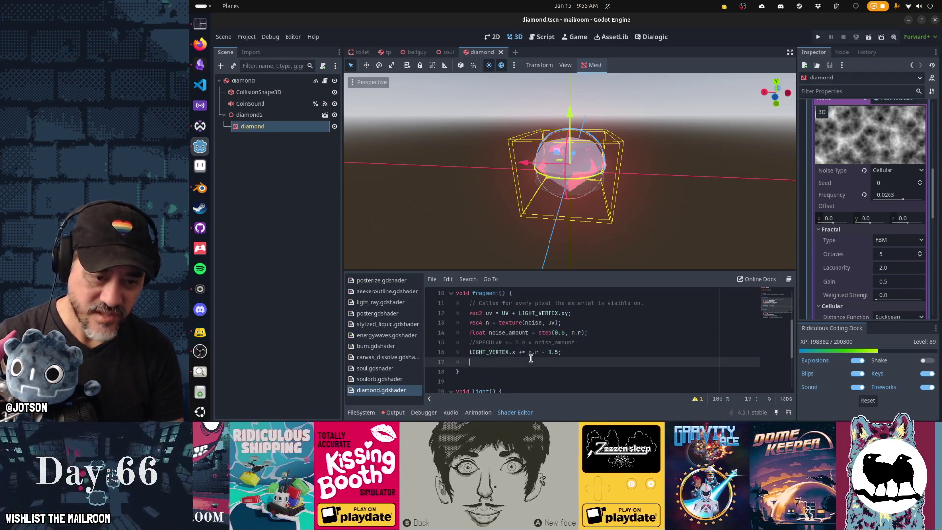
{"action": "key", "text": "Right"}
{"action": "key", "text": "Right"}
{"action": "key", "text": "Right"}
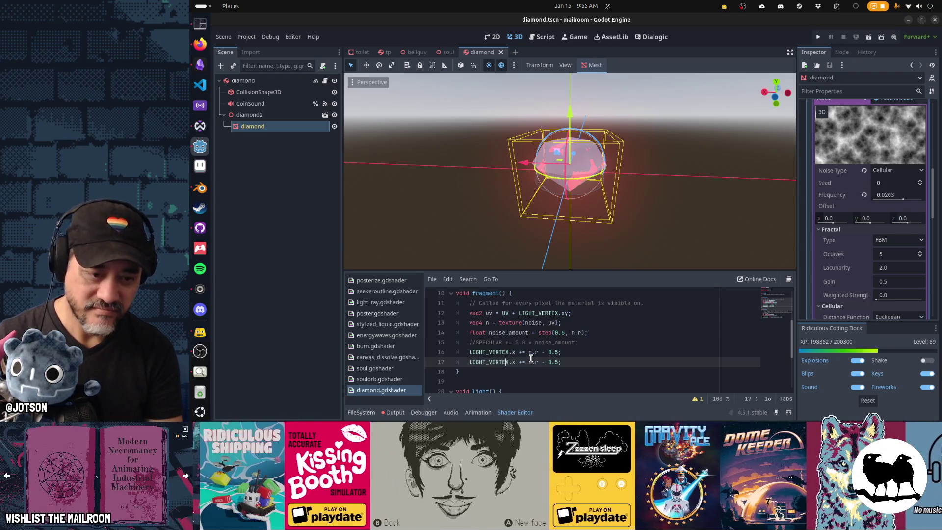
{"action": "type", "text": "LIGHT_VERTEX.y += n.r - 0.5;"}
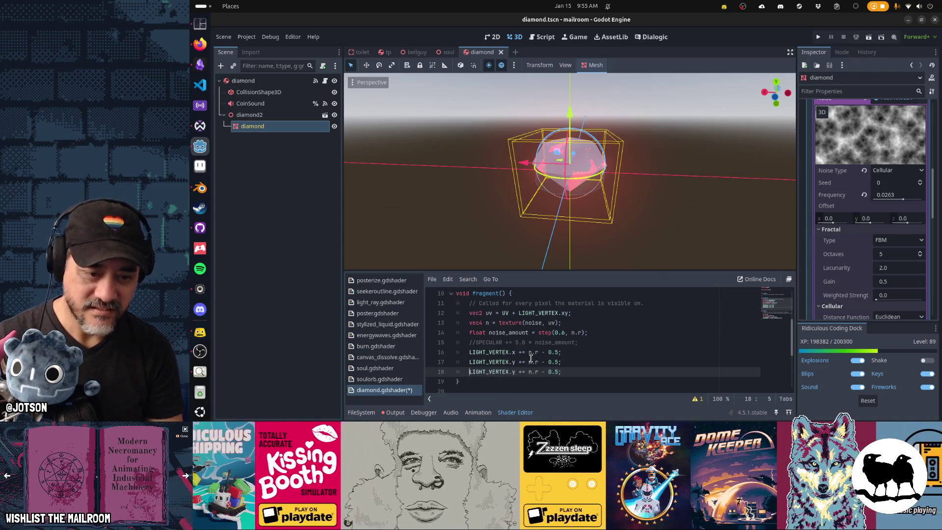
{"action": "key", "text": "Delete"}
{"action": "type", "text": "z"}
{"action": "key", "text": "ctrl+s"}
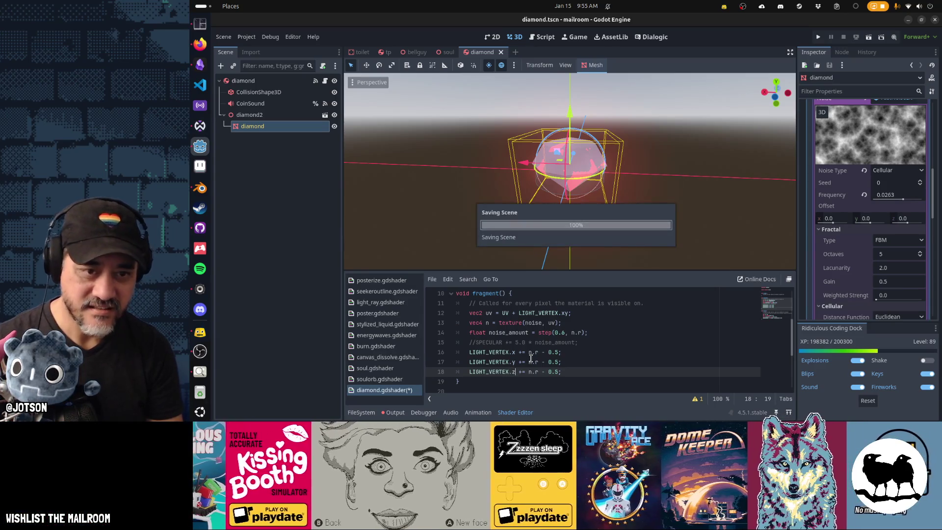
Orbit the viewport to check the diamond's glinting facets.
{"action": "mouse_move", "coordinate": [547, 197]}
{"action": "left_mouse_down"}
{"action": "mouse_move", "coordinate": [675, 207]}
{"action": "mouse_move", "coordinate": [587, 193]}
{"action": "left_mouse_up"}
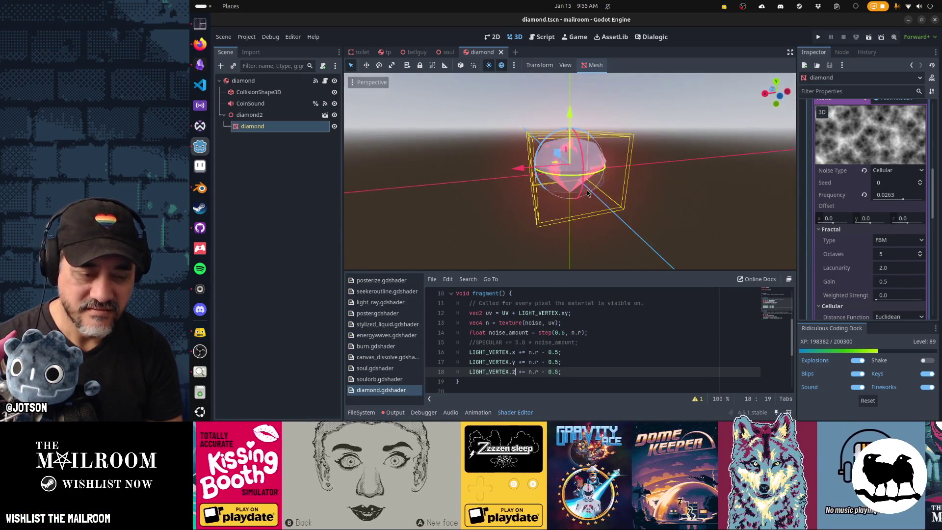
{"action": "scroll", "coordinate": [600, 308], "scroll_direction": "down", "scroll_amount": 3}
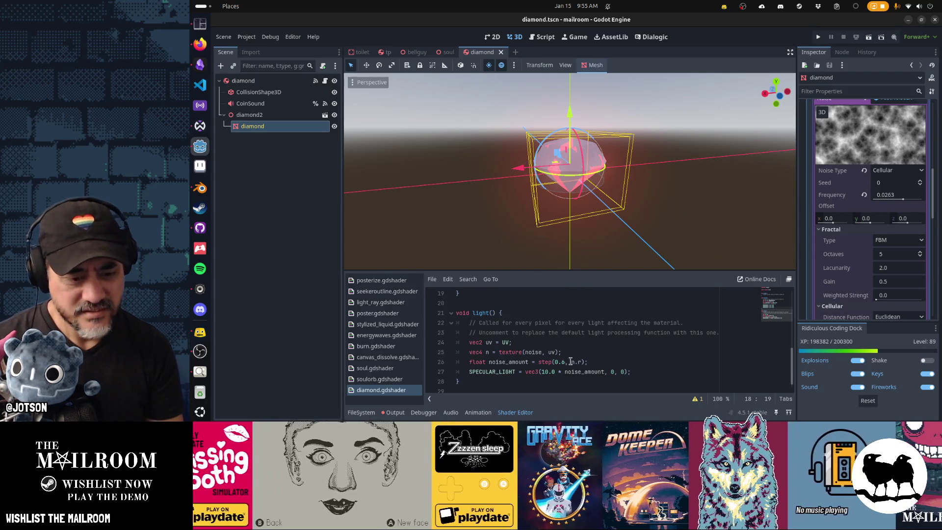
{"action": "left_click", "coordinate": [603, 372]}
{"action": "key", "text": "alt+Tab"}
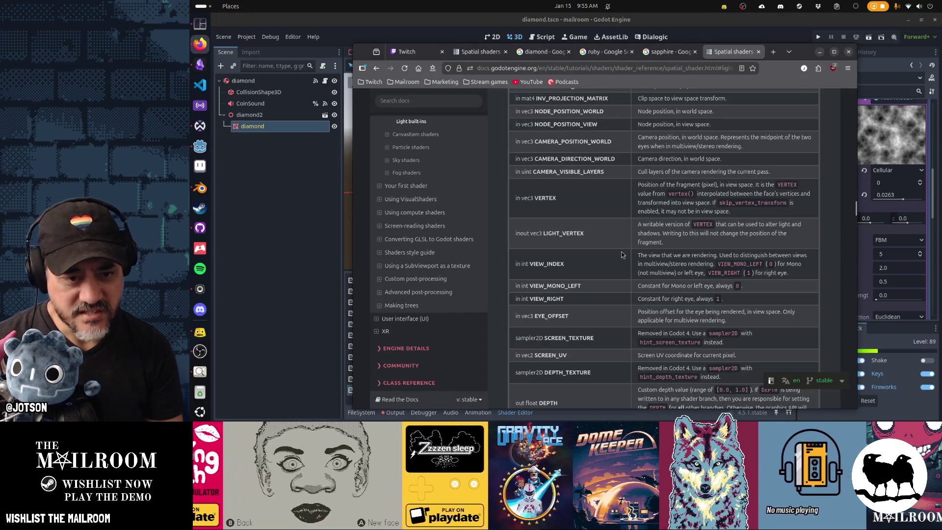
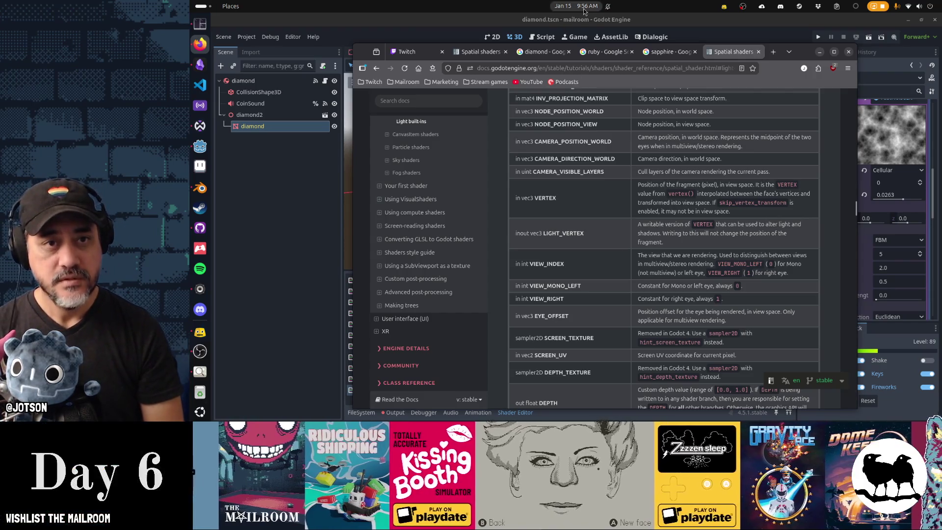
Orbit the Godot viewport to view the diamond from above before going back to Blender.
{"action": "left_click", "coordinate": [593, 23]}
{"action": "left_click_drag", "start_coordinate": [614, 147], "coordinate": [633, 199]}
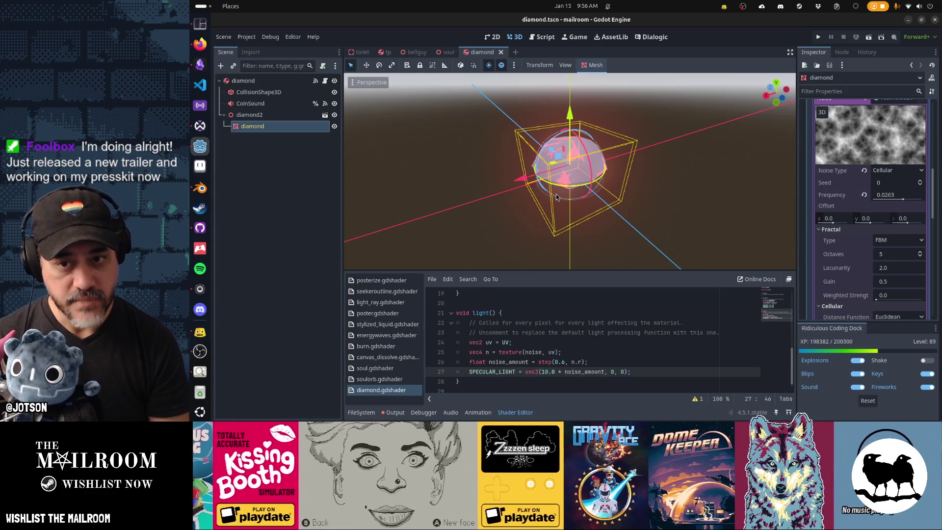
{"action": "key", "text": "alt+Tab"}
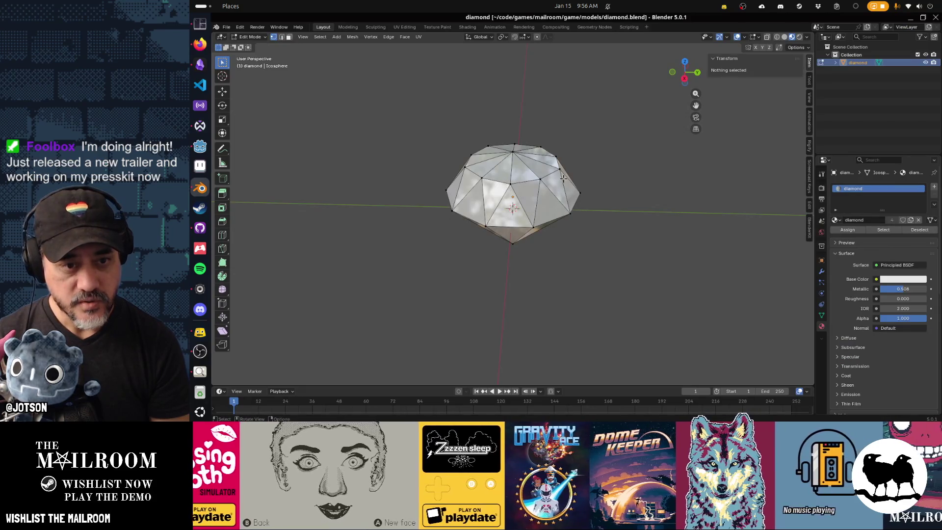
Scale the whole diamond mesh up about 1.63x, save diamond.blend, and return to Godot.
{"action": "key", "text": "a"}
{"action": "key", "text": "s"}
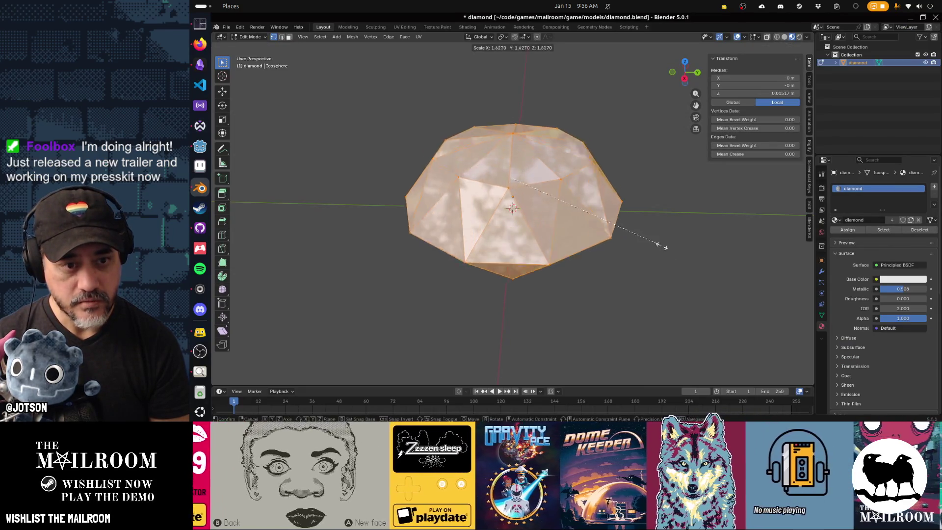
{"action": "left_click", "coordinate": [657, 256]}
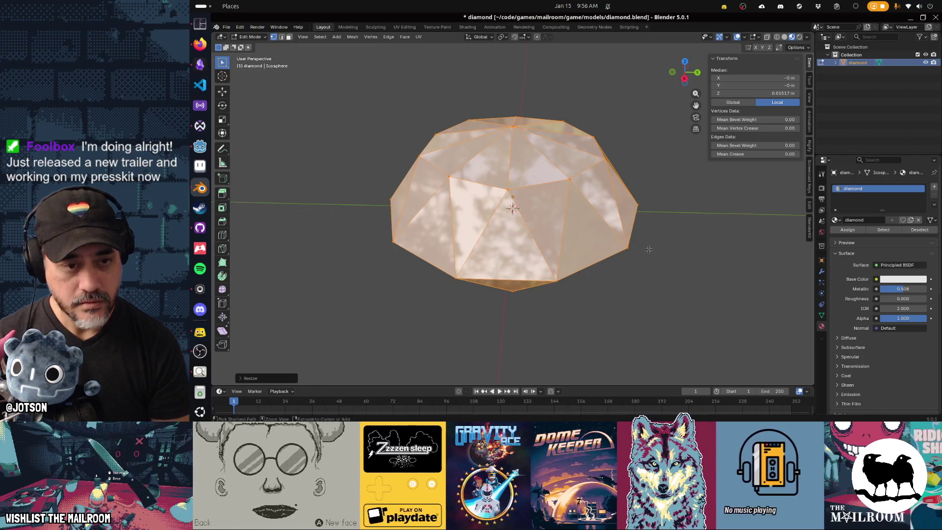
{"action": "key", "text": "ctrl+s"}
{"action": "key", "text": "Tab"}
{"action": "key", "text": "alt+Tab"}
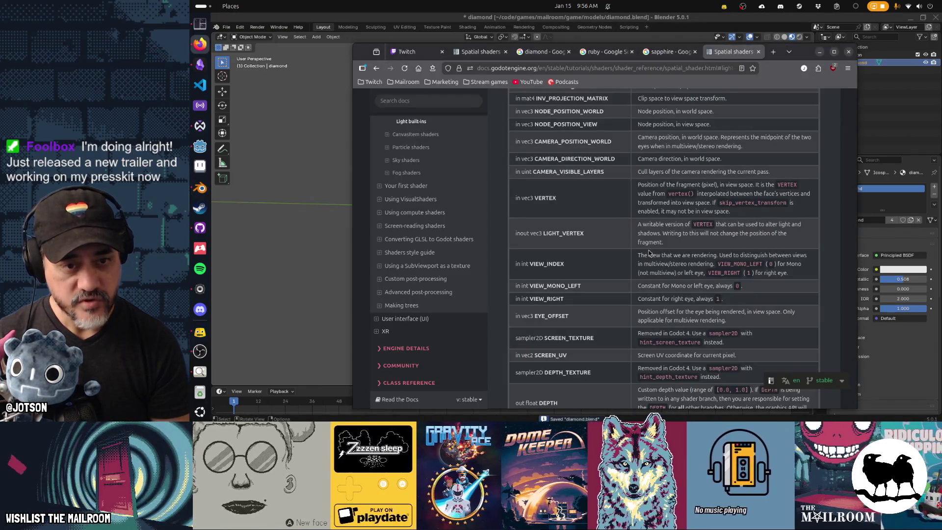
{"action": "key", "text": "alt+Tab"}
{"action": "key", "text": "alt+Tab"}
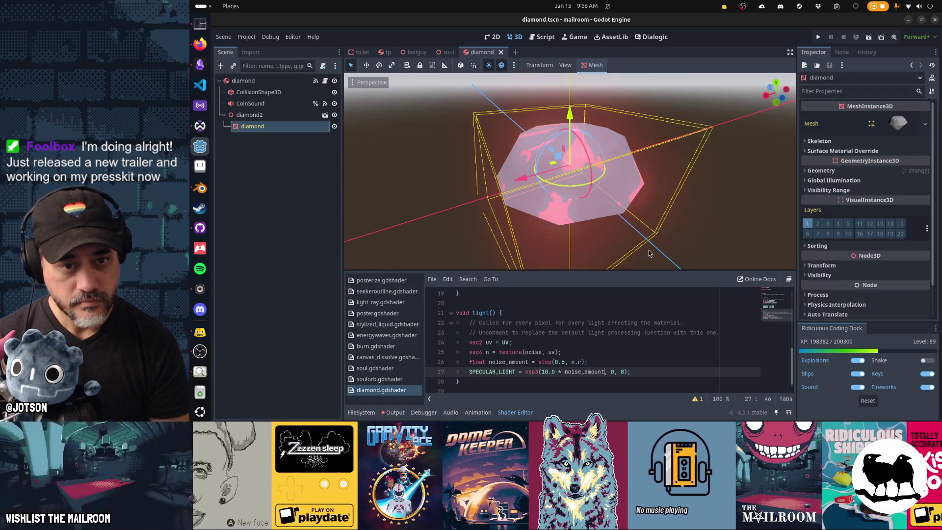
Remove ', 0, 0' from line 27's vec3 so the light-pass sparkles turn white.
{"action": "mouse_move", "coordinate": [644, 196]}
{"action": "left_mouse_down"}
{"action": "mouse_move", "coordinate": [543, 208]}
{"action": "mouse_move", "coordinate": [598, 237]}
{"action": "mouse_move", "coordinate": [575, 231]}
{"action": "left_mouse_up"}
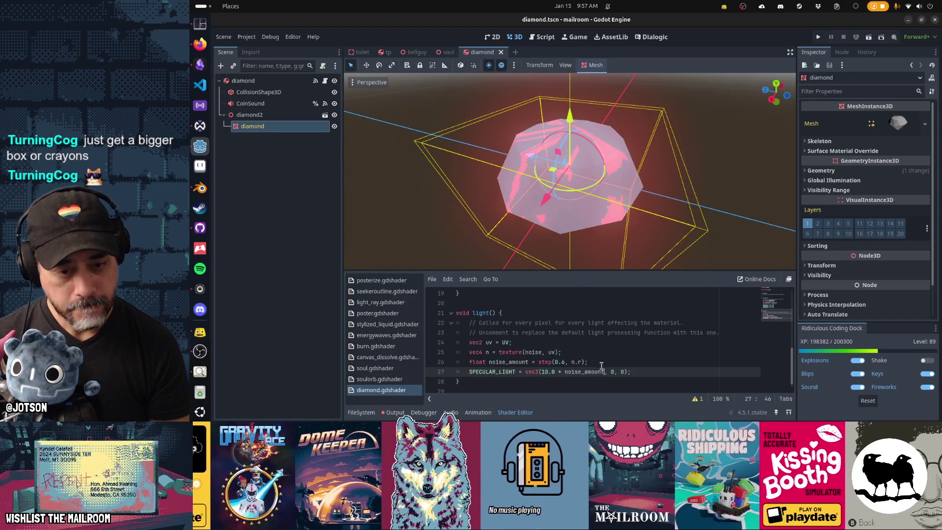
{"action": "key", "text": "shift+End"}
{"action": "key", "text": "shift+Left"}
{"action": "key", "text": "shift+Left"}
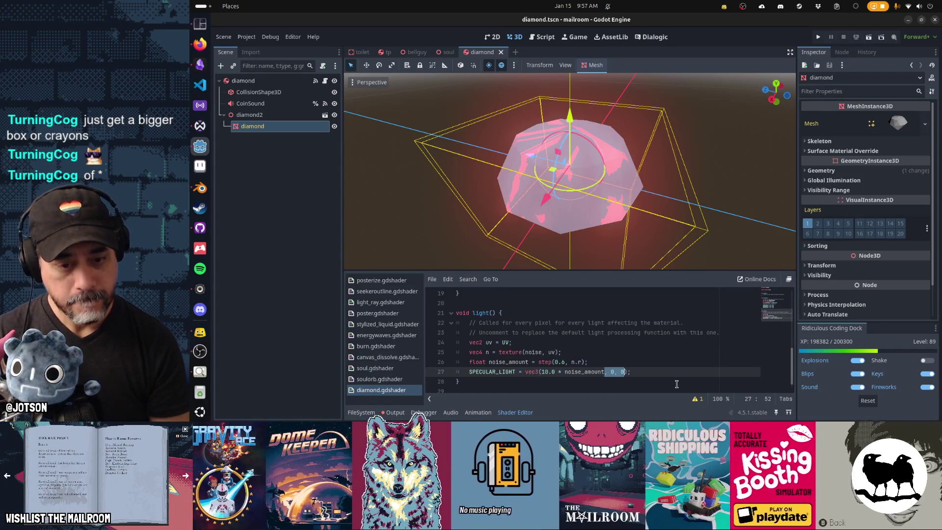
{"action": "key", "text": "Delete"}
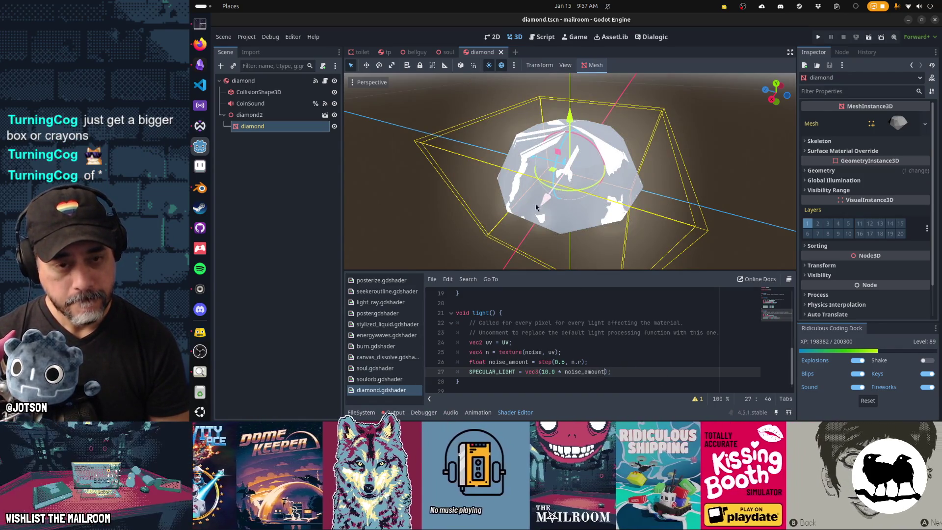
{"action": "scroll", "coordinate": [607, 182], "scroll_direction": "down", "scroll_amount": 5}
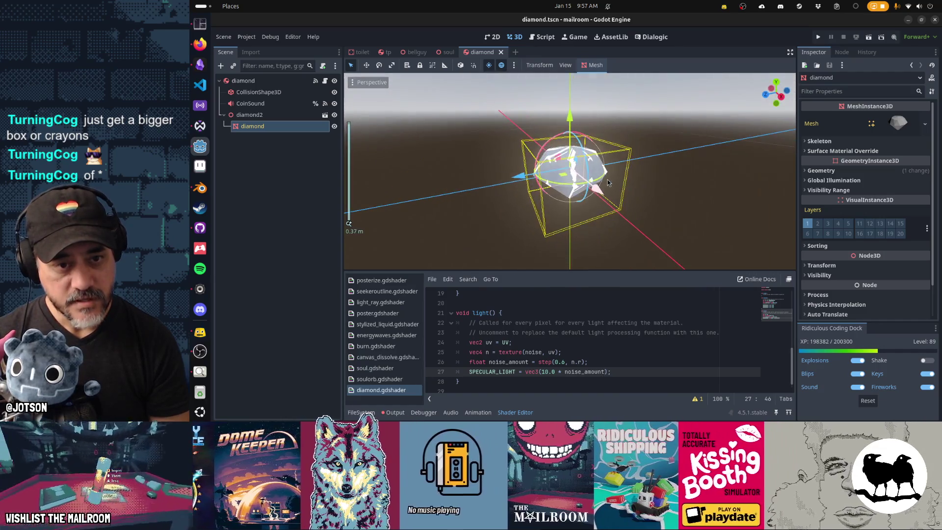
{"action": "mouse_move", "coordinate": [608, 179]}
{"action": "left_mouse_down"}
{"action": "mouse_move", "coordinate": [503, 189]}
{"action": "mouse_move", "coordinate": [543, 215]}
{"action": "left_mouse_up"}
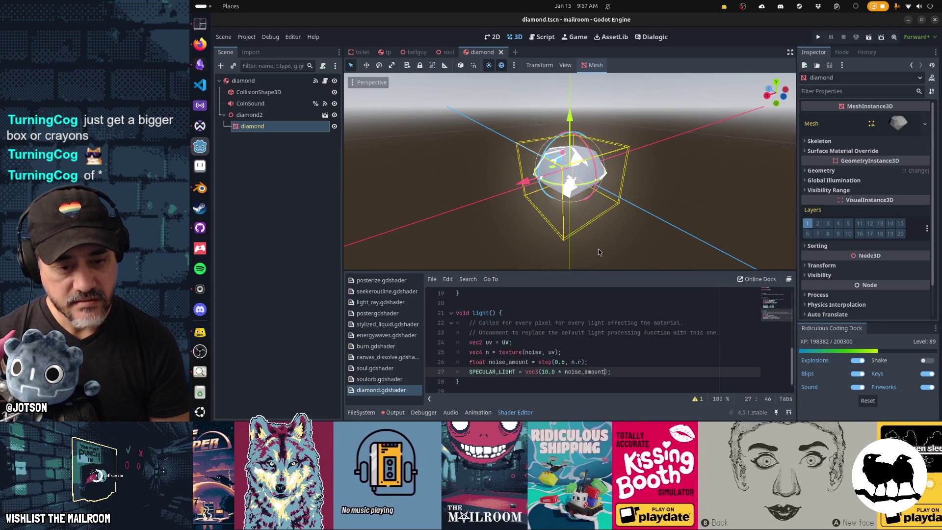
{"action": "type", "text": "+"}
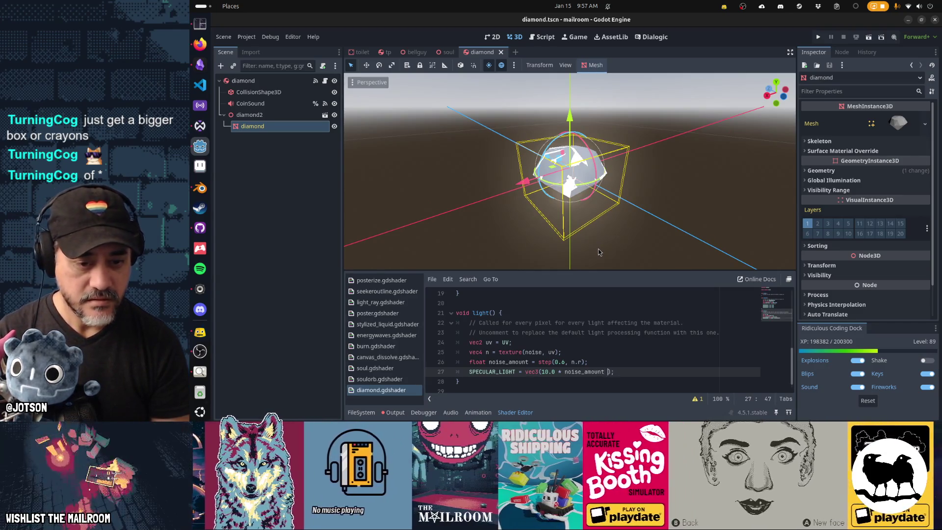
{"action": "key", "text": "BackSpace"}
{"action": "key", "text": "BackSpace"}
{"action": "key", "text": "BackSpace"}
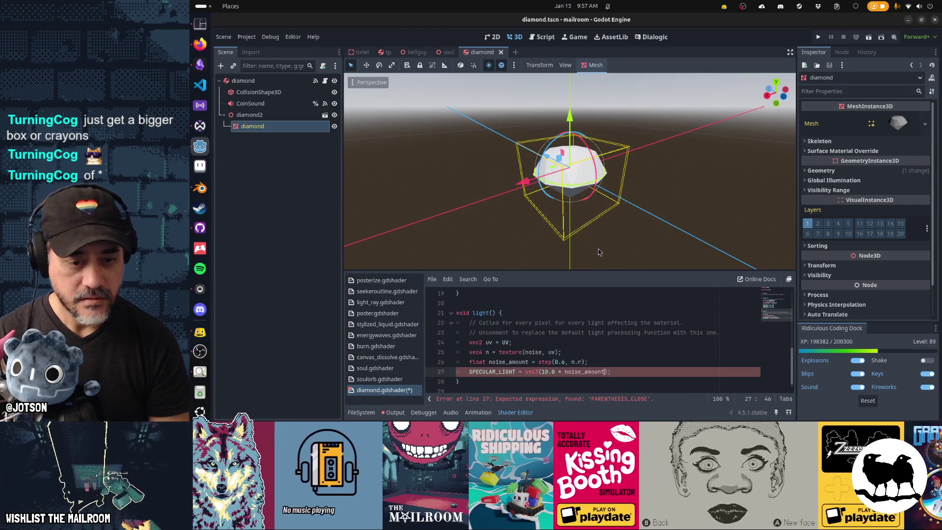
Offset line 24's noise lookup, trying FRAGCOORD.xy then settling on 'UV + SCREEN_UV', and save.
{"action": "key", "text": "Up"}
{"action": "key", "text": "Up"}
{"action": "key", "text": "Up"}
{"action": "key", "text": "Left"}
{"action": "type", "text": "+"}
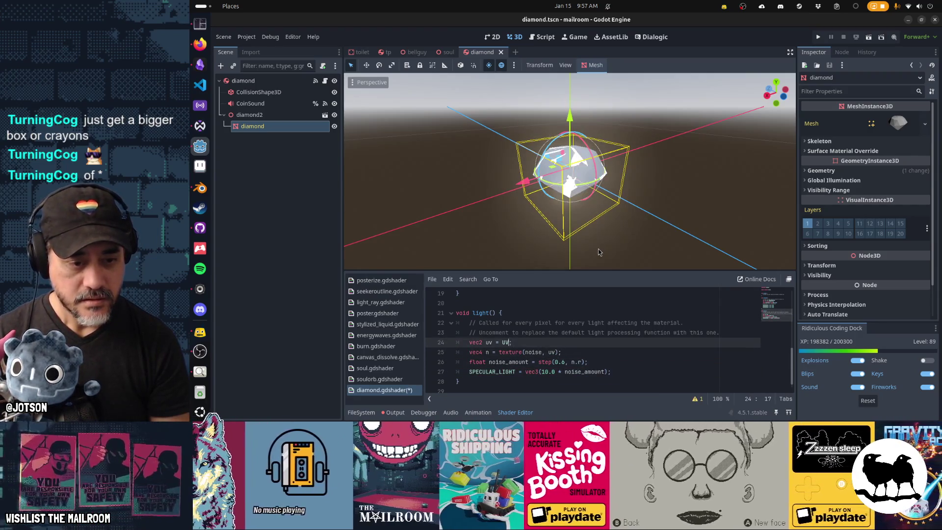
{"action": "type", "text": " FRAGCOORD.x"}
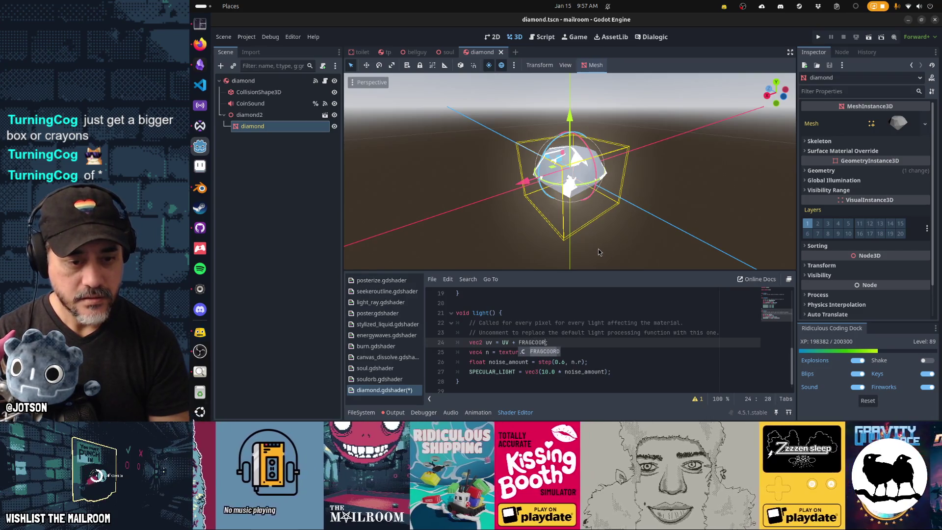
{"action": "type", "text": "y"}
{"action": "key", "text": "ctrl+s"}
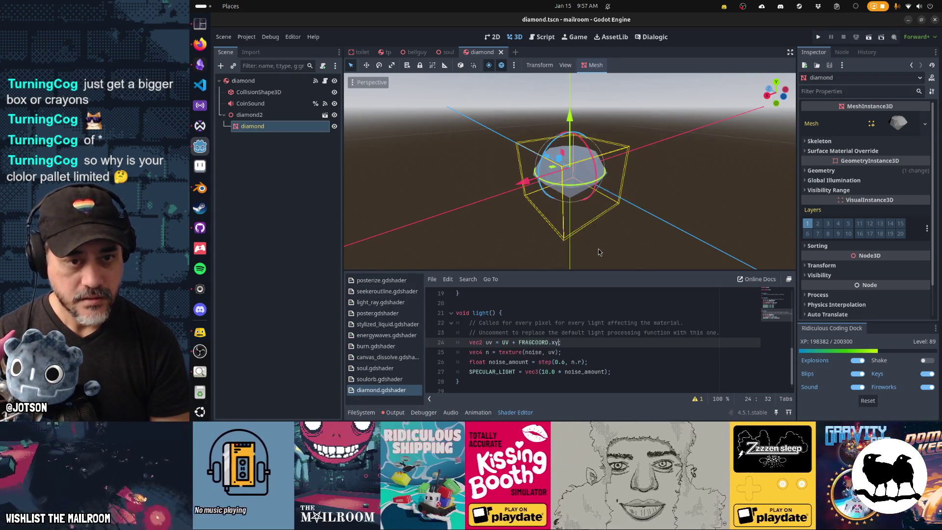
{"action": "key", "text": "ctrl+shift+Left"}
{"action": "key", "text": "ctrl+shift+Left"}
{"action": "type", "text": "SCREEN"}
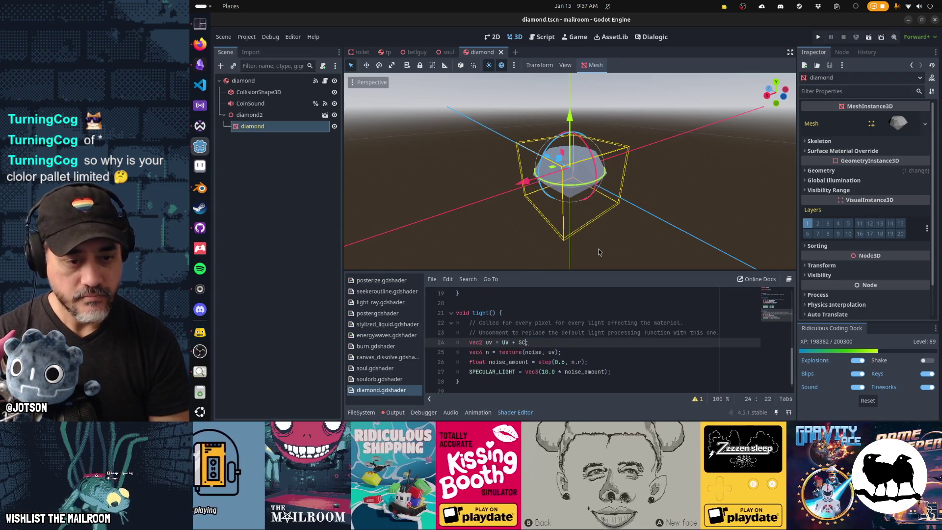
{"action": "type", "text": "_UV"}
{"action": "key", "text": "ctrl+s"}
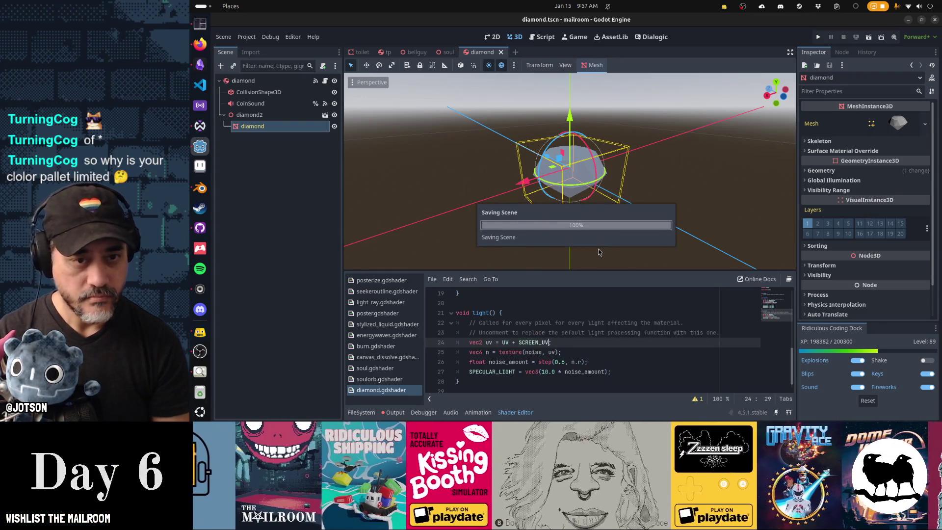
{"action": "mouse_move", "coordinate": [599, 252]}
{"action": "left_mouse_down"}
{"action": "mouse_move", "coordinate": [537, 103]}
{"action": "mouse_move", "coordinate": [665, 175]}
{"action": "mouse_move", "coordinate": [634, 212]}
{"action": "mouse_move", "coordinate": [587, 218]}
{"action": "mouse_move", "coordinate": [418, 200]}
{"action": "mouse_move", "coordinate": [518, 166]}
{"action": "mouse_move", "coordinate": [428, 175]}
{"action": "mouse_move", "coordinate": [734, 169]}
{"action": "mouse_move", "coordinate": [528, 210]}
{"action": "mouse_move", "coordinate": [750, 173]}
{"action": "mouse_move", "coordinate": [592, 205]}
{"action": "mouse_move", "coordinate": [686, 204]}
{"action": "mouse_move", "coordinate": [547, 216]}
{"action": "mouse_move", "coordinate": [708, 222]}
{"action": "mouse_move", "coordinate": [650, 212]}
{"action": "mouse_move", "coordinate": [713, 216]}
{"action": "mouse_move", "coordinate": [604, 217]}
{"action": "mouse_move", "coordinate": [704, 210]}
{"action": "left_mouse_up"}
Change line 27 to 'SPECULAR_LIGHT +=' so the sparkles add to the existing specular, and save.
{"action": "scroll", "coordinate": [471, 187], "scroll_direction": "up", "scroll_amount": 2}
{"action": "scroll", "coordinate": [673, 222], "scroll_direction": "down", "scroll_amount": 1}
{"action": "scroll", "coordinate": [638, 206], "scroll_direction": "up", "scroll_amount": 2}
{"action": "scroll", "coordinate": [557, 357], "scroll_direction": "up", "scroll_amount": 3}
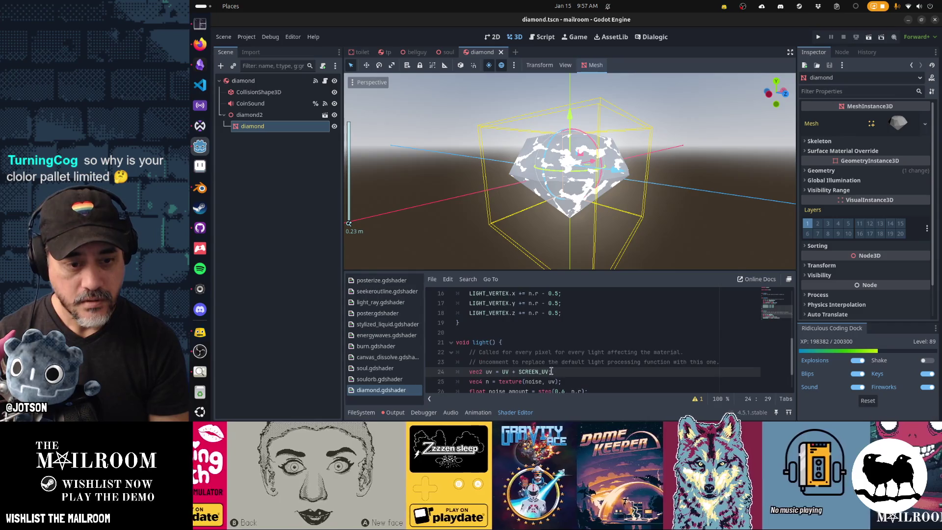
{"action": "scroll", "coordinate": [558, 357], "scroll_direction": "down", "scroll_amount": 4}
{"action": "left_click", "coordinate": [519, 362]}
{"action": "type", "text": "+= vec3(10.0 * noise_amount);"}
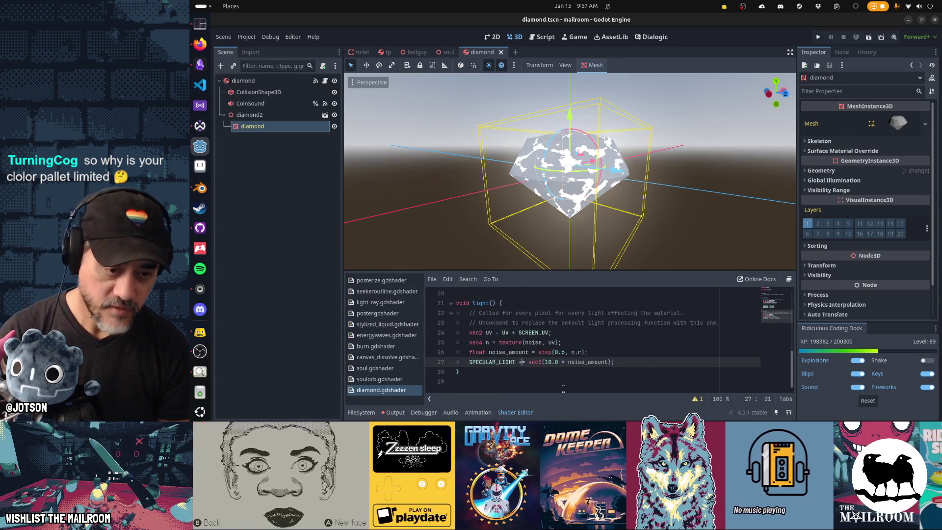
{"action": "key", "text": "ctrl+s"}
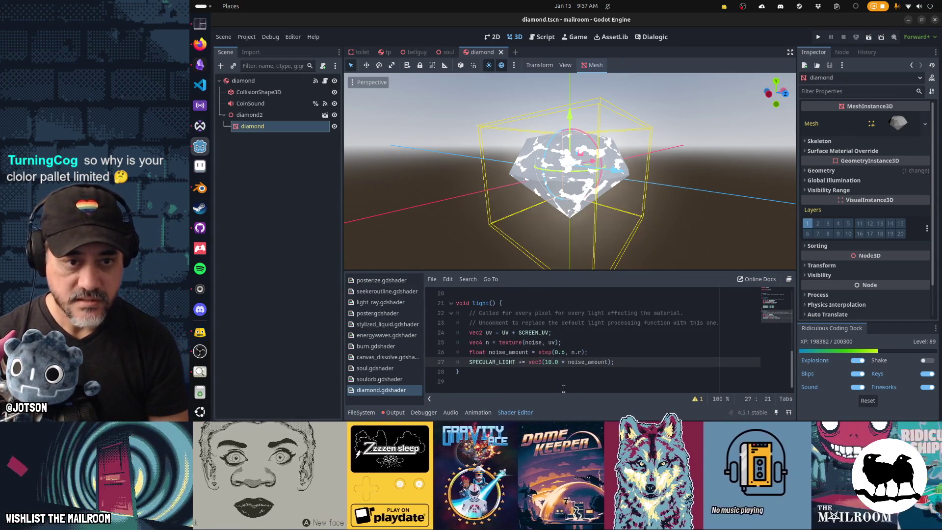
{"action": "left_click_drag", "start_coordinate": [659, 198], "coordinate": [619, 221]}
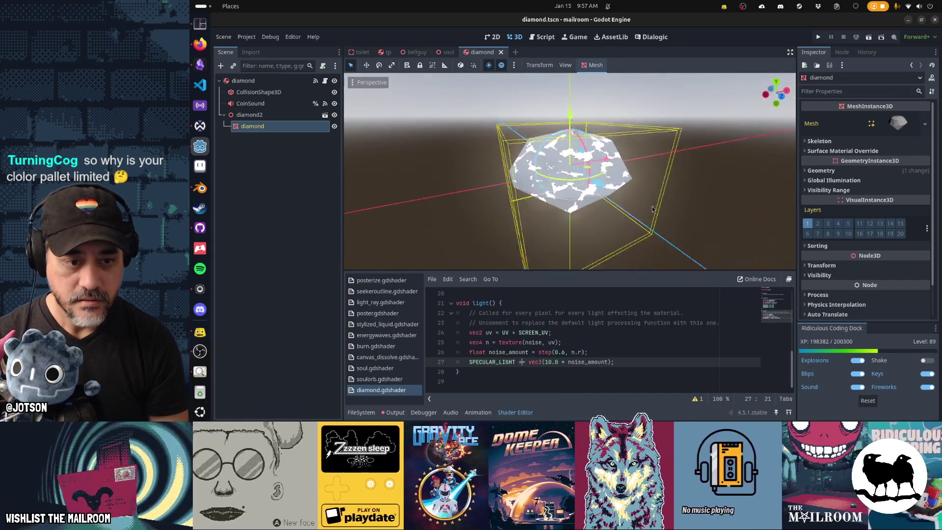
Uncomment the SPECULAR line 15 in fragment() and save to boost the sparkles.
{"action": "scroll", "coordinate": [601, 313], "scroll_direction": "up", "scroll_amount": 1}
{"action": "scroll", "coordinate": [601, 313], "scroll_direction": "up", "scroll_amount": 2}
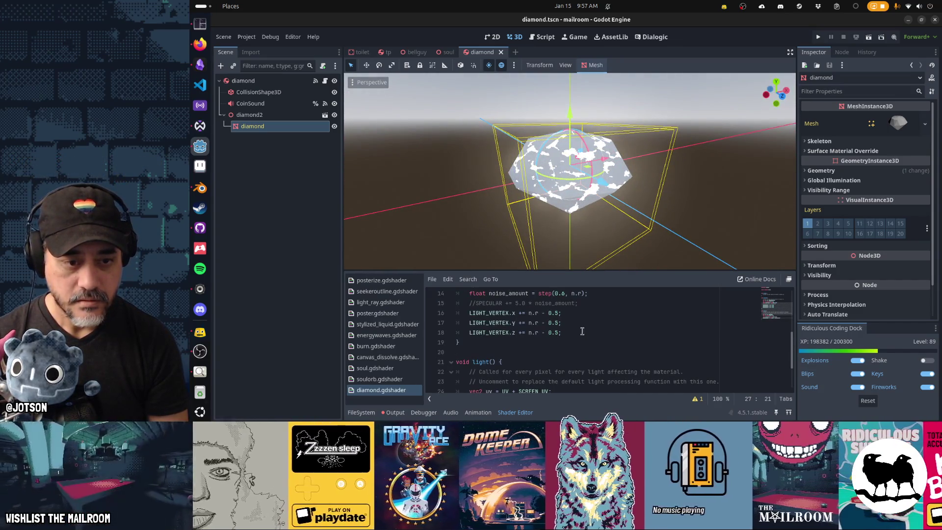
{"action": "left_click", "coordinate": [595, 305]}
{"action": "key", "text": "Home"}
{"action": "key", "text": "Delete"}
{"action": "key", "text": "Delete"}
{"action": "key", "text": "ctrl+s"}
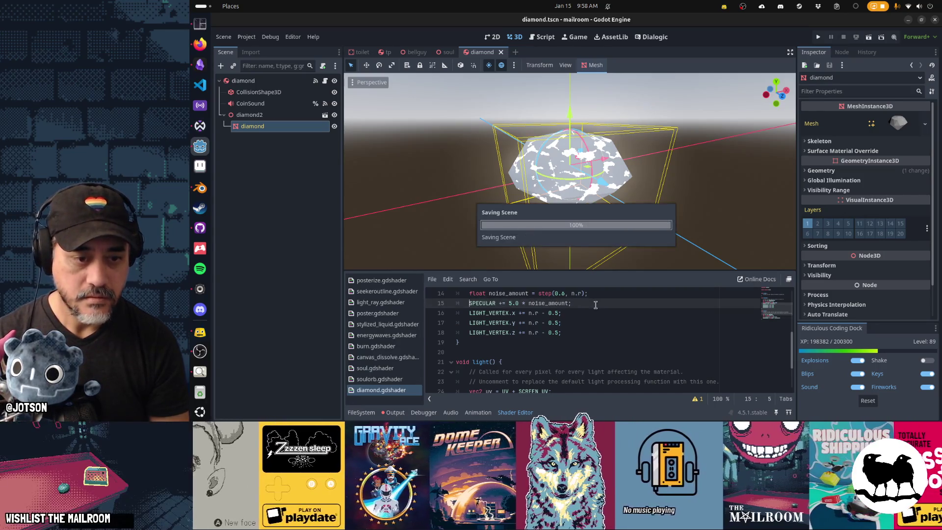
{"action": "mouse_move", "coordinate": [545, 177]}
{"action": "left_mouse_down"}
{"action": "mouse_move", "coordinate": [740, 198]}
{"action": "mouse_move", "coordinate": [576, 193]}
{"action": "mouse_move", "coordinate": [454, 165]}
{"action": "left_mouse_up"}
{"action": "scroll", "coordinate": [455, 166], "scroll_direction": "up", "scroll_amount": 3}
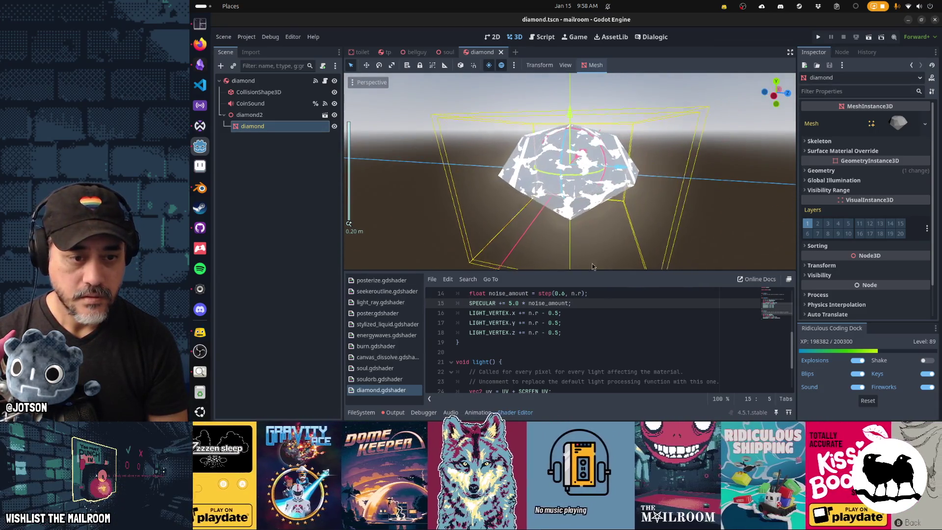
{"action": "left_click", "coordinate": [588, 305]}
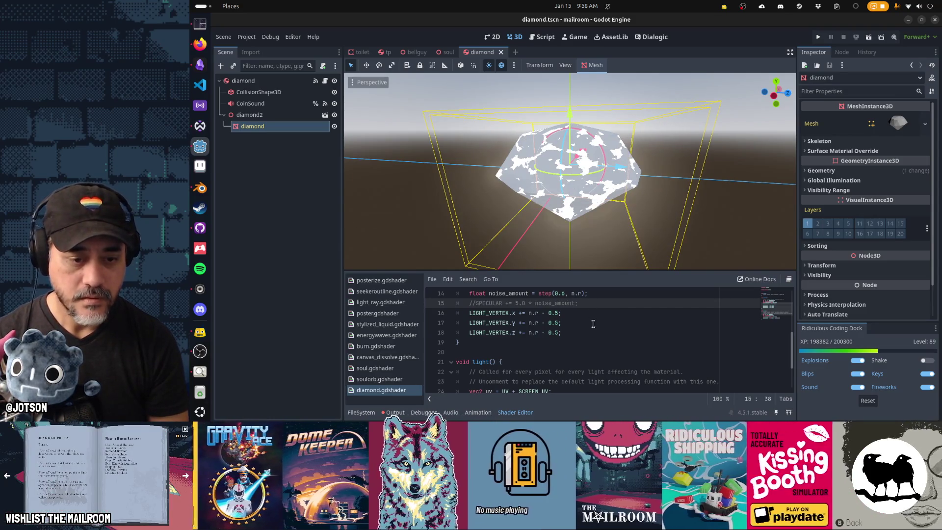
Lower the specular multiplier from 10.0 to 5, then test removing and restoring the SPECULAR_LIGHT line.
{"action": "scroll", "coordinate": [593, 324], "scroll_direction": "down", "scroll_amount": 2}
{"action": "double_click", "coordinate": [553, 362]}
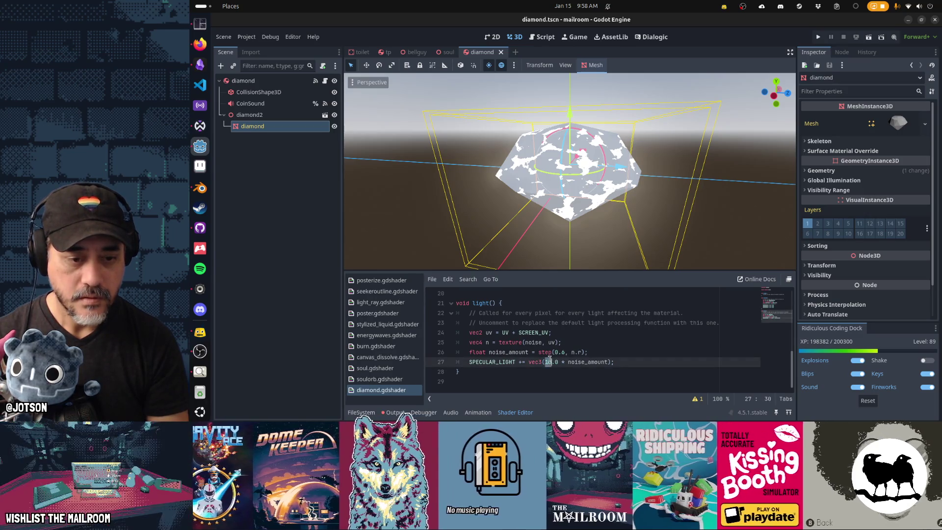
{"action": "type", "text": "5"}
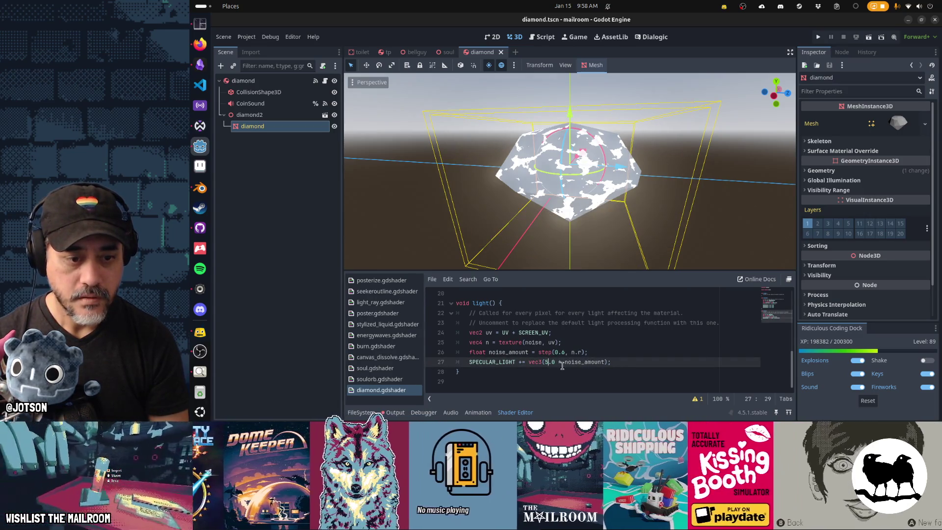
{"action": "key", "text": "ctrl+shift+k"}
{"action": "key", "text": "ctrl+s"}
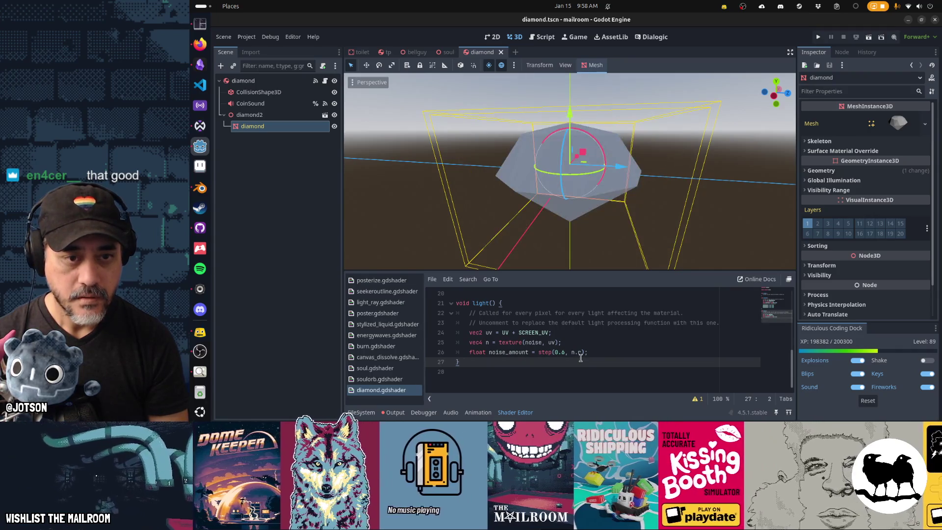
{"action": "mouse_move", "coordinate": [490, 206]}
{"action": "left_mouse_down"}
{"action": "mouse_move", "coordinate": [708, 211]}
{"action": "mouse_move", "coordinate": [430, 220]}
{"action": "mouse_move", "coordinate": [537, 256]}
{"action": "left_mouse_up"}
{"action": "key", "text": "ctrl+z"}
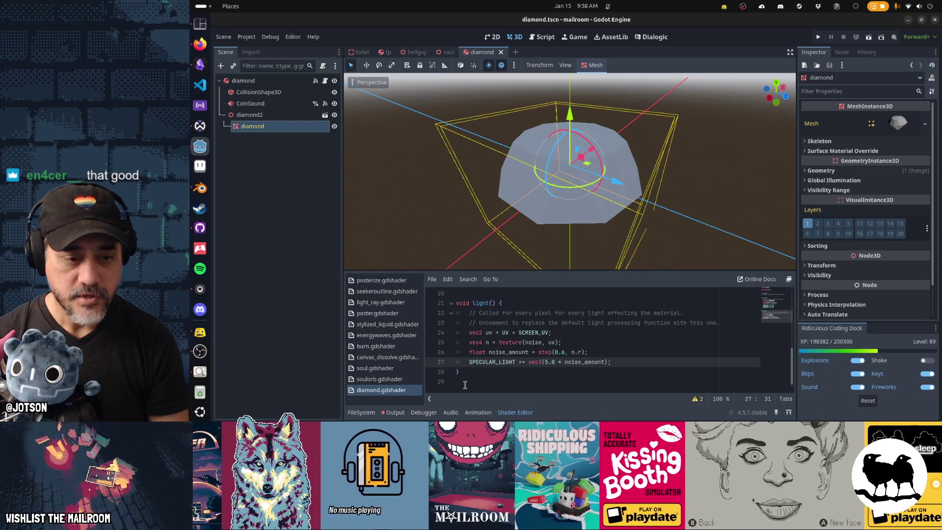
Delete the whole light() function from the diamond shader and save.
{"action": "left_click_drag", "start_coordinate": [465, 385], "coordinate": [440, 308]}
{"action": "key", "text": "ctrl+c"}
{"action": "key", "text": "Delete"}
{"action": "key", "text": "ctrl+s"}
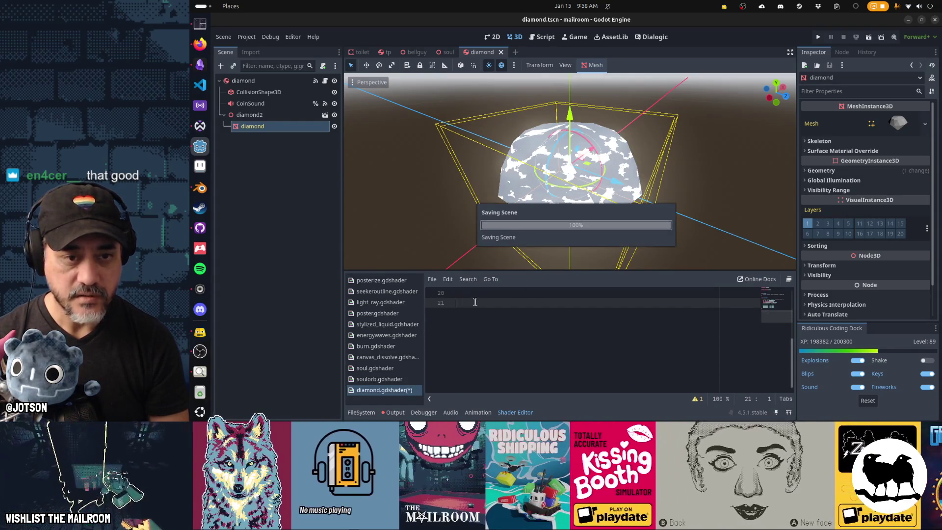
{"action": "mouse_move", "coordinate": [589, 221]}
{"action": "left_mouse_down"}
{"action": "mouse_move", "coordinate": [662, 196]}
{"action": "mouse_move", "coordinate": [650, 190]}
{"action": "mouse_move", "coordinate": [533, 243]}
{"action": "mouse_move", "coordinate": [540, 260]}
{"action": "left_mouse_up"}
{"action": "scroll", "coordinate": [547, 347], "scroll_direction": "up", "scroll_amount": 5}
{"action": "scroll", "coordinate": [547, 347], "scroll_direction": "down", "scroll_amount": 2}
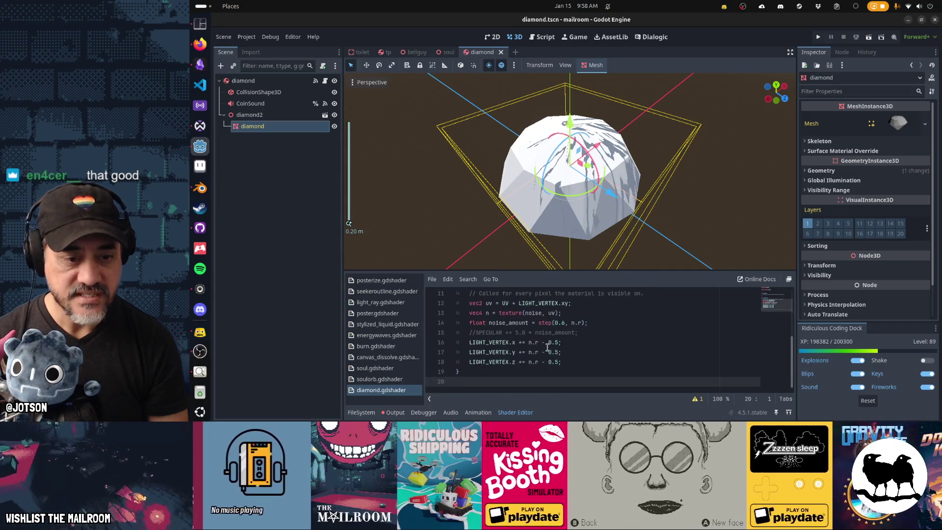
Comment out the three LIGHT_VERTEX lines in fragment() and save.
{"action": "left_click_drag", "start_coordinate": [579, 363], "coordinate": [393, 353]}
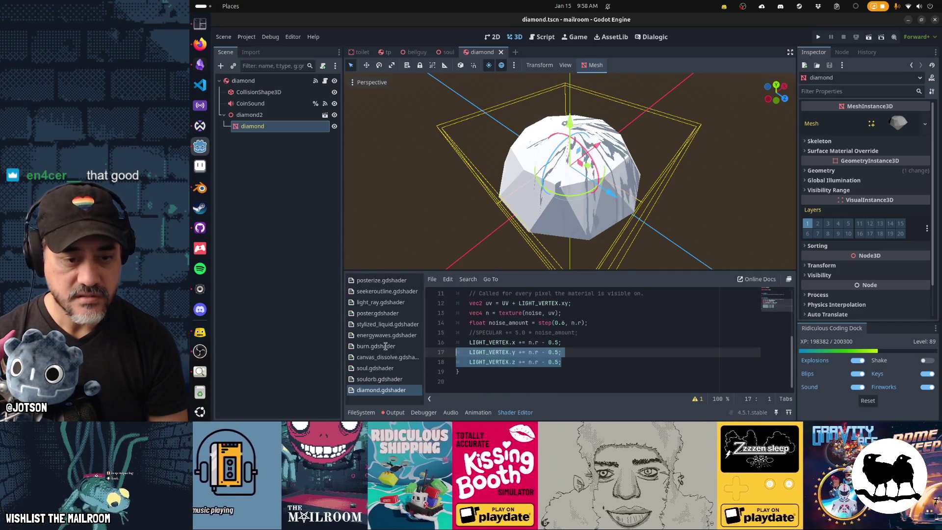
{"action": "key", "text": "shift+Up"}
{"action": "key", "text": "ctrl+k"}
{"action": "key", "text": "ctrl+s"}
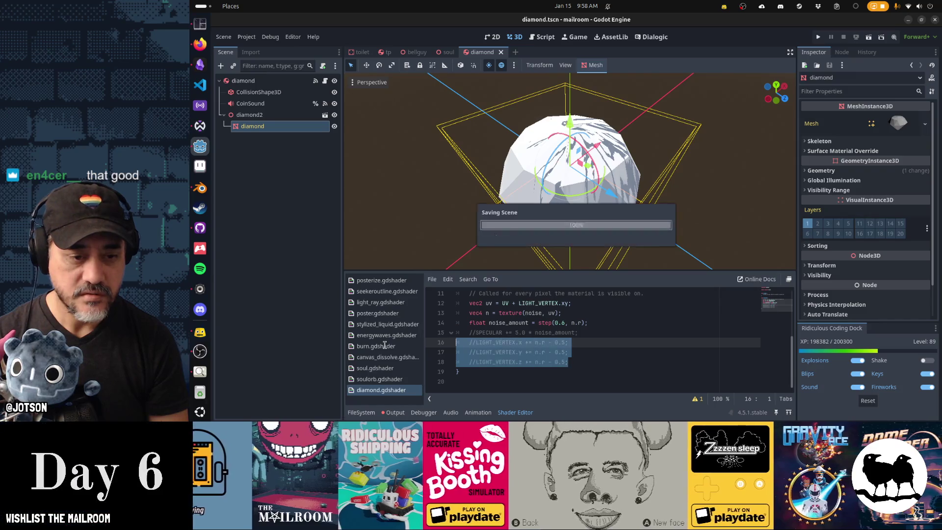
{"action": "mouse_move", "coordinate": [488, 211]}
{"action": "left_mouse_down"}
{"action": "mouse_move", "coordinate": [700, 186]}
{"action": "mouse_move", "coordinate": [452, 139]}
{"action": "mouse_move", "coordinate": [555, 148]}
{"action": "mouse_move", "coordinate": [631, 173]}
{"action": "mouse_move", "coordinate": [619, 174]}
{"action": "left_mouse_up"}
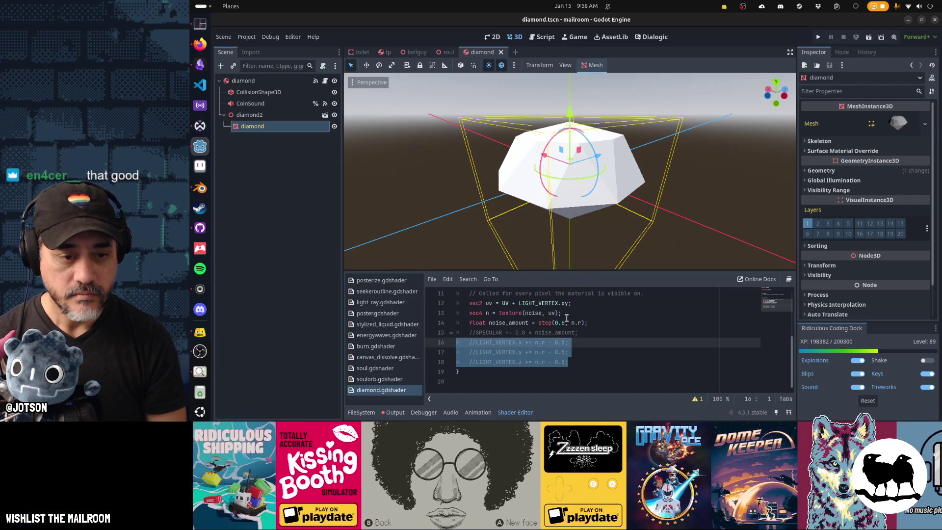
{"action": "left_click", "coordinate": [500, 381]}
{"action": "scroll", "coordinate": [484, 369], "scroll_direction": "up", "scroll_amount": 2}
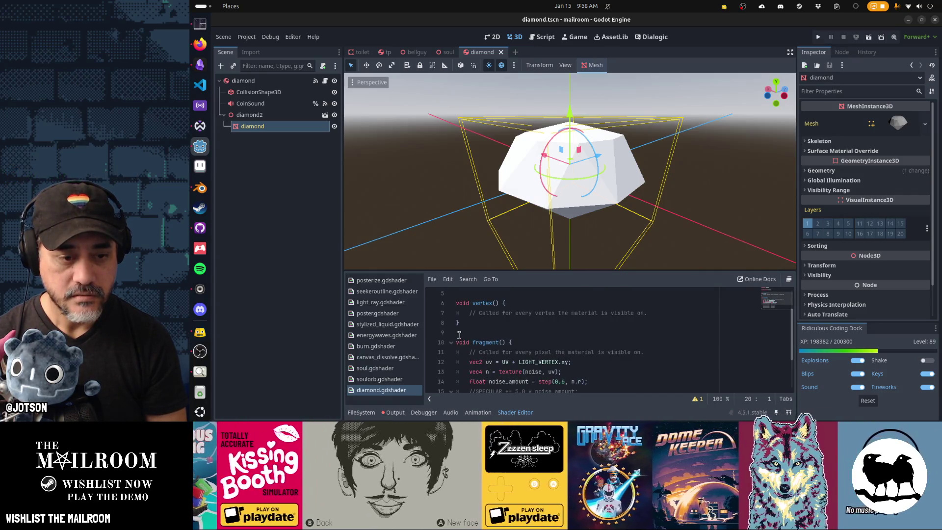
Toggle the fragment() code commented and back to uncommented.
{"action": "left_click", "coordinate": [459, 335], "text": "shift"}
{"action": "key", "text": "ctrl+k"}
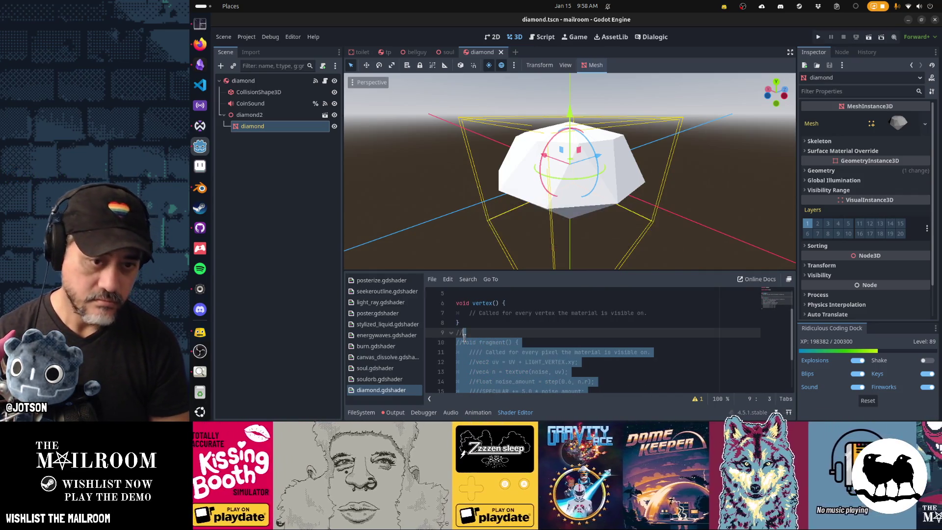
{"action": "key", "text": "ctrl+k"}
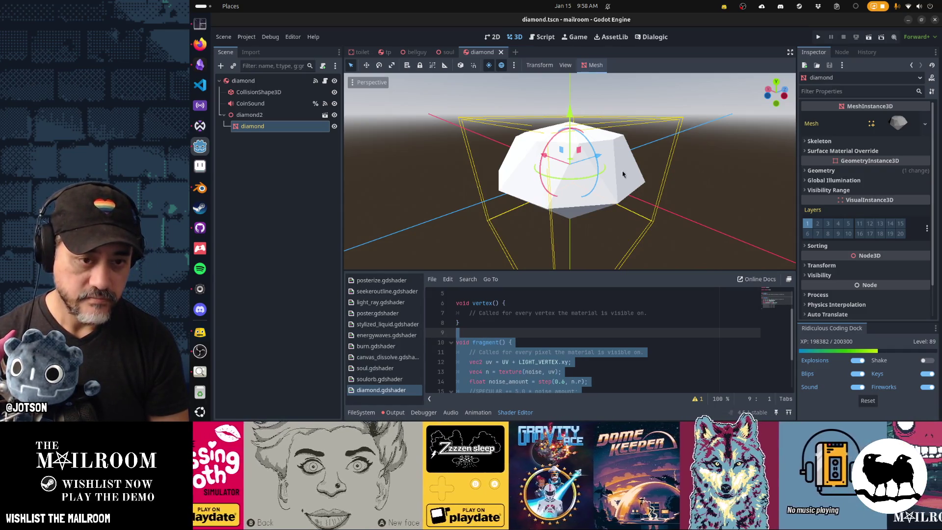
{"action": "left_click_drag", "start_coordinate": [623, 174], "coordinate": [553, 147]}
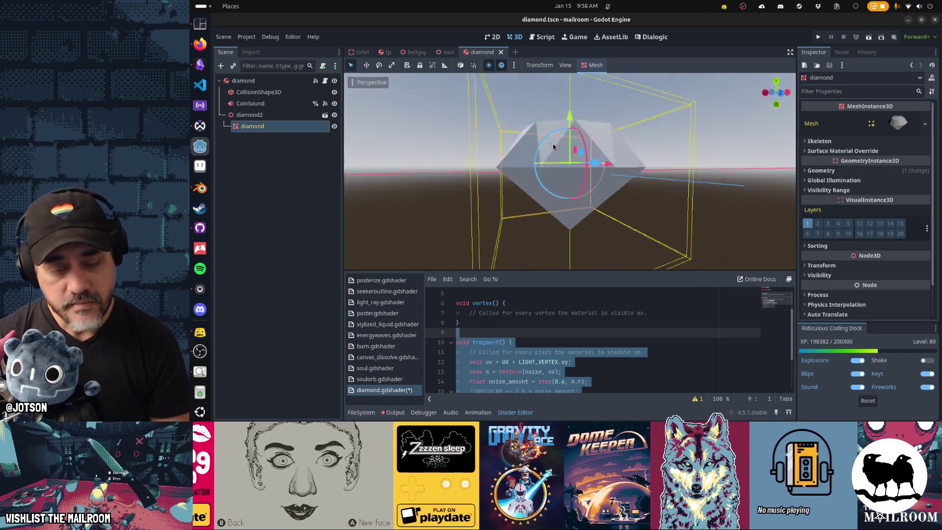
{"action": "scroll", "coordinate": [553, 147], "scroll_direction": "up", "scroll_amount": 2}
{"action": "scroll", "coordinate": [530, 326], "scroll_direction": "down", "scroll_amount": 2}
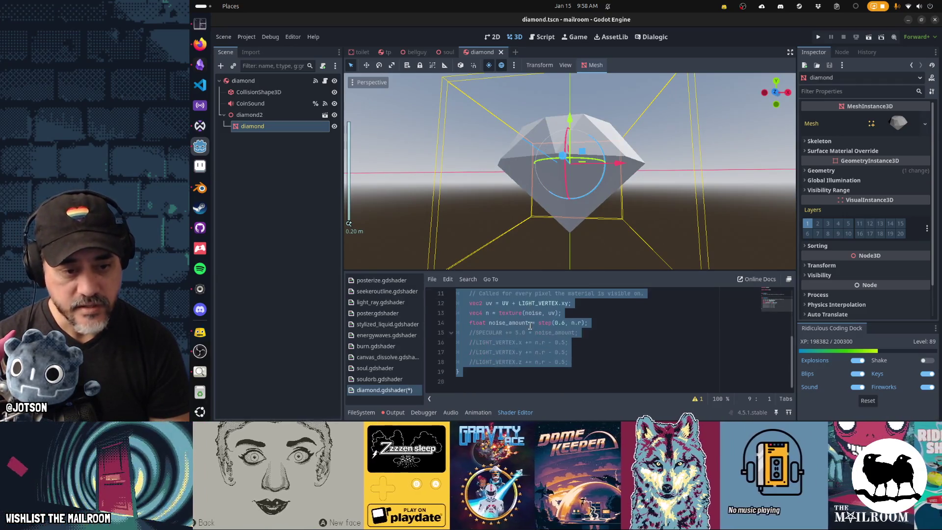
Paste the light() function back below fragment() with a blank line above it, save, and switch to the docs.
{"action": "left_click", "coordinate": [520, 381]}
{"action": "key", "text": "ctrl+v"}
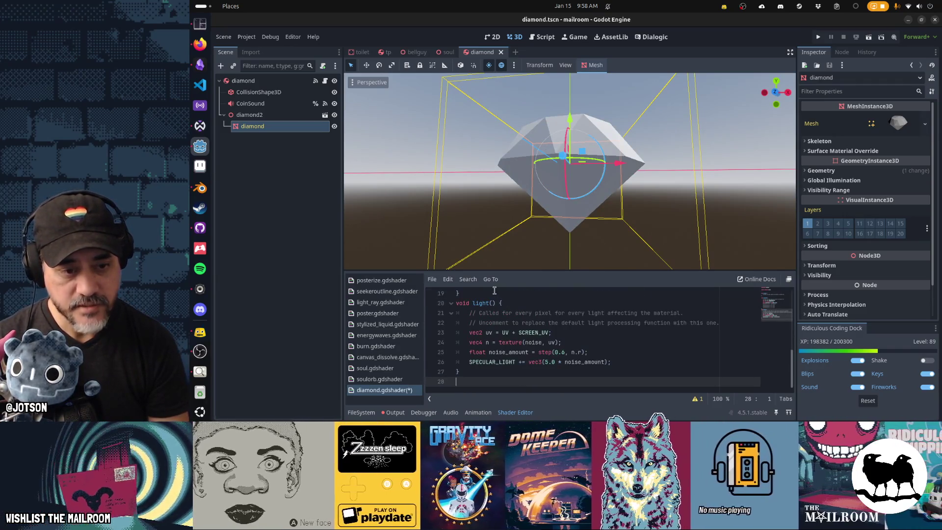
{"action": "left_click", "coordinate": [494, 293]}
{"action": "key", "text": "Return"}
{"action": "key", "text": "ctrl+s"}
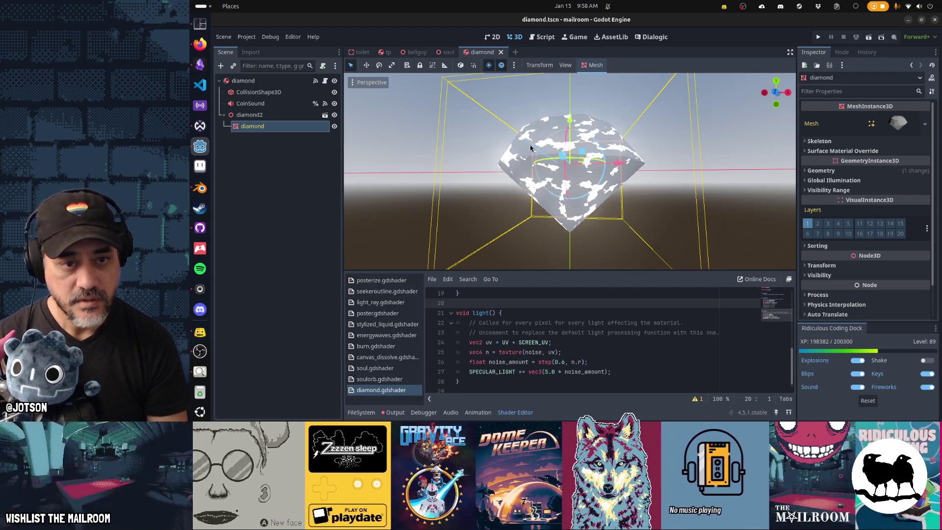
{"action": "mouse_move", "coordinate": [531, 148]}
{"action": "left_mouse_down"}
{"action": "mouse_move", "coordinate": [662, 196]}
{"action": "mouse_move", "coordinate": [725, 206]}
{"action": "left_mouse_up"}
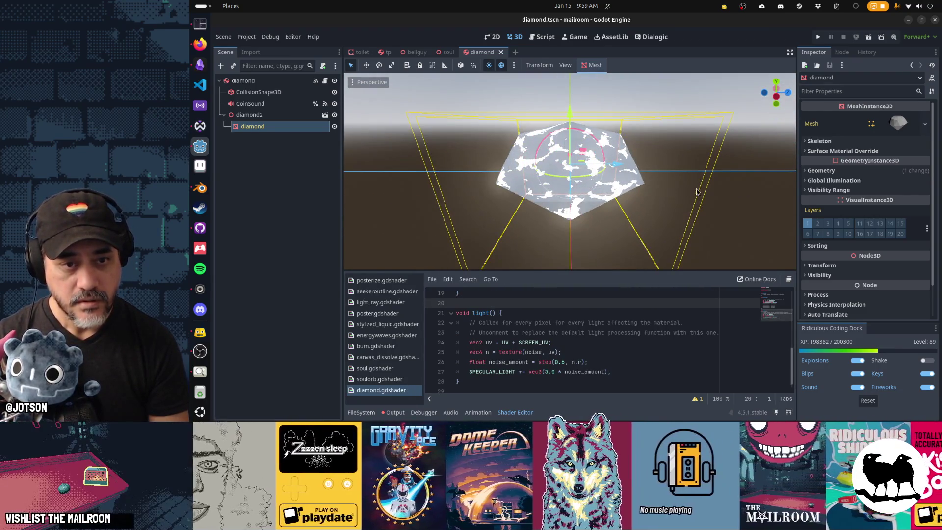
{"action": "mouse_move", "coordinate": [577, 166]}
{"action": "left_mouse_down"}
{"action": "mouse_move", "coordinate": [559, 156]}
{"action": "mouse_move", "coordinate": [555, 181]}
{"action": "left_mouse_up"}
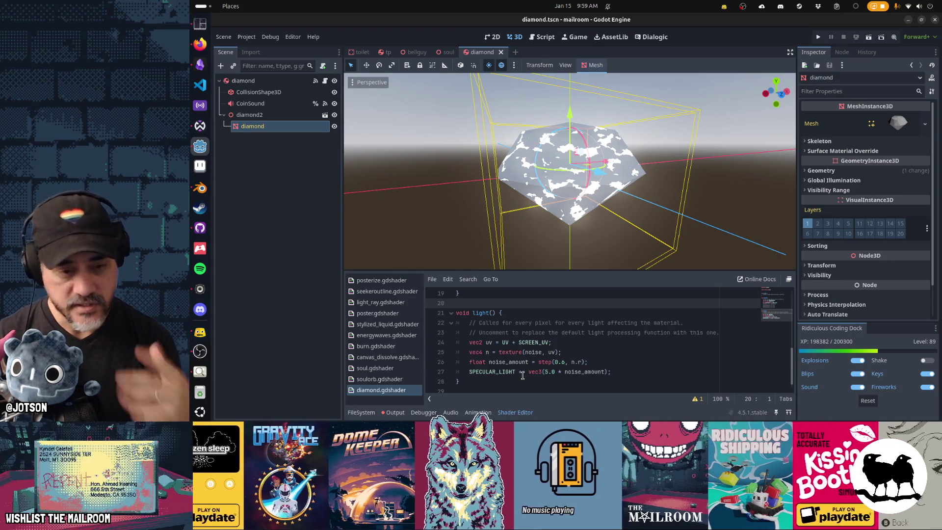
{"action": "key", "text": "alt+Tab"}
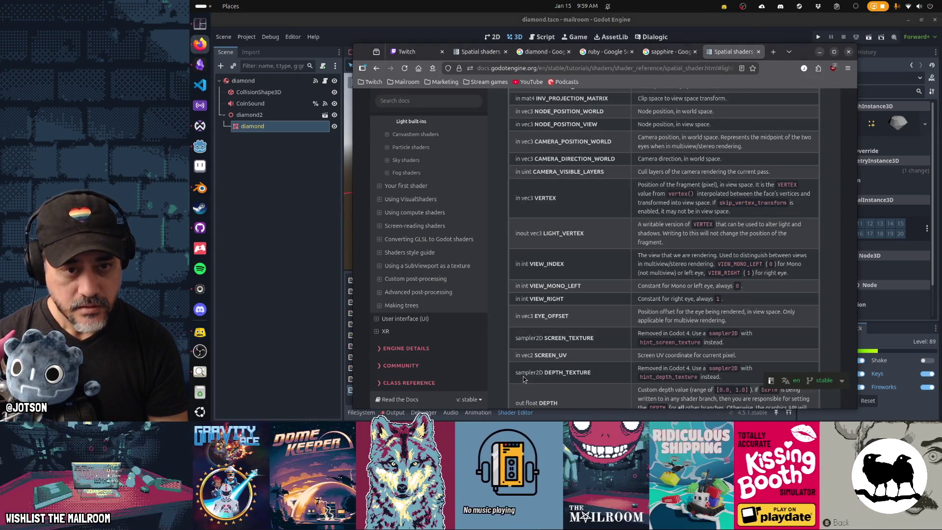
Scroll the spatial shader reference to the Light built-ins and select the Lambertian DIFFUSE_LIGHT example line.
{"action": "scroll", "coordinate": [632, 332], "scroll_direction": "down", "scroll_amount": 3}
{"action": "scroll", "coordinate": [632, 332], "scroll_direction": "down", "scroll_amount": 15}
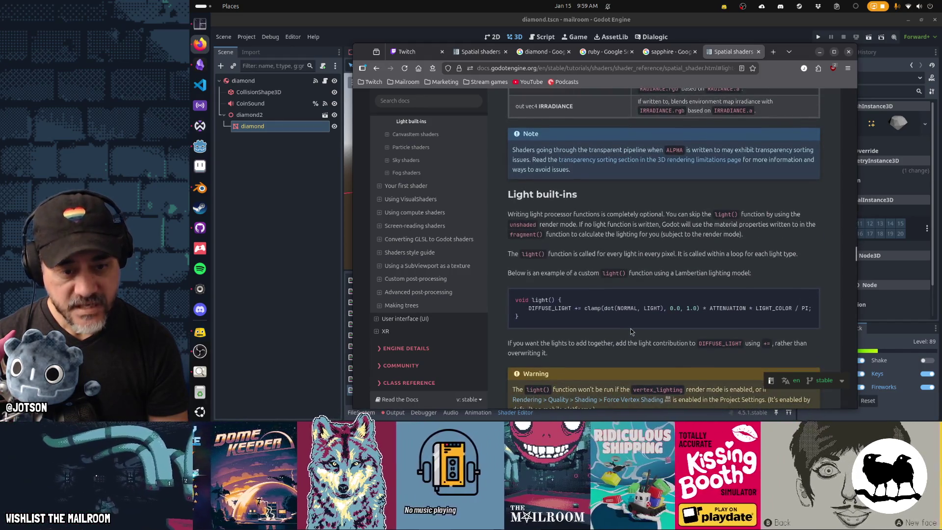
{"action": "scroll", "coordinate": [632, 332], "scroll_direction": "down", "scroll_amount": 5}
{"action": "scroll", "coordinate": [631, 331], "scroll_direction": "down", "scroll_amount": 1}
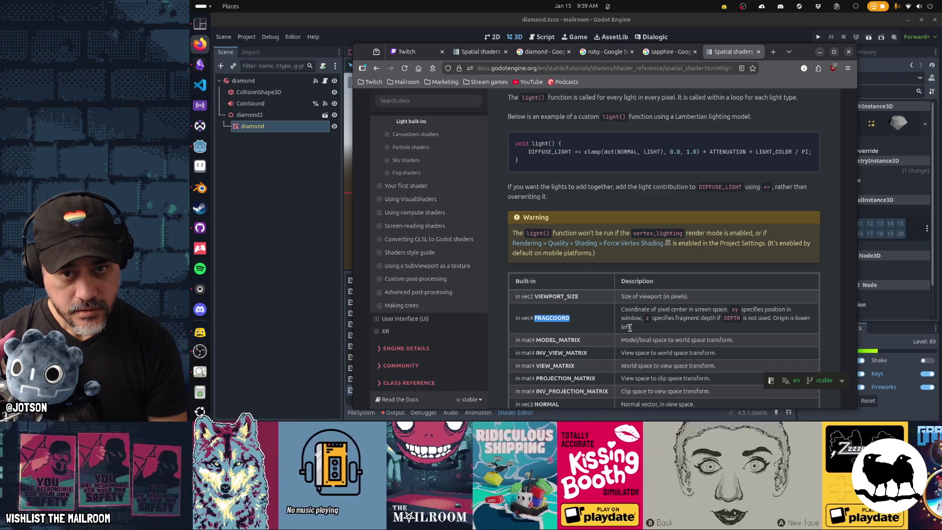
{"action": "left_click_drag", "start_coordinate": [529, 152], "coordinate": [813, 155]}
{"action": "key", "text": "ctrl+c"}
Paste the Lambertian DIFFUSE_LIGHT line above SPECULAR_LIGHT in light() and save to brighten the diamond.
{"action": "key", "text": "alt+Tab"}
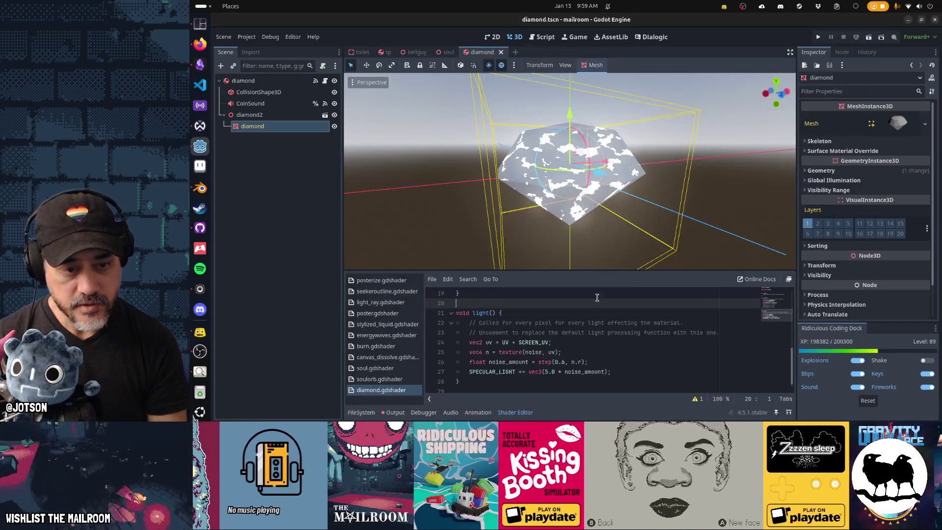
{"action": "left_click", "coordinate": [630, 371]}
{"action": "key", "text": "Up"}
{"action": "key", "text": "End"}
{"action": "key", "text": "Return"}
{"action": "key", "text": "ctrl+v"}
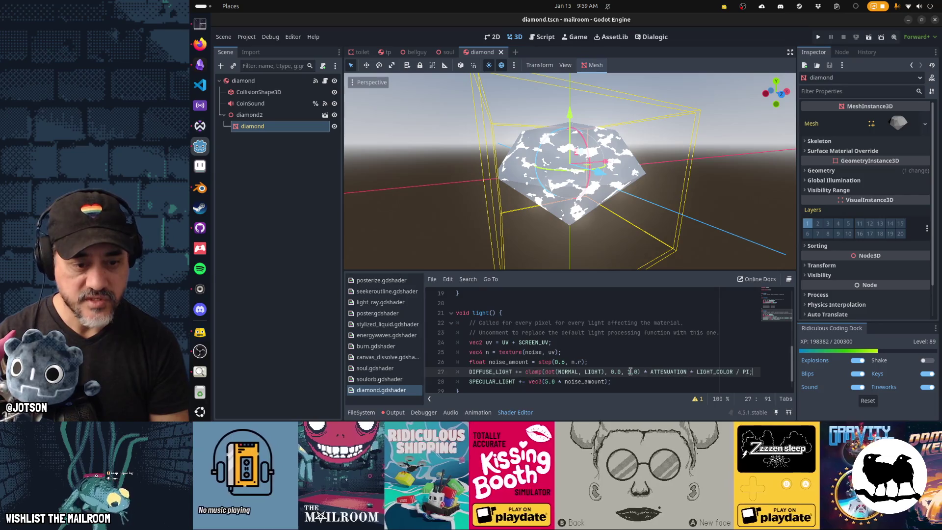
{"action": "key", "text": "ctrl+s"}
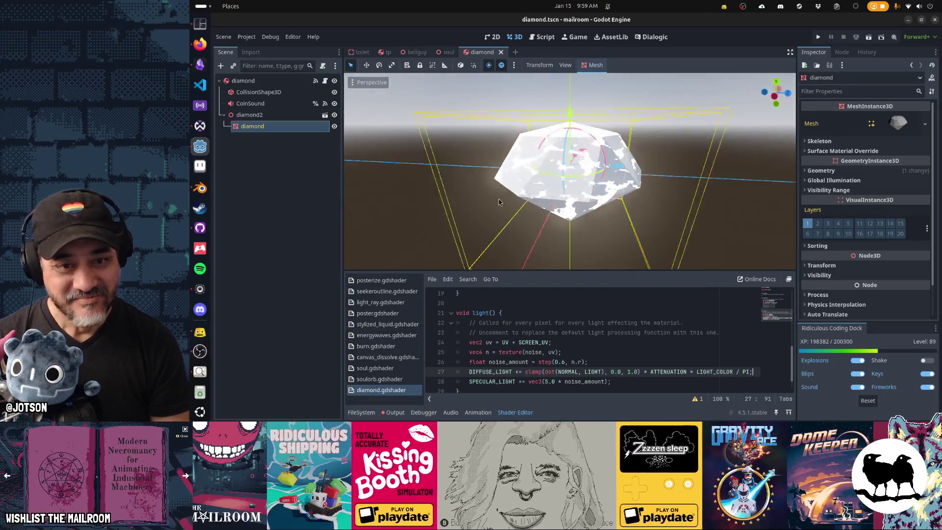
{"action": "mouse_move", "coordinate": [589, 162]}
{"action": "left_mouse_down"}
{"action": "mouse_move", "coordinate": [663, 163]}
{"action": "mouse_move", "coordinate": [521, 148]}
{"action": "mouse_move", "coordinate": [421, 185]}
{"action": "mouse_move", "coordinate": [429, 231]}
{"action": "mouse_move", "coordinate": [540, 228]}
{"action": "left_mouse_up"}
{"action": "left_click_drag", "start_coordinate": [655, 223], "coordinate": [588, 231]}
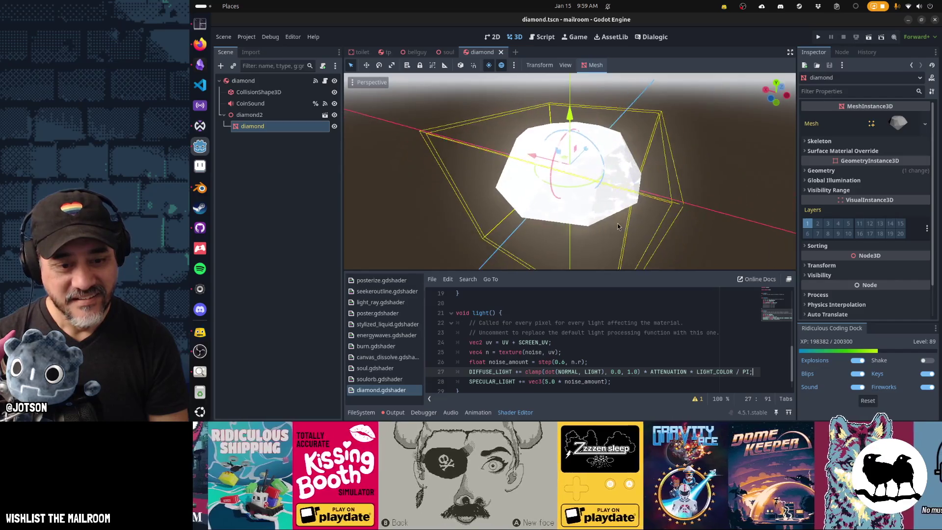
{"action": "left_click", "coordinate": [572, 382]}
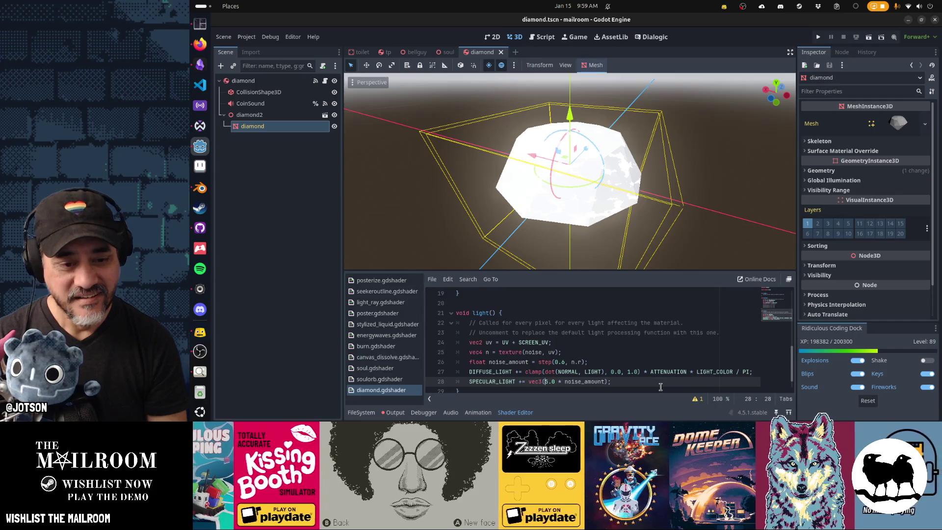
{"action": "key", "text": "Up"}
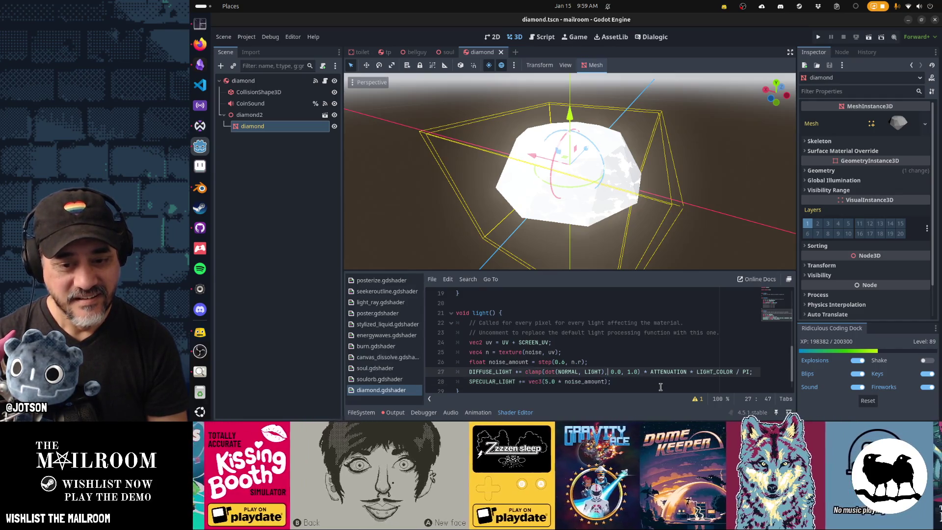
Append the vec3 noise term to the DIFFUSE_LIGHT line and set its multiplier to 1.0.
{"action": "type", "text": "*"}
{"action": "type", "text": "* vec3(5.0 * noise_amount)"}
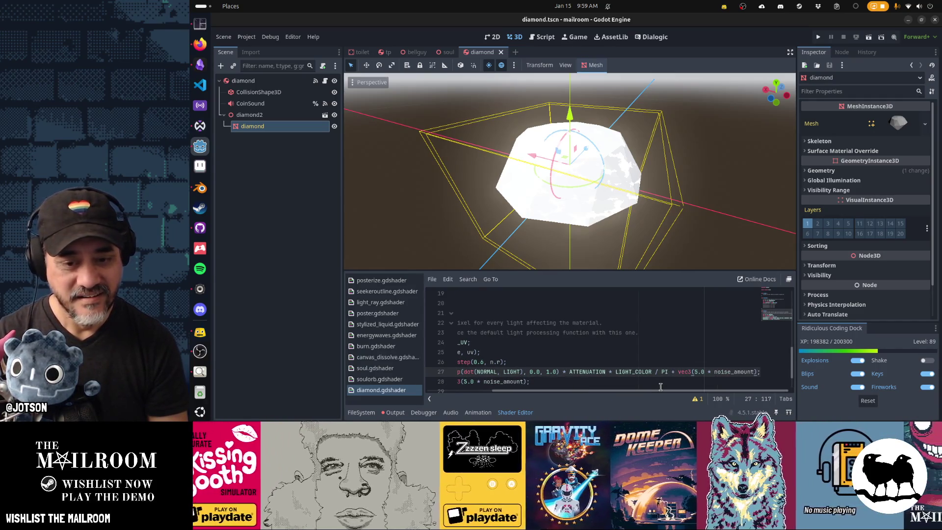
{"action": "key", "text": "ctrl+s"}
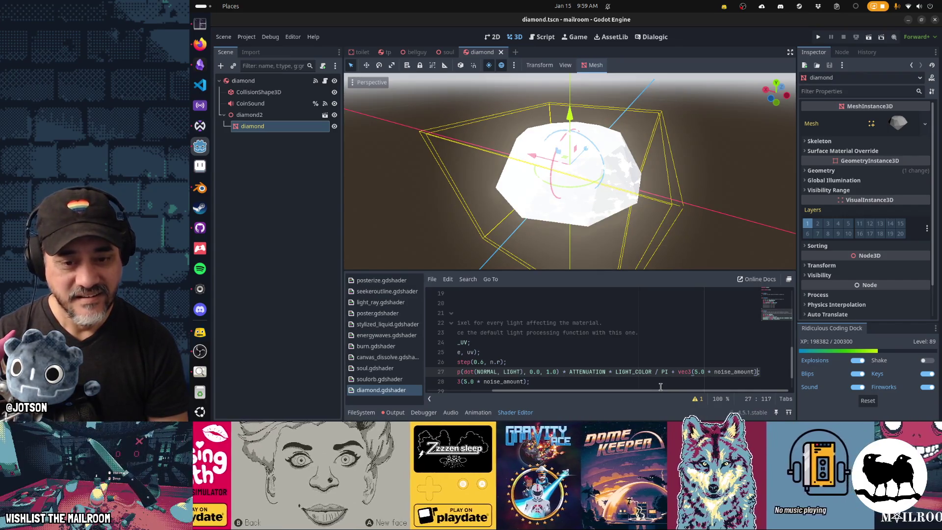
{"action": "left_click", "coordinate": [674, 371]}
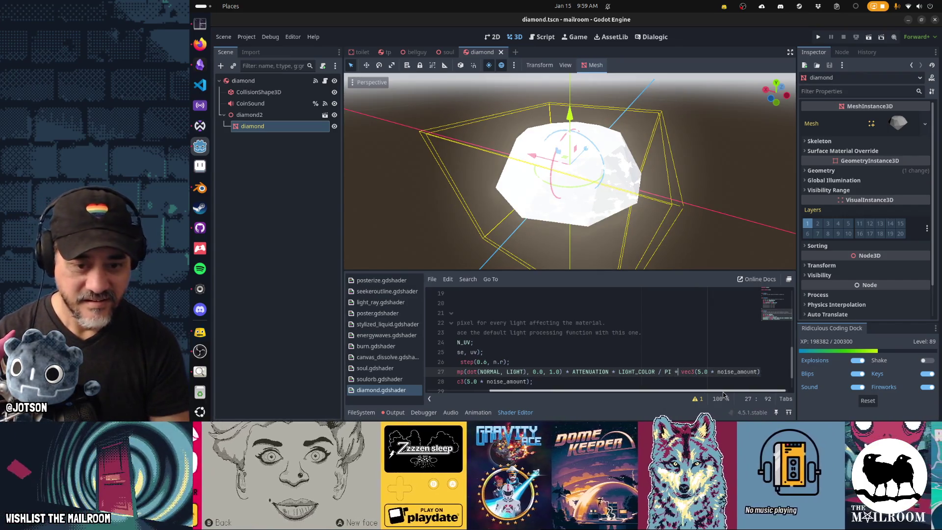
{"action": "key", "text": "ctrl+s"}
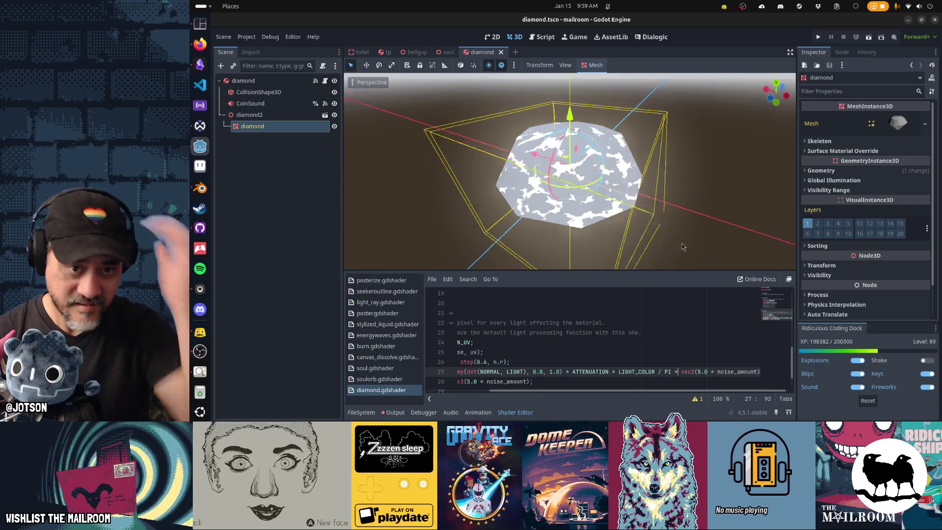
{"action": "mouse_move", "coordinate": [682, 247]}
{"action": "left_mouse_down"}
{"action": "mouse_move", "coordinate": [658, 190]}
{"action": "mouse_move", "coordinate": [652, 263]}
{"action": "left_mouse_up"}
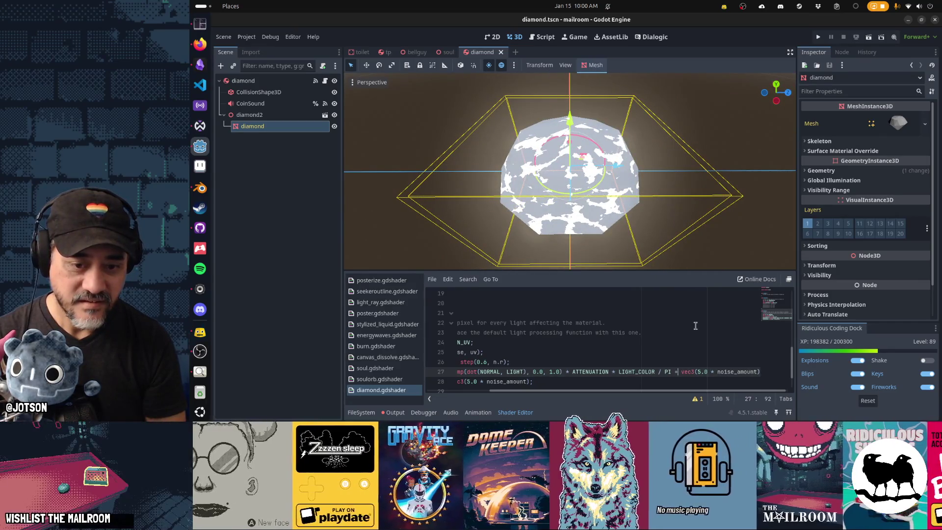
{"action": "key", "text": "BackSpace"}
{"action": "type", "text": "1"}
{"action": "key", "text": "ctrl+s"}
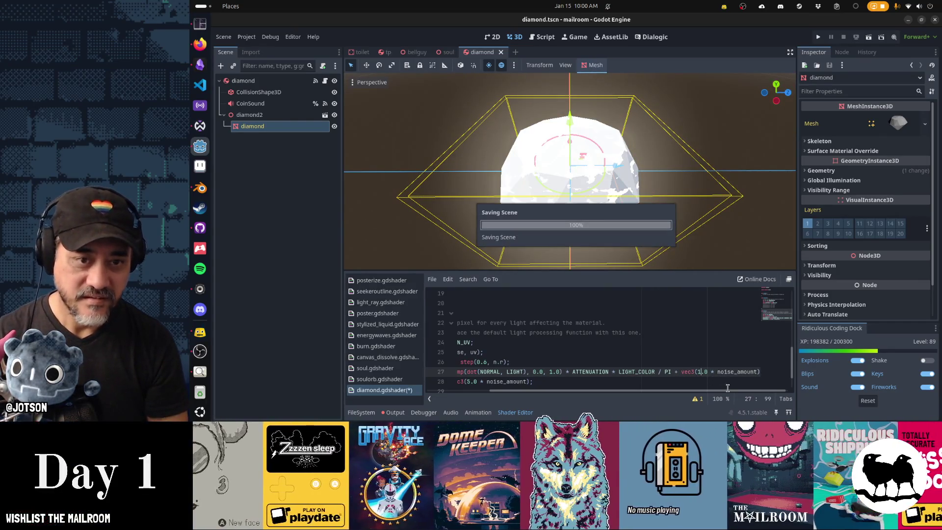
{"action": "mouse_move", "coordinate": [527, 237]}
{"action": "left_mouse_down"}
{"action": "mouse_move", "coordinate": [703, 219]}
{"action": "mouse_move", "coordinate": [652, 222]}
{"action": "left_mouse_up"}
Raise the diffuse noise multiplier to 5.0 and then 50.0, saving each time.
{"action": "left_click", "coordinate": [677, 372]}
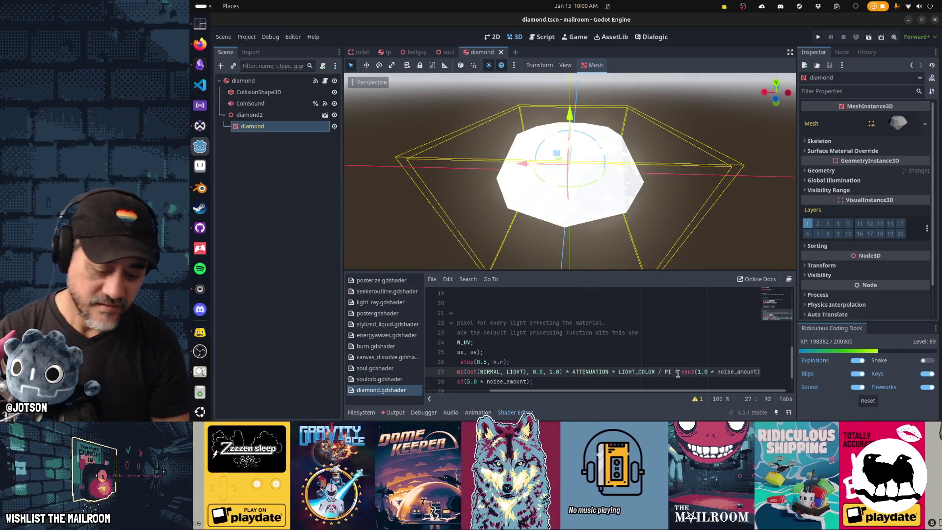
{"action": "key", "text": "ctrl+s"}
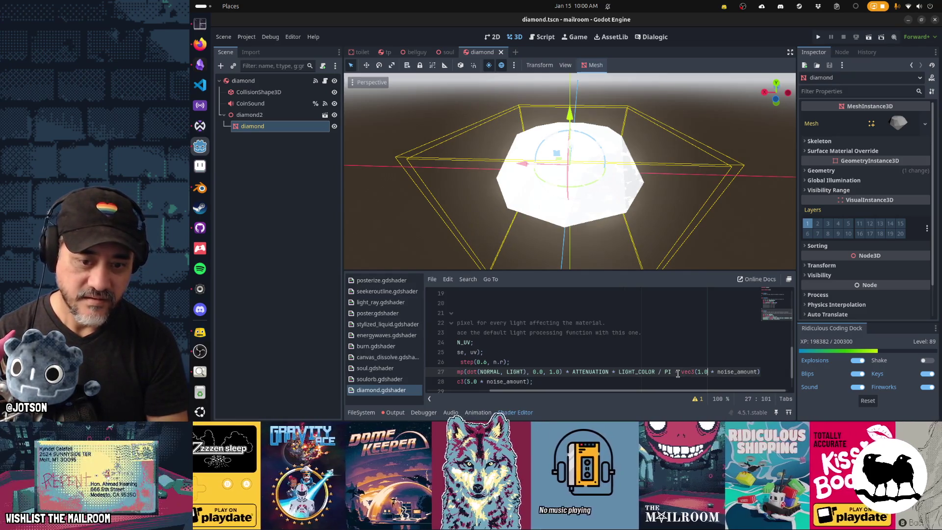
{"action": "key", "text": "BackSpace"}
{"action": "type", "text": "5"}
{"action": "key", "text": "ctrl+s"}
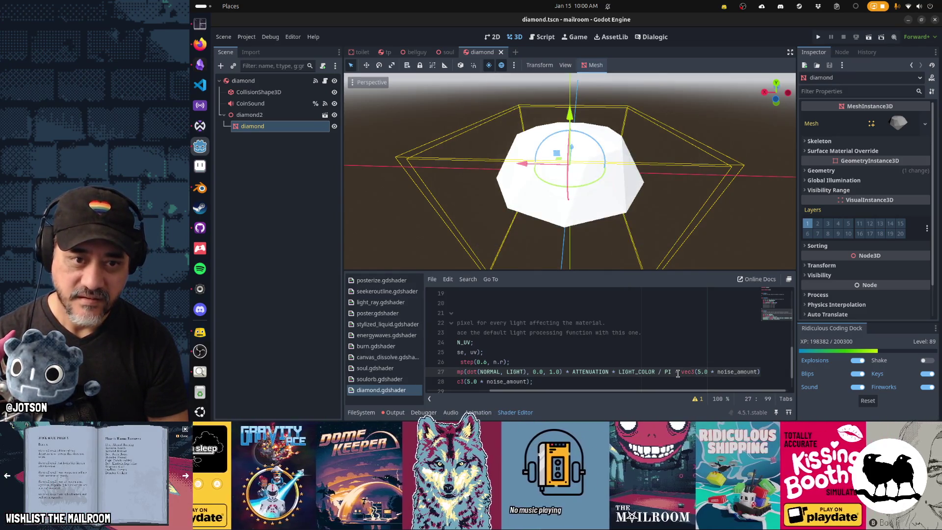
{"action": "mouse_move", "coordinate": [615, 180]}
{"action": "left_mouse_down"}
{"action": "mouse_move", "coordinate": [567, 156]}
{"action": "mouse_move", "coordinate": [604, 185]}
{"action": "mouse_move", "coordinate": [563, 183]}
{"action": "left_mouse_up"}
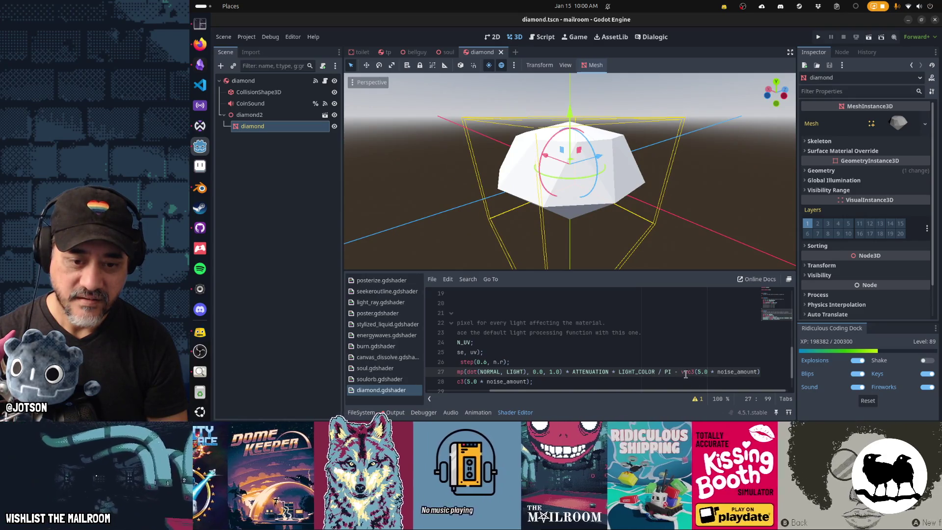
{"action": "type", "text": "0"}
{"action": "key", "text": "ctrl+s"}
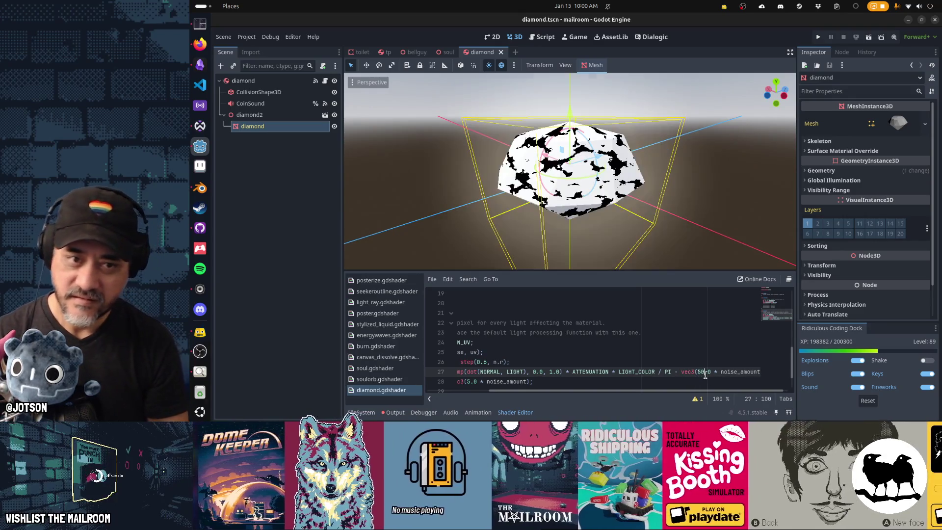
{"action": "mouse_move", "coordinate": [644, 216]}
{"action": "left_mouse_down"}
{"action": "mouse_move", "coordinate": [635, 245]}
{"action": "mouse_move", "coordinate": [885, 230]}
{"action": "mouse_move", "coordinate": [781, 244]}
{"action": "left_mouse_up"}
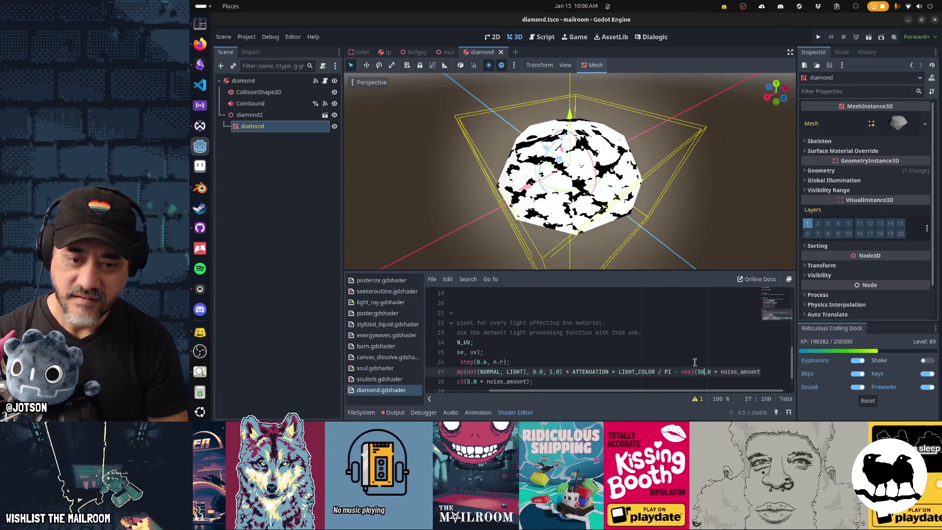
Swap the '-' before the noise term for '+' so diffuse adds vec3(50.0 * noise_amount).
{"action": "key", "text": "BackSpace"}
{"action": "type", "text": "+"}
{"action": "key", "text": "ctrl+s"}
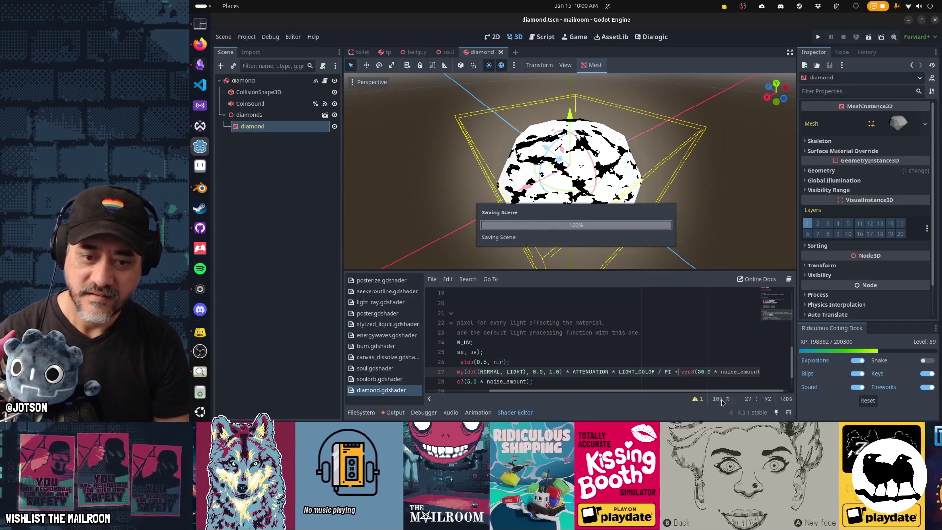
{"action": "mouse_move", "coordinate": [655, 192]}
{"action": "left_mouse_down"}
{"action": "mouse_move", "coordinate": [558, 157]}
{"action": "mouse_move", "coordinate": [413, 162]}
{"action": "mouse_move", "coordinate": [553, 159]}
{"action": "left_mouse_up"}
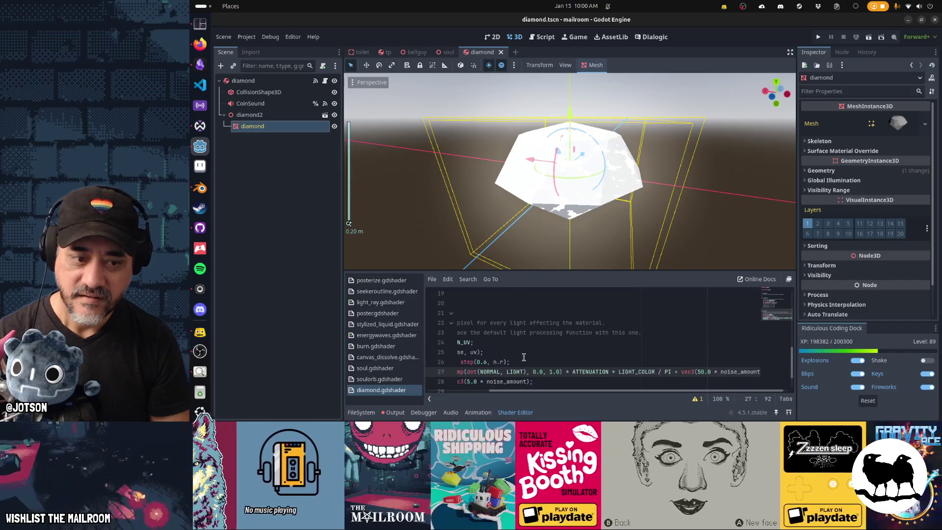
{"action": "left_click", "coordinate": [553, 381]}
{"action": "key", "text": "Home"}
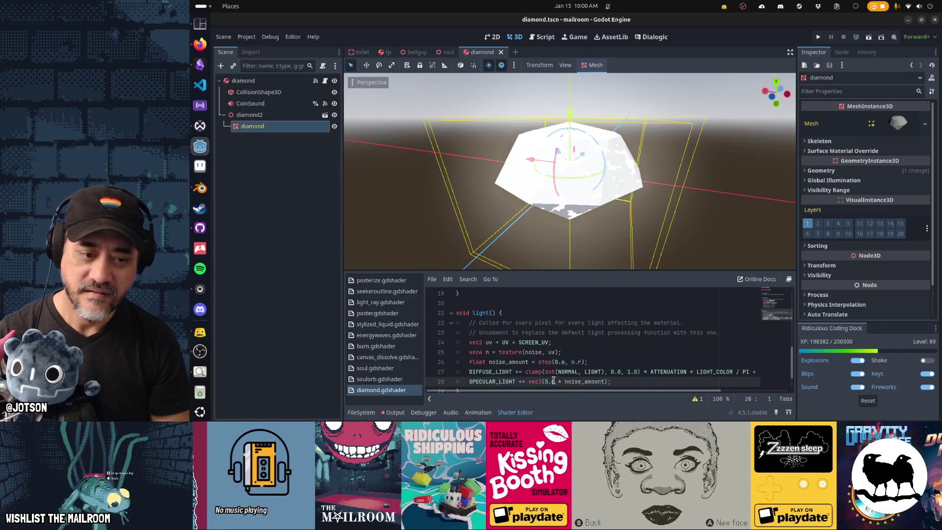
Comment out the SPECULAR_LIGHT line and remove the noise term from the diffuse line.
{"action": "key", "text": "ctrl+s"}
{"action": "type", "text": "//"}
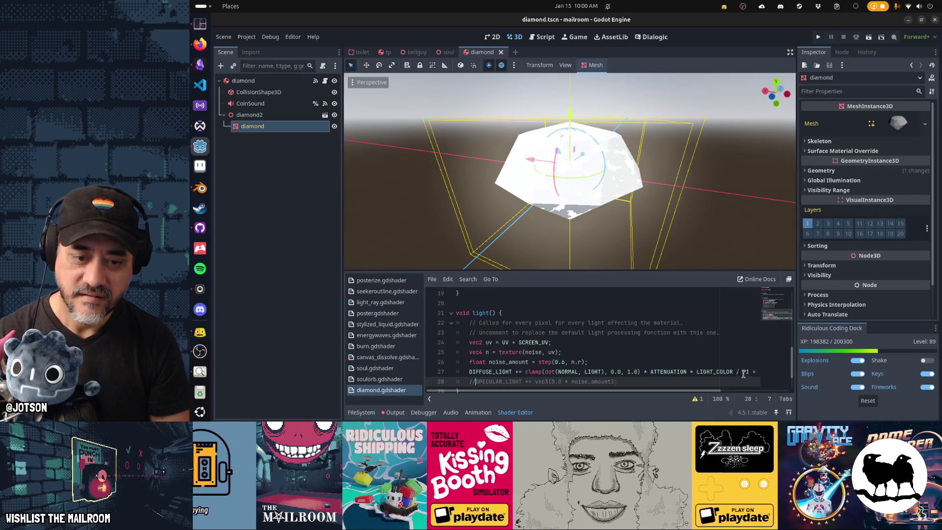
{"action": "left_click", "coordinate": [613, 371]}
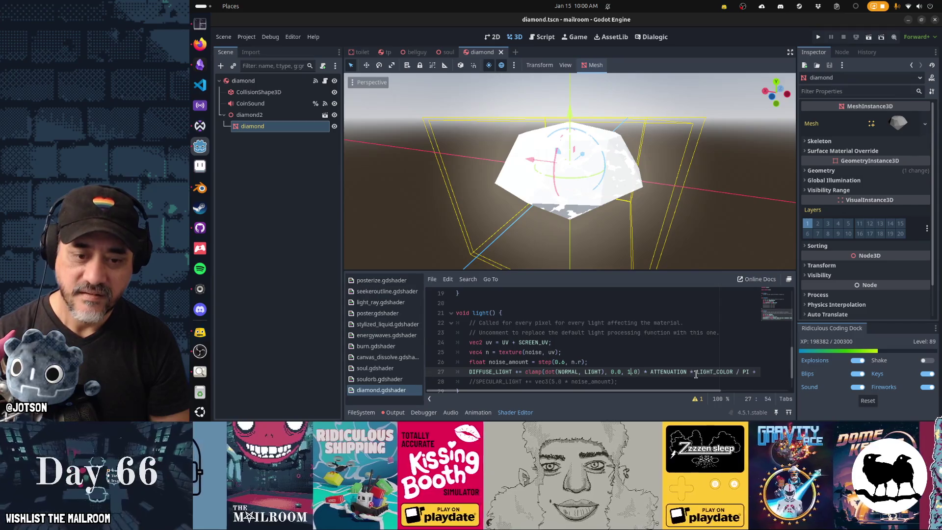
{"action": "key", "text": "End"}
{"action": "type", "text": "vec3(5.0 * noise_amount);"}
{"action": "key", "text": "Left"}
{"action": "key", "text": "Left"}
{"action": "key", "text": "Left"}
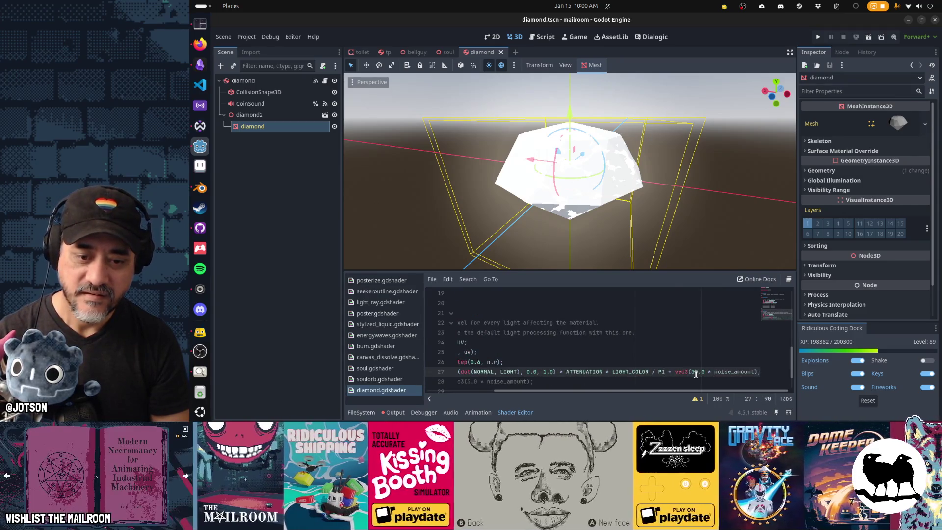
{"action": "key", "text": "BackSpace"}
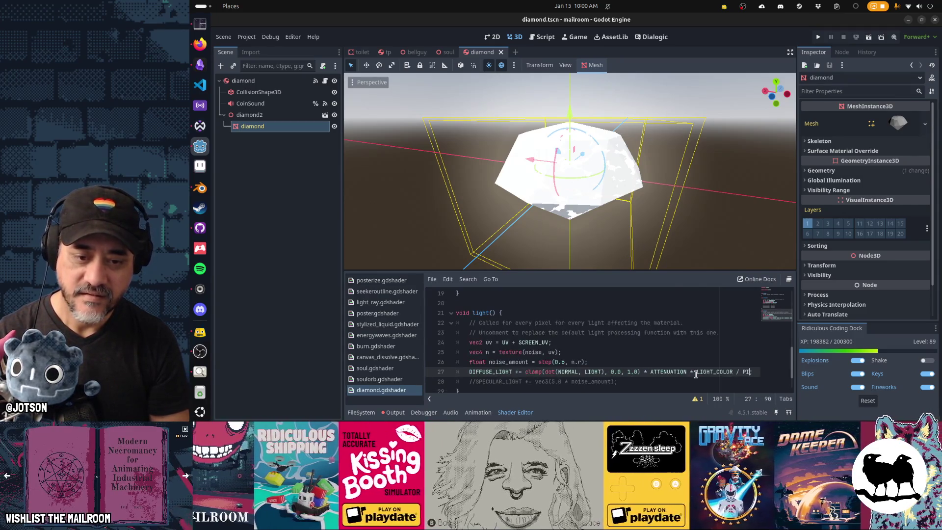
{"action": "type", "text": ";"}
Add a separate 'DIFFUSE_LIGHT += vec3(50.0 * noise_amount)' line, comment it out, and save.
{"action": "key", "text": "Return"}
{"action": "type", "text": "DIFFUSE_LIGHT += + vec3(5.0 * noise_amount)"}
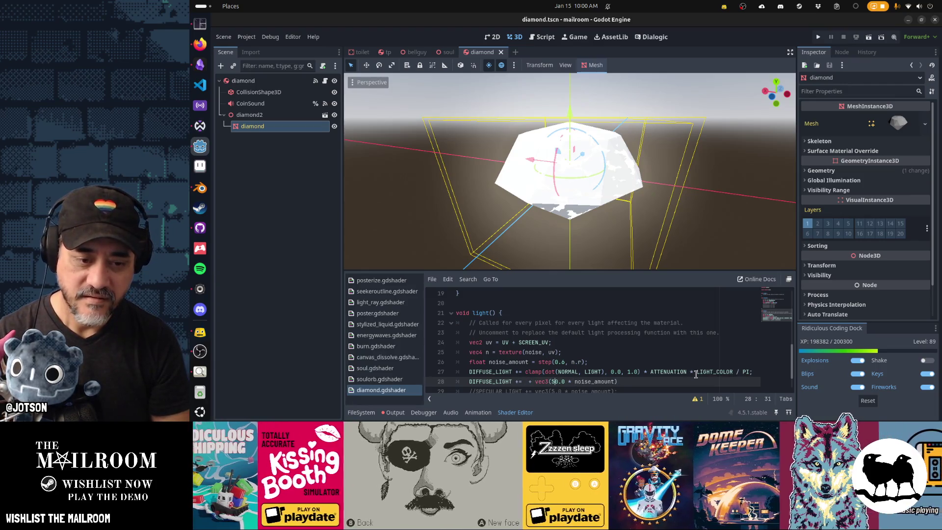
{"action": "key", "text": "Left"}
{"action": "key", "text": "Left"}
{"action": "key", "text": "Left"}
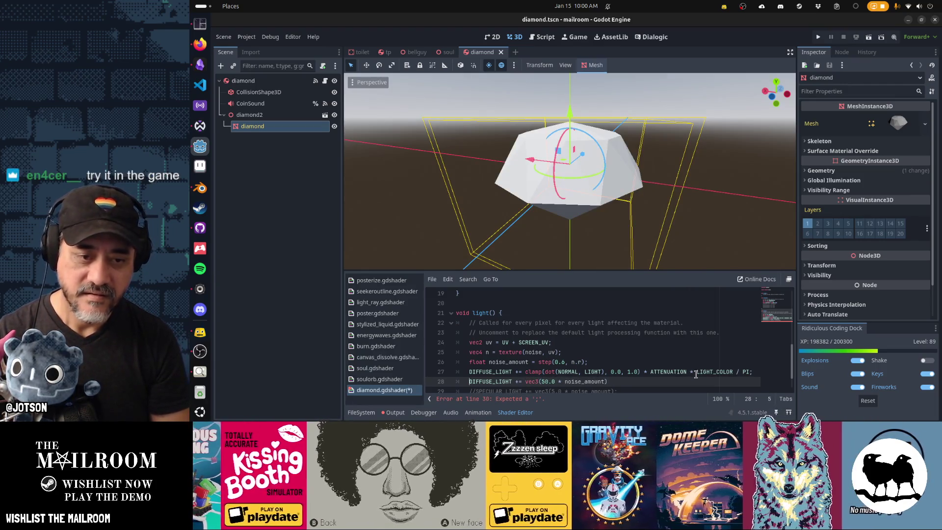
{"action": "key", "text": "ctrl+k"}
{"action": "key", "text": "ctrl+s"}
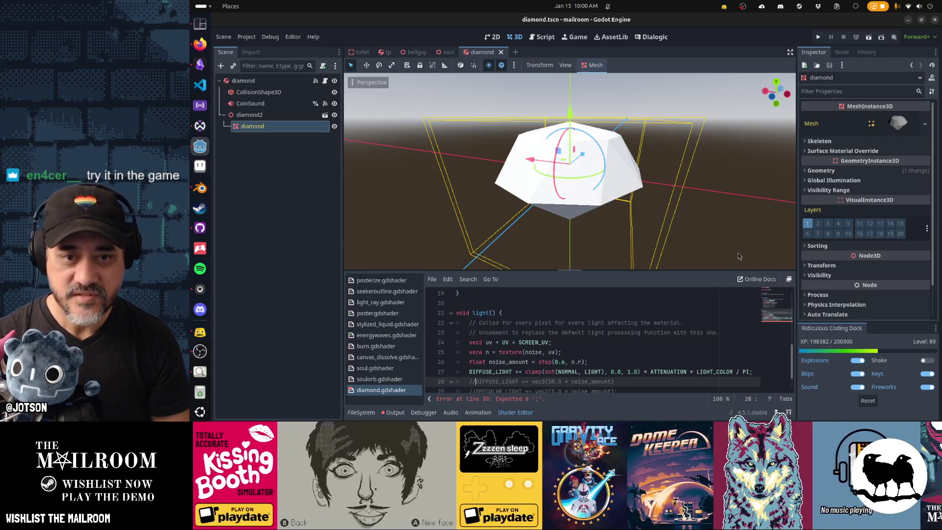
{"action": "mouse_move", "coordinate": [739, 256]}
{"action": "left_mouse_down"}
{"action": "mouse_move", "coordinate": [608, 183]}
{"action": "mouse_move", "coordinate": [600, 197]}
{"action": "mouse_move", "coordinate": [700, 205]}
{"action": "mouse_move", "coordinate": [591, 210]}
{"action": "mouse_move", "coordinate": [596, 189]}
{"action": "mouse_move", "coordinate": [462, 155]}
{"action": "mouse_move", "coordinate": [836, 192]}
{"action": "mouse_move", "coordinate": [743, 189]}
{"action": "mouse_move", "coordinate": [663, 206]}
{"action": "left_mouse_up"}
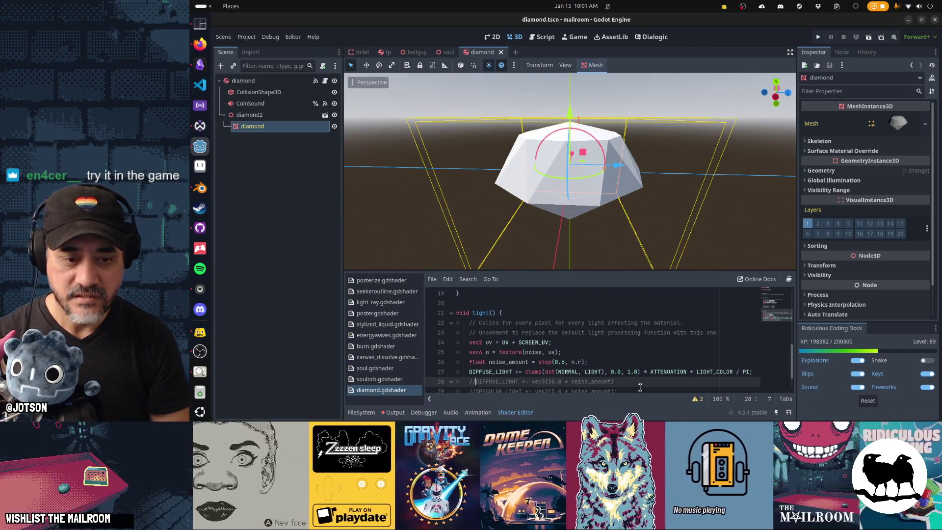
{"action": "key", "text": "Down"}
{"action": "key", "text": "Down"}
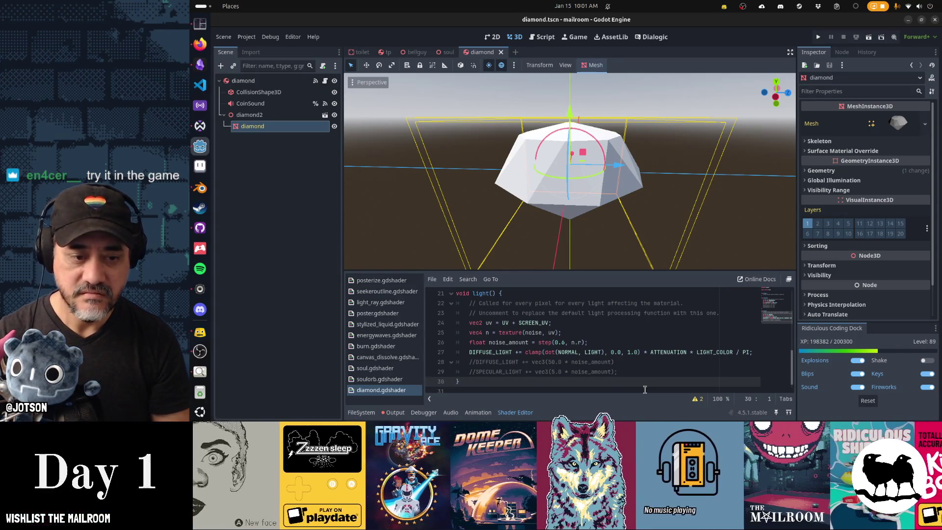
Duplicate the lighting line above the specular line and save the shader.
{"action": "key", "text": "Up"}
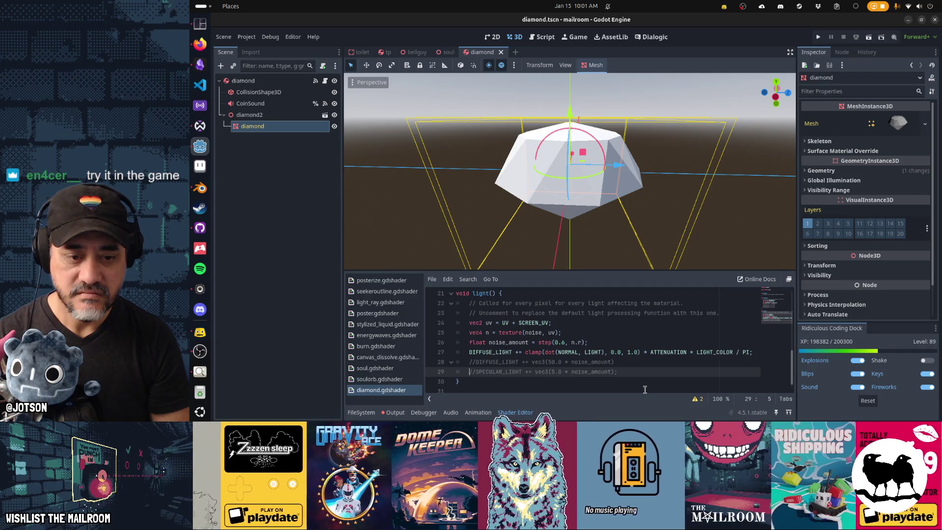
{"action": "key", "text": "Up"}
{"action": "key", "text": "Up"}
{"action": "key", "text": "End"}
{"action": "key", "text": "ctrl+shift+d"}
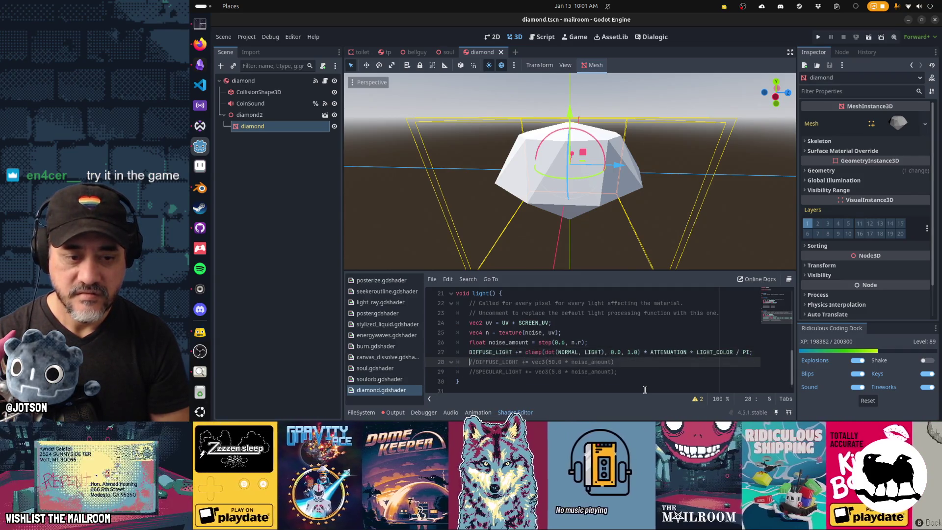
{"action": "key", "text": "alt+Down"}
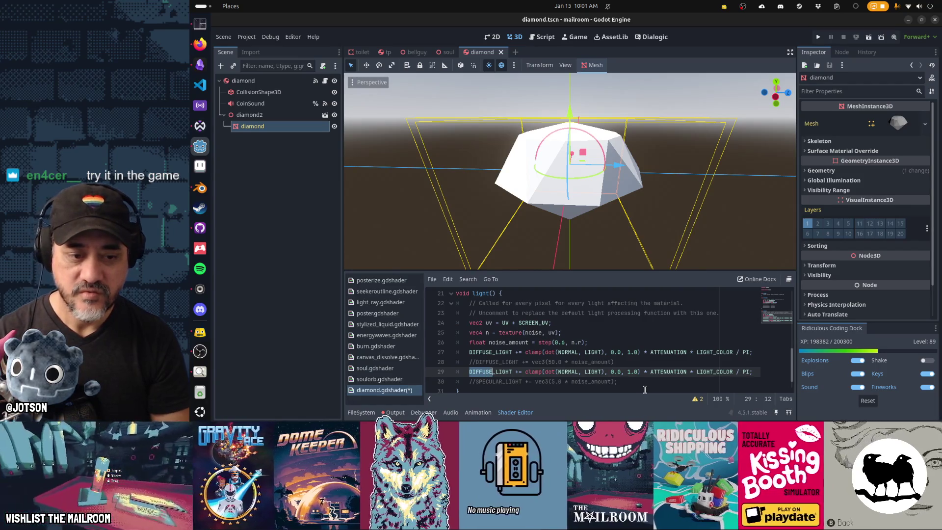
{"action": "key", "text": "ctrl+s"}
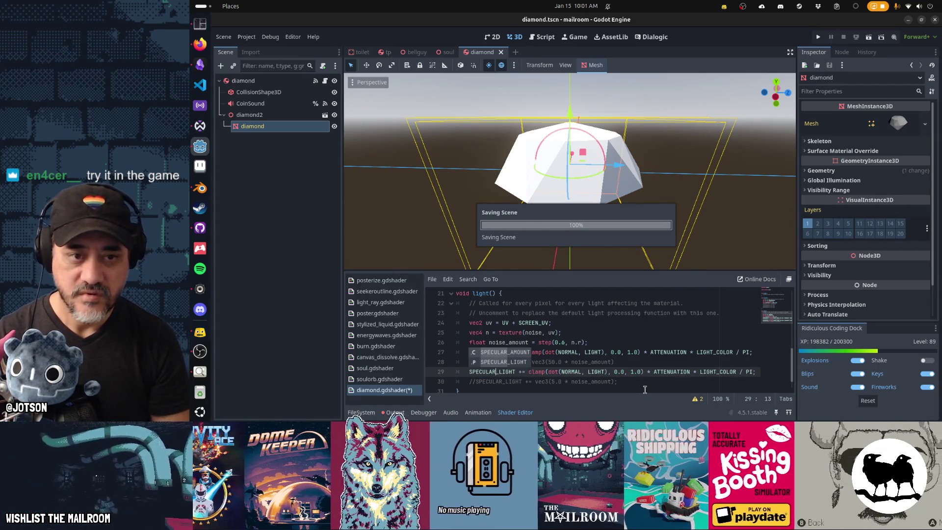
{"action": "mouse_move", "coordinate": [647, 268]}
{"action": "left_mouse_down"}
{"action": "mouse_move", "coordinate": [536, 210]}
{"action": "mouse_move", "coordinate": [606, 243]}
{"action": "left_mouse_up"}
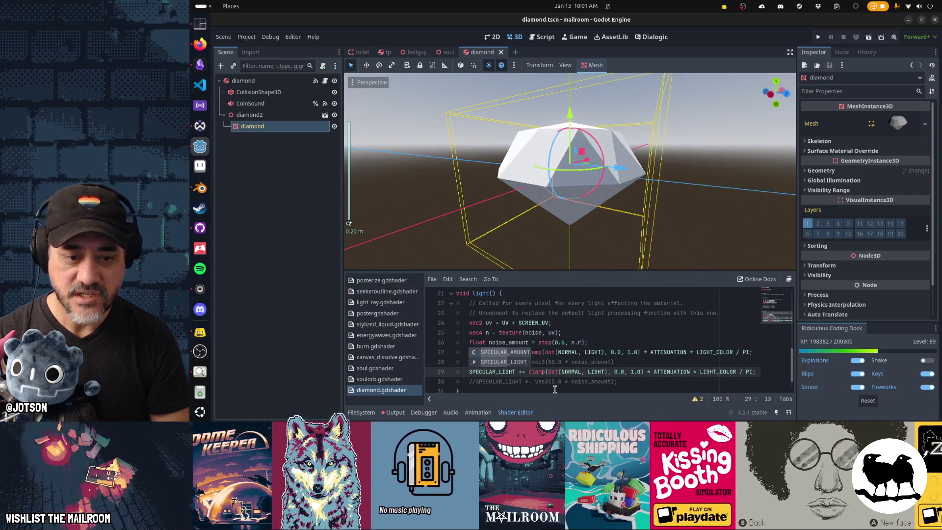
Delete the copied line and uncomment the SPECULAR_LIGHT += vec3(5.0 * noise_amount) line.
{"action": "left_click", "coordinate": [564, 361]}
{"action": "left_click", "coordinate": [654, 371]}
{"action": "key", "text": "ctrl+shift+k"}
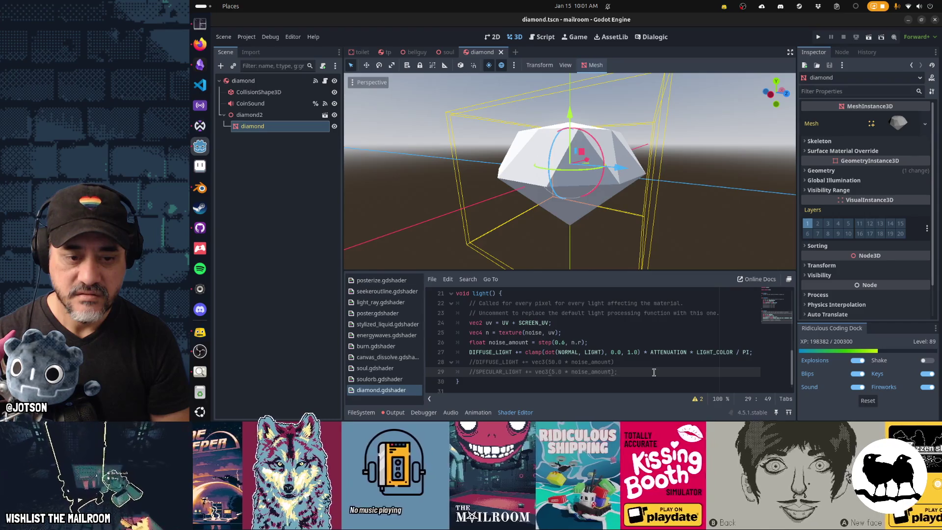
{"action": "key", "text": "Home"}
{"action": "key", "text": "ctrl+k"}
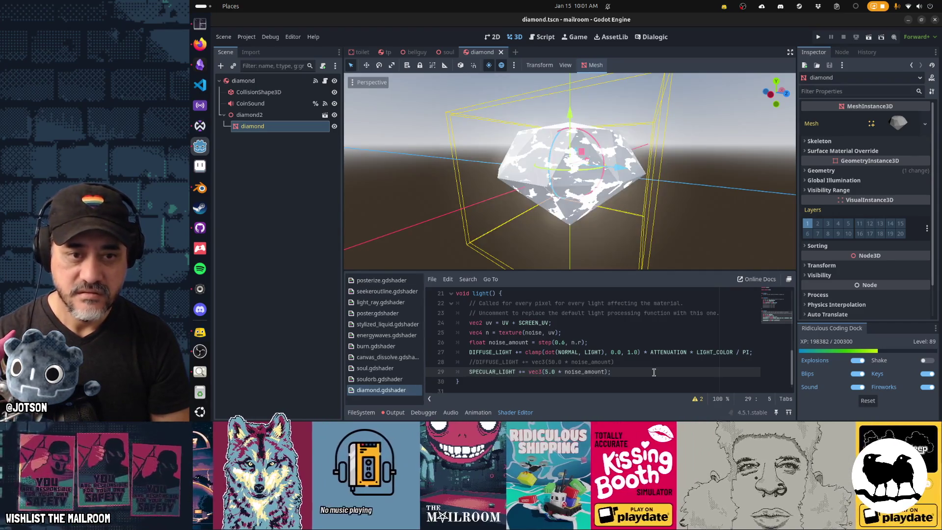
{"action": "left_click_drag", "start_coordinate": [667, 183], "coordinate": [563, 187]}
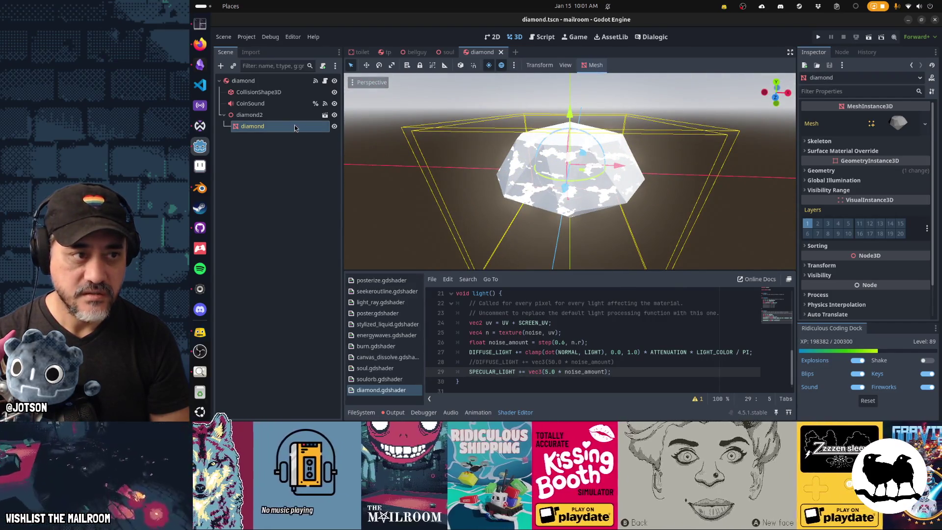
In the diamond's material override, lower the noise frequency to 0.01.
{"action": "left_click", "coordinate": [861, 171]}
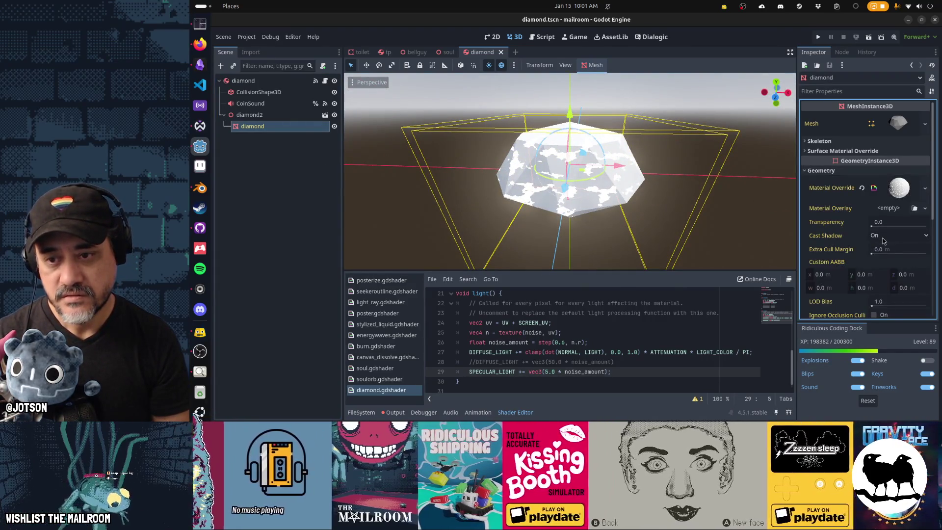
{"action": "scroll", "coordinate": [884, 237], "scroll_direction": "down", "scroll_amount": 2}
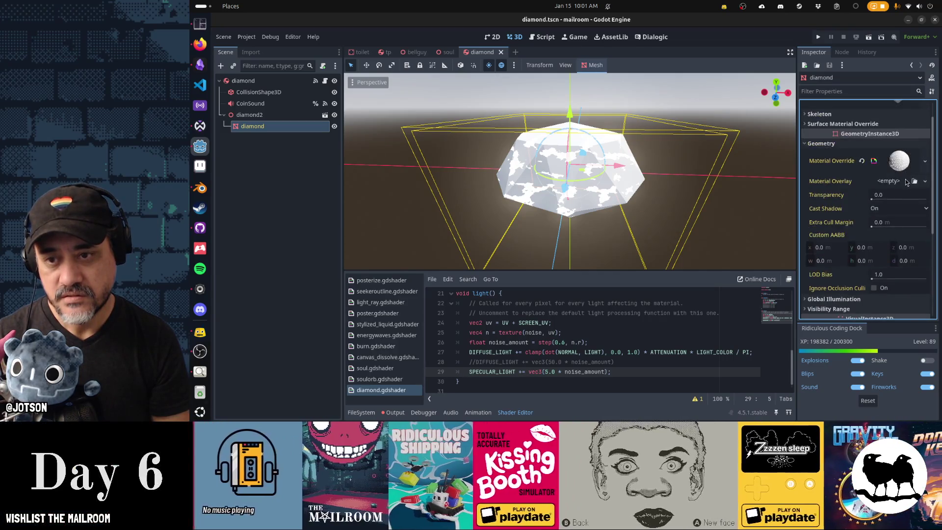
{"action": "left_click", "coordinate": [899, 160]}
{"action": "scroll", "coordinate": [893, 282], "scroll_direction": "down", "scroll_amount": 2}
{"action": "scroll", "coordinate": [901, 278], "scroll_direction": "down", "scroll_amount": 4}
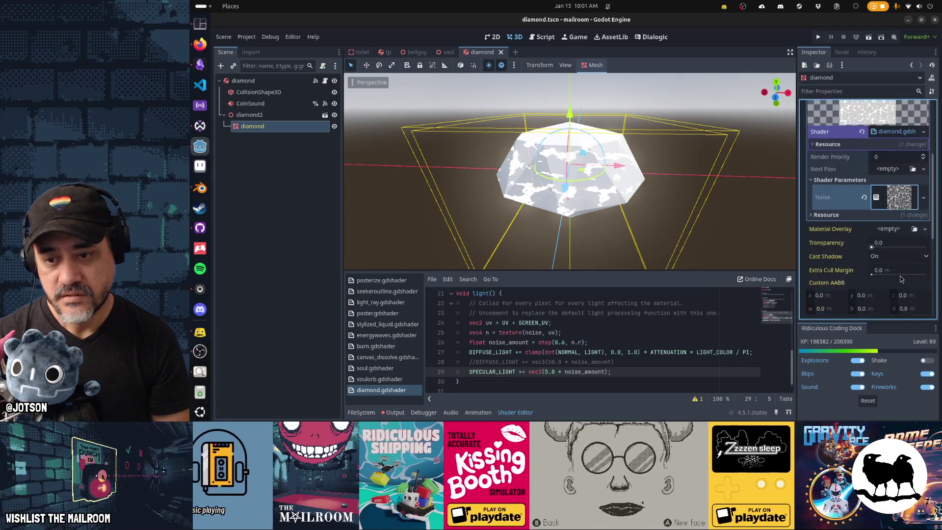
{"action": "scroll", "coordinate": [906, 261], "scroll_direction": "down", "scroll_amount": 3}
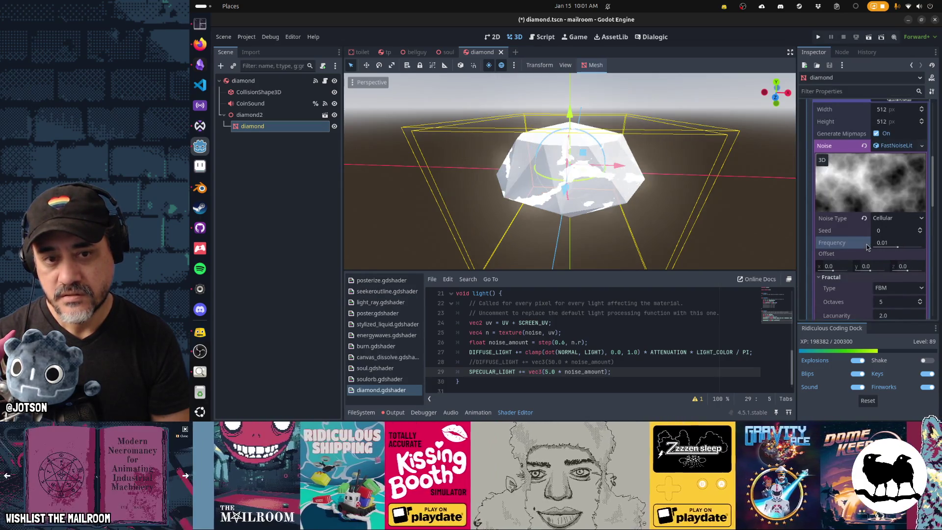
{"action": "left_click_drag", "start_coordinate": [902, 246], "coordinate": [898, 249]}
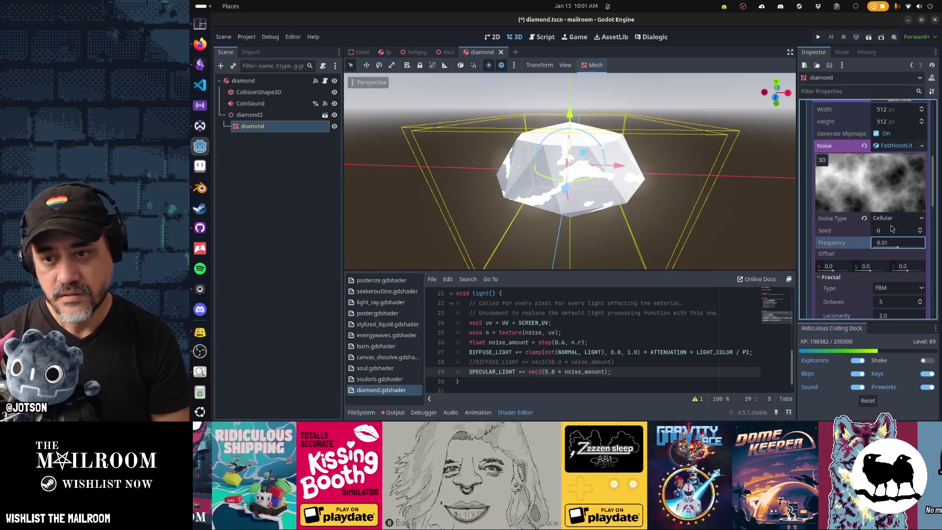
Try Simplex Smooth and Perlin noise, then settle on Simplex noise.
{"action": "left_click", "coordinate": [889, 220]}
{"action": "left_click", "coordinate": [890, 243]}
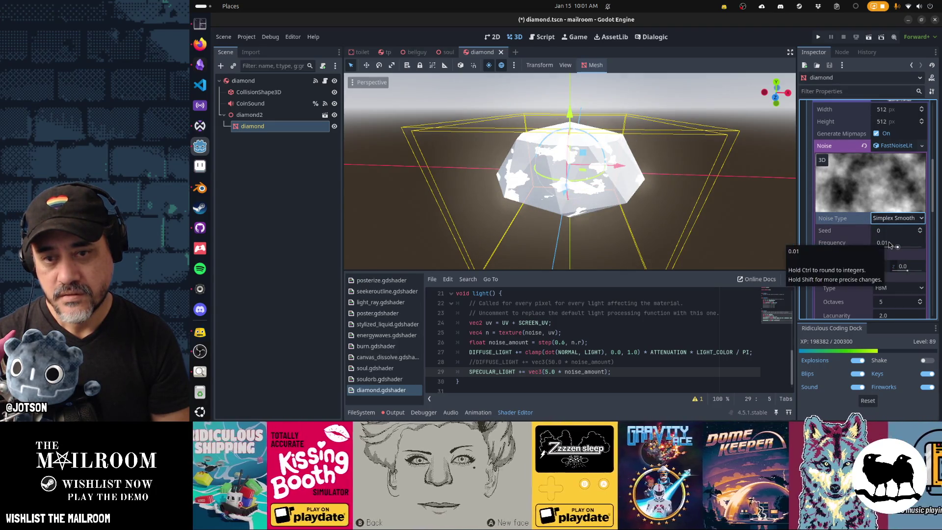
{"action": "left_click", "coordinate": [893, 219]}
{"action": "left_click", "coordinate": [899, 263]}
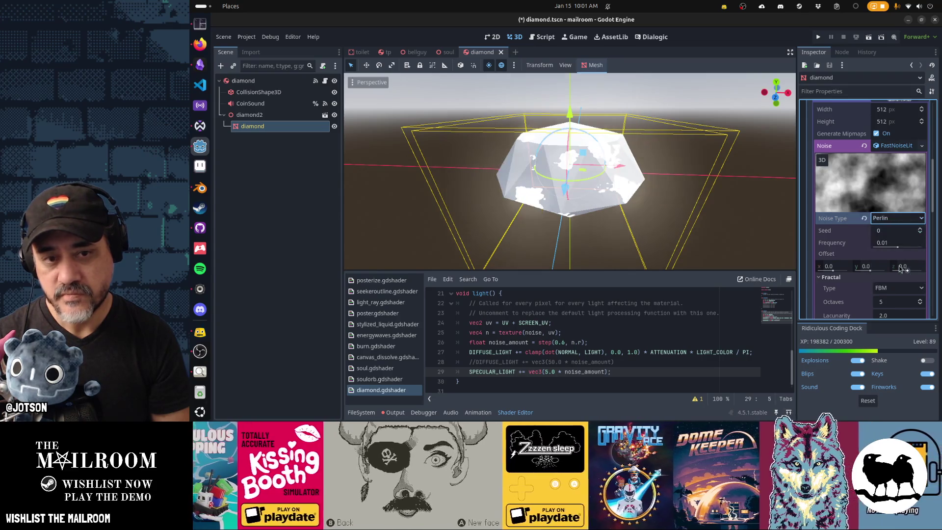
{"action": "left_click", "coordinate": [898, 221]}
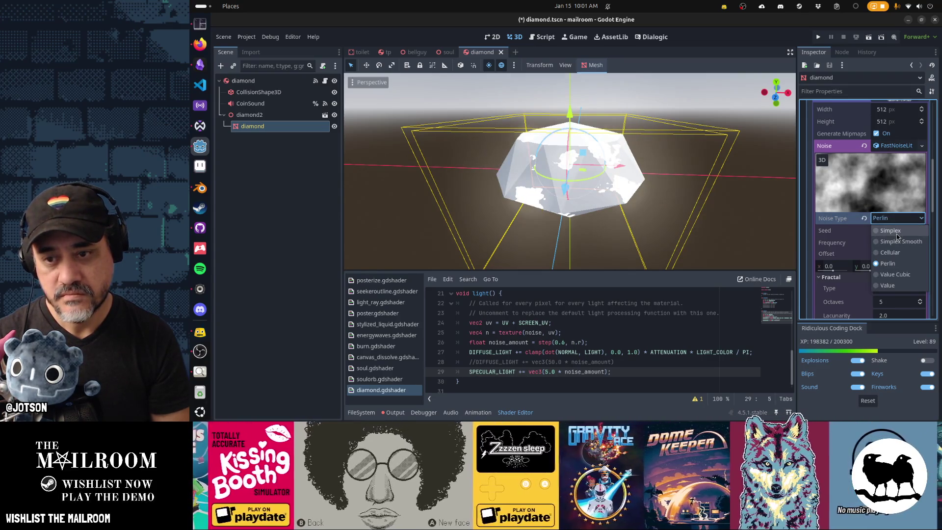
{"action": "left_click", "coordinate": [893, 231]}
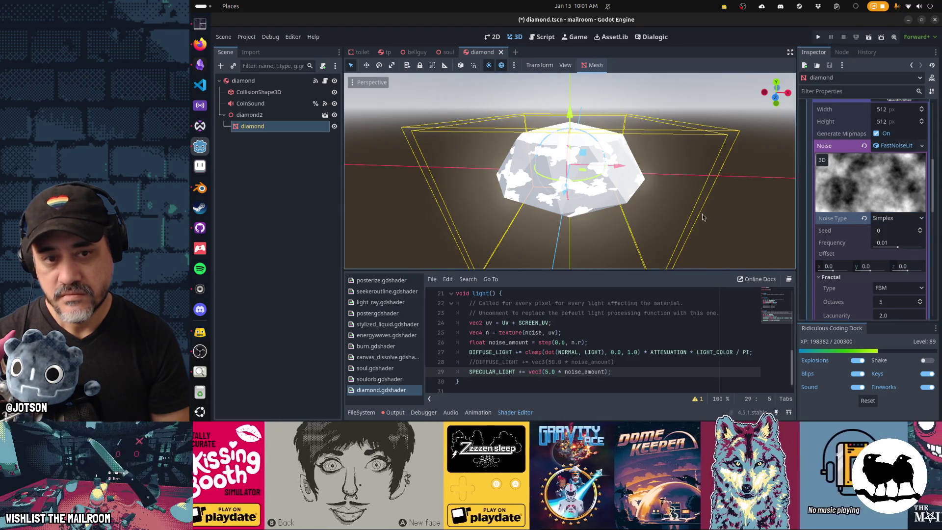
{"action": "mouse_move", "coordinate": [702, 214]}
{"action": "left_mouse_down"}
{"action": "mouse_move", "coordinate": [537, 219]}
{"action": "mouse_move", "coordinate": [515, 167]}
{"action": "mouse_move", "coordinate": [808, 169]}
{"action": "mouse_move", "coordinate": [799, 190]}
{"action": "mouse_move", "coordinate": [666, 200]}
{"action": "mouse_move", "coordinate": [609, 265]}
{"action": "left_mouse_up"}
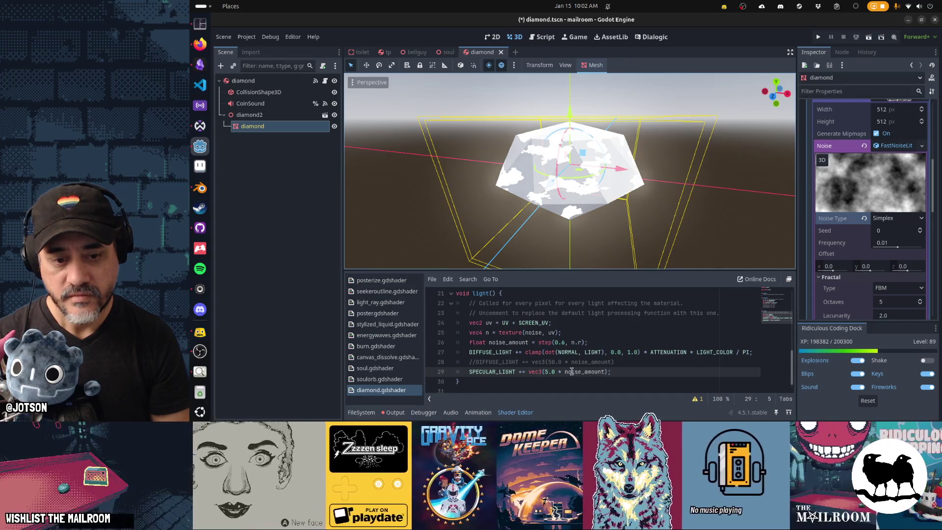
Raise the step threshold on line 26 from 0.6 to 0.8, save, and run the game.
{"action": "left_click", "coordinate": [560, 343]}
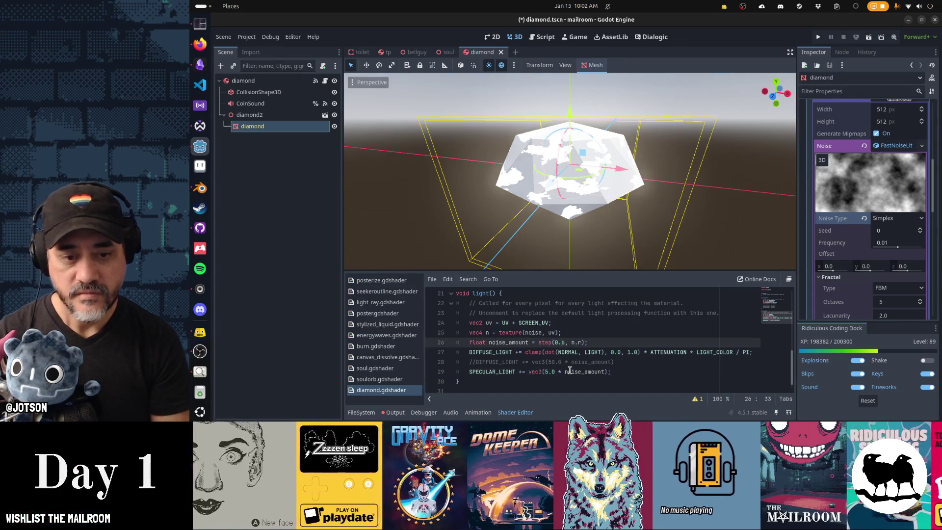
{"action": "type", "text": "3"}
{"action": "key", "text": "ctrl+s"}
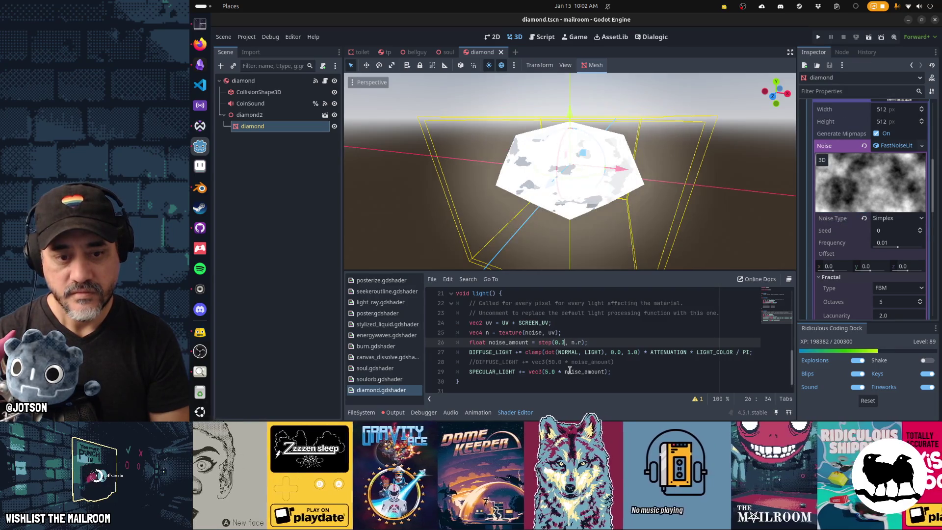
{"action": "key", "text": "ctrl+s"}
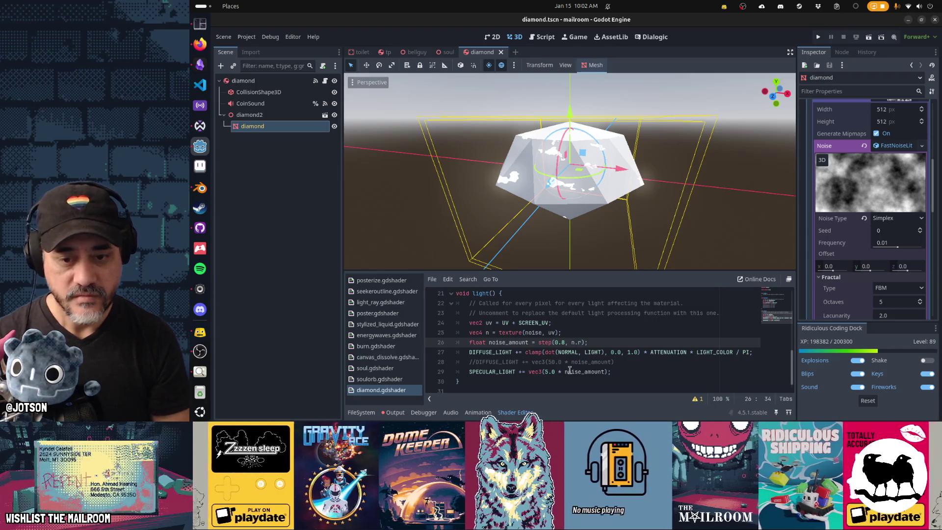
{"action": "mouse_move", "coordinate": [633, 193]}
{"action": "left_mouse_down"}
{"action": "mouse_move", "coordinate": [540, 201]}
{"action": "mouse_move", "coordinate": [437, 193]}
{"action": "mouse_move", "coordinate": [653, 170]}
{"action": "mouse_move", "coordinate": [835, 181]}
{"action": "mouse_move", "coordinate": [677, 191]}
{"action": "mouse_move", "coordinate": [646, 187]}
{"action": "mouse_move", "coordinate": [746, 184]}
{"action": "mouse_move", "coordinate": [624, 175]}
{"action": "left_mouse_up"}
{"action": "key", "text": "ctrl+s"}
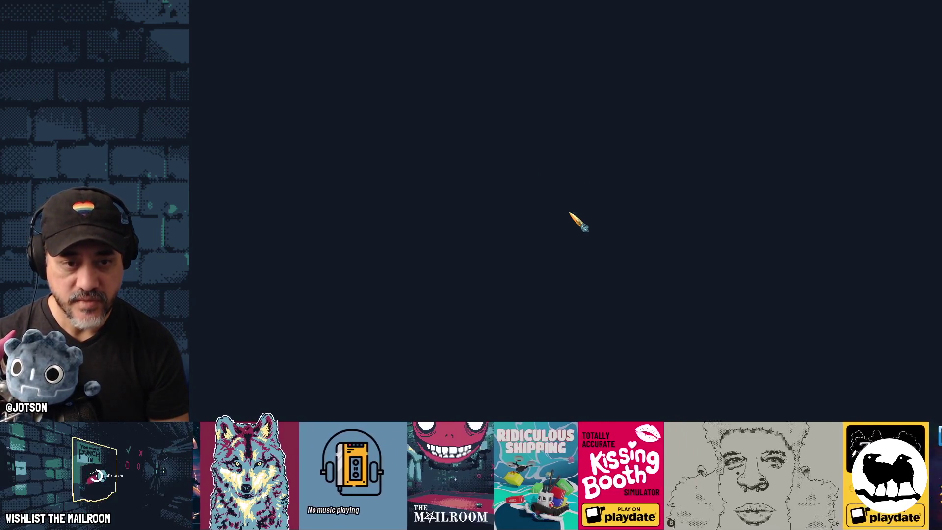
Start the game, begin Day 1 and inspect the mortar at the red workbench.
{"action": "key", "text": "Return"}
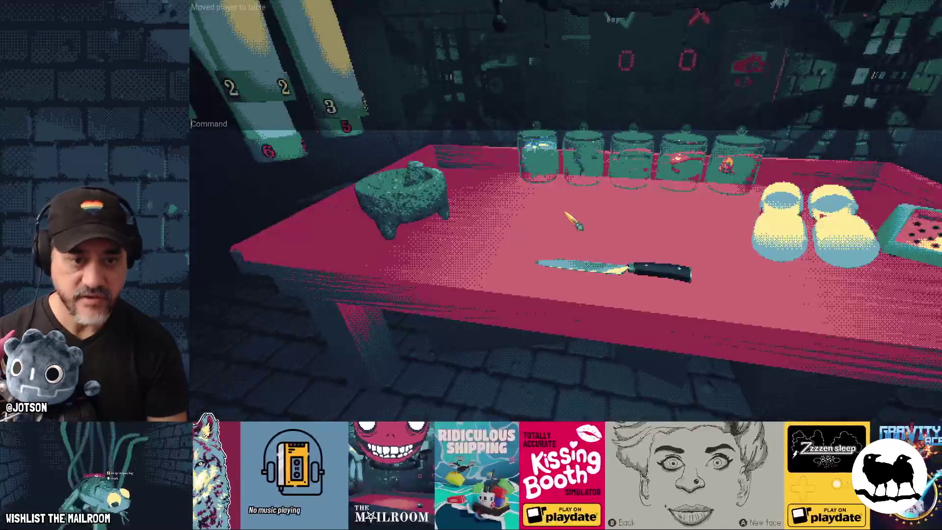
{"action": "type", "text": "a dia"}
{"action": "key", "text": "Return"}
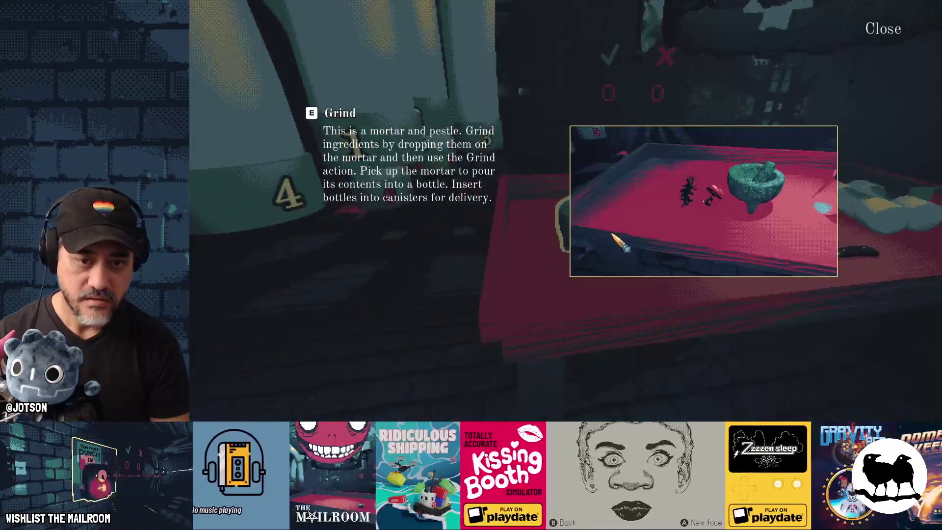
{"action": "left_click", "coordinate": [566, 211]}
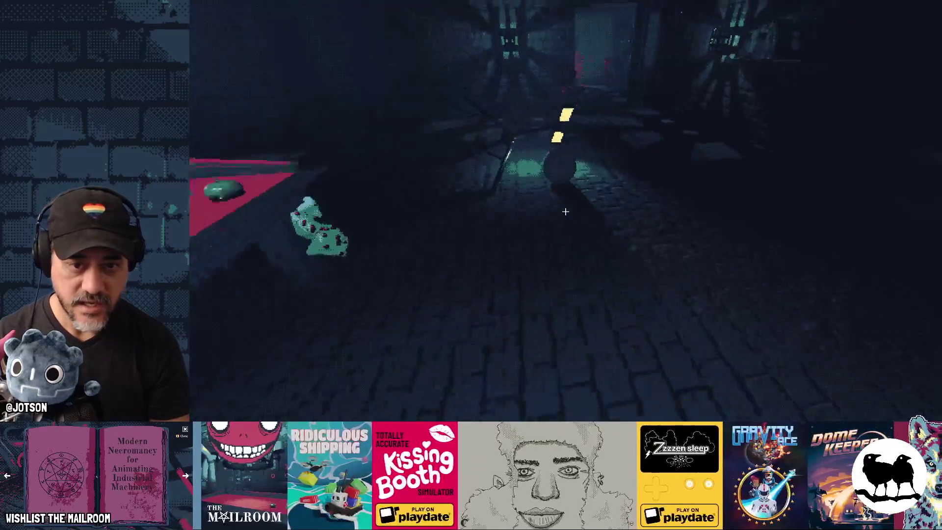
{"action": "key", "text": "grave"}
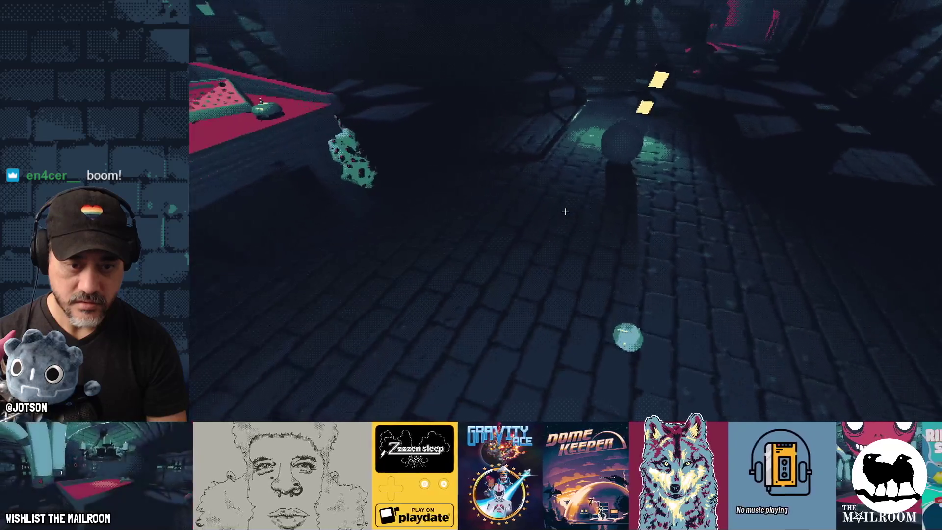
Walk around the table by the knife and mortar, then Alt+Tab to the editor and back.
{"action": "key", "text": "w"}
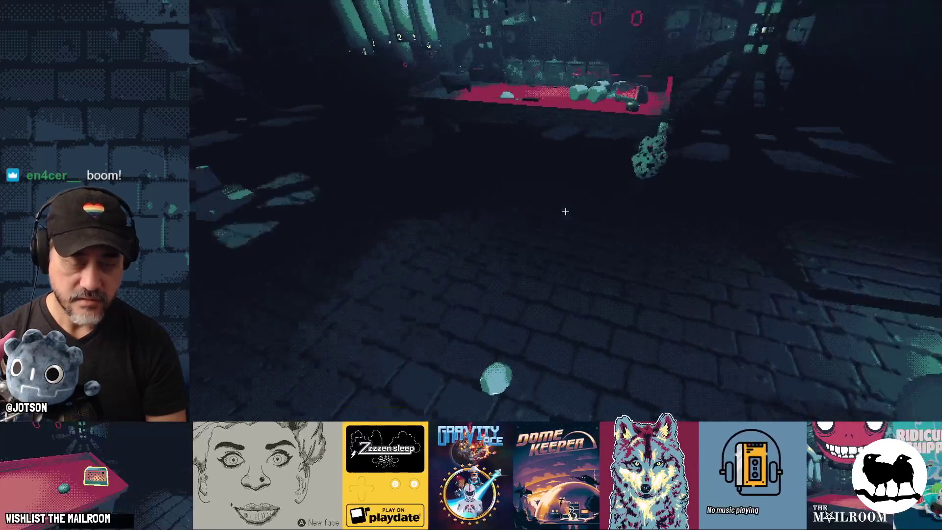
{"action": "key", "text": "a"}
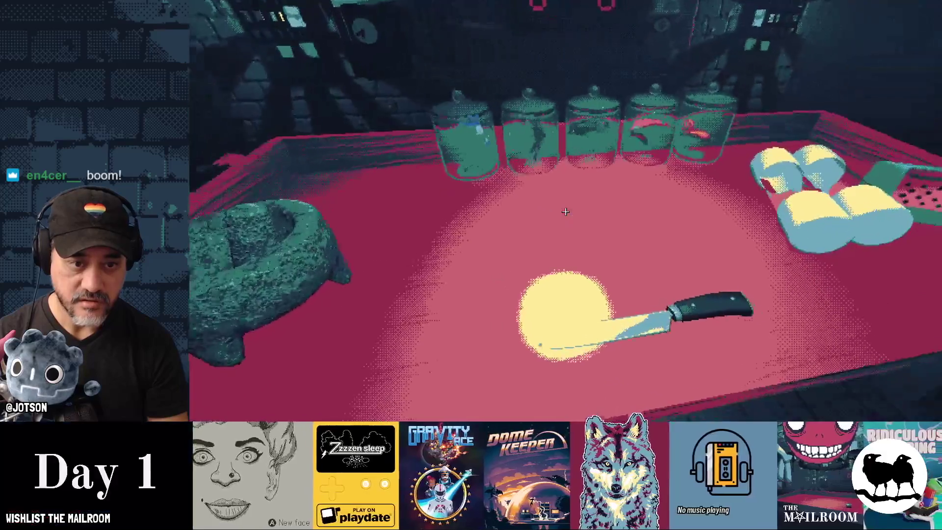
{"action": "key", "text": "s"}
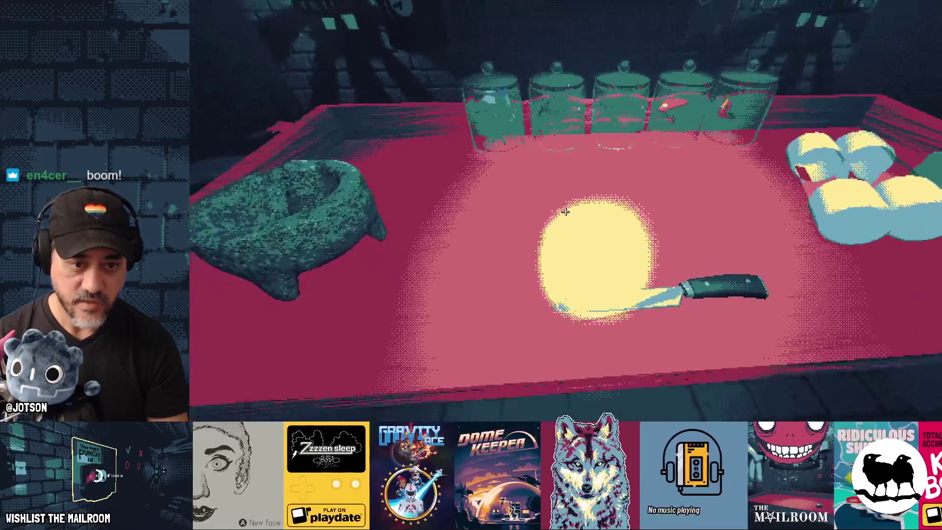
{"action": "key", "text": "alt+Tab"}
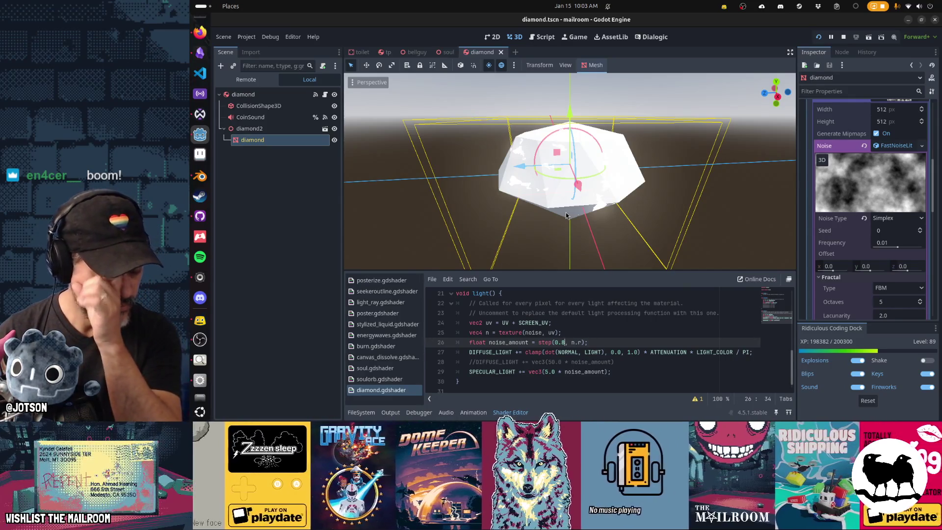
{"action": "key", "text": "alt+Tab"}
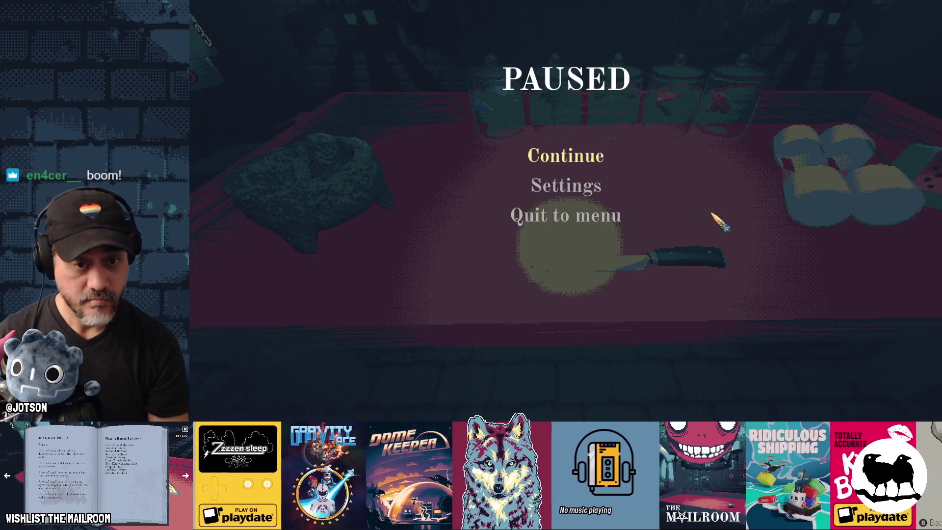
Resume the game and walk down the corridor toward the green orb.
{"action": "left_click", "coordinate": [598, 163]}
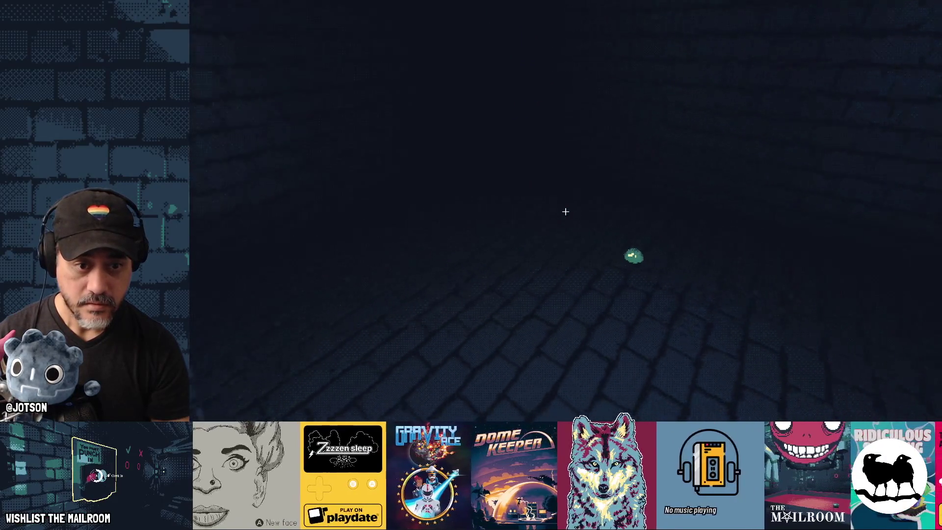
{"action": "key", "text": "w"}
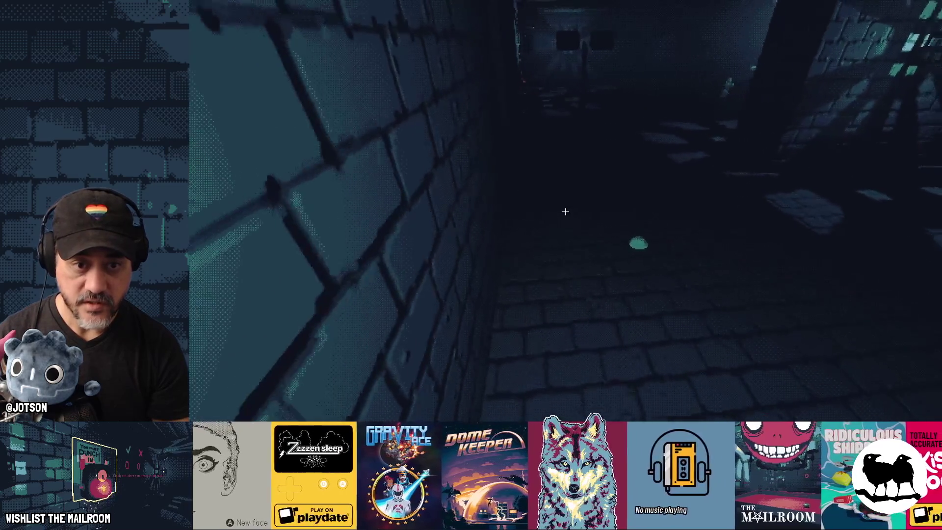
{"action": "key", "text": "w"}
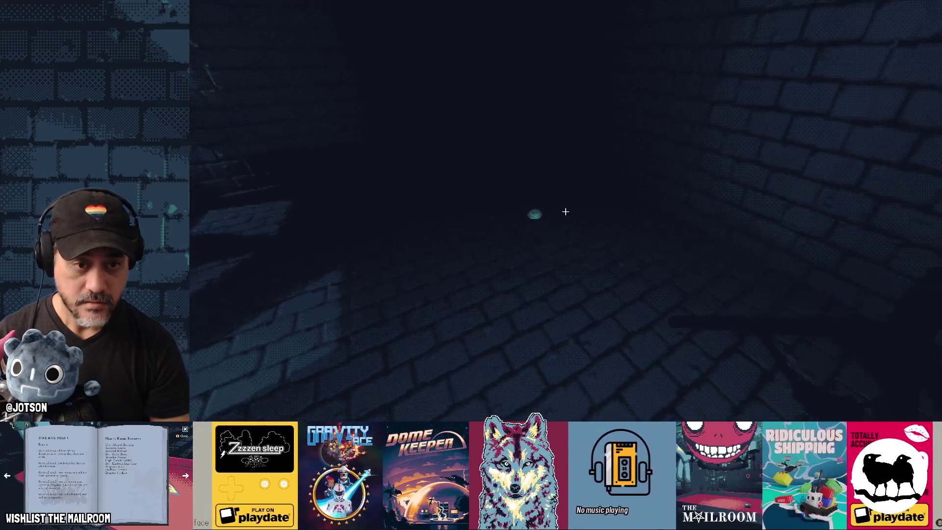
{"action": "key", "text": "w"}
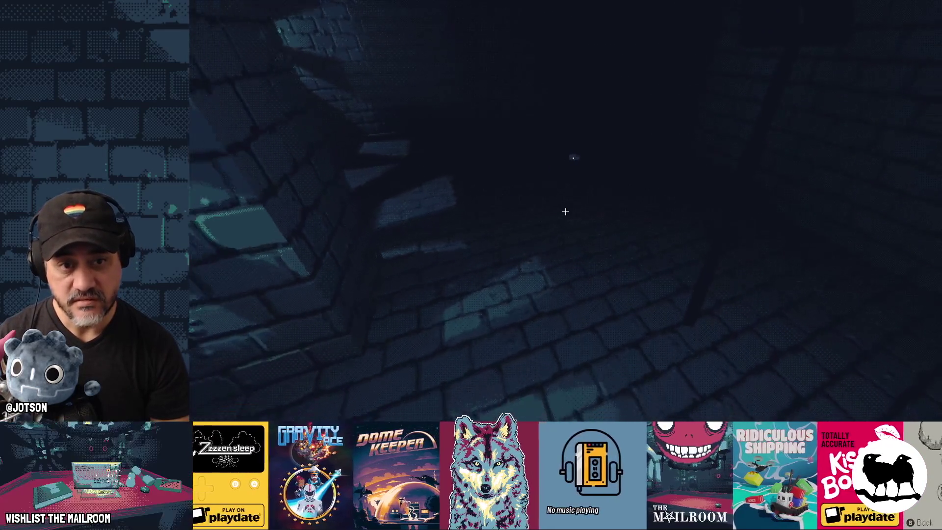
{"action": "key", "text": "w"}
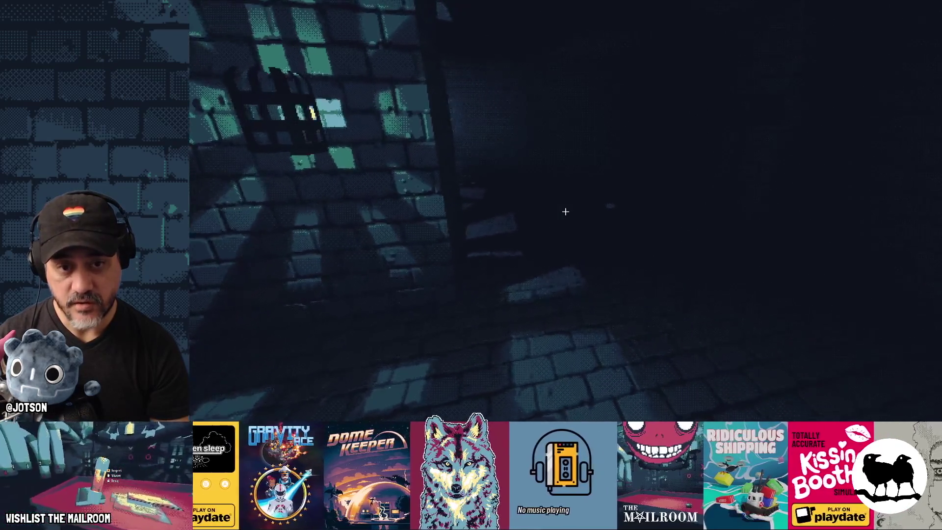
{"action": "key", "text": "w"}
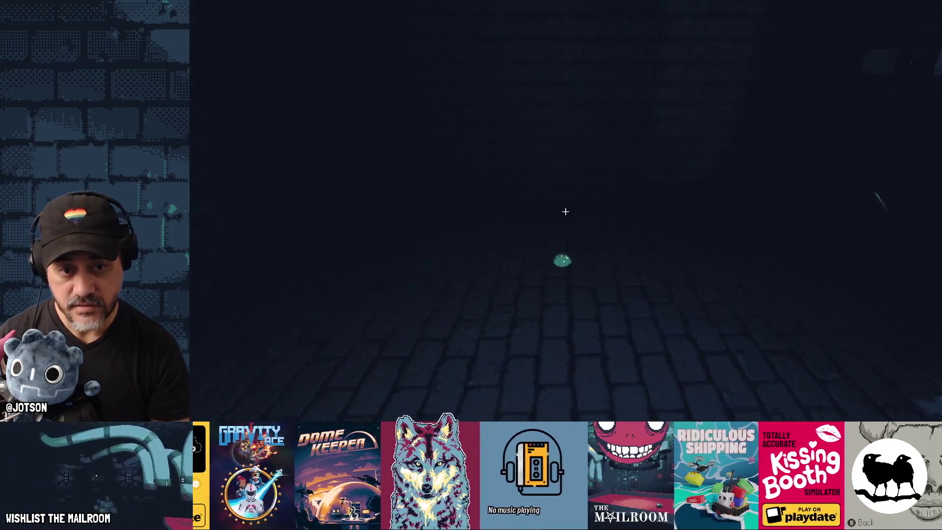
{"action": "key", "text": "w"}
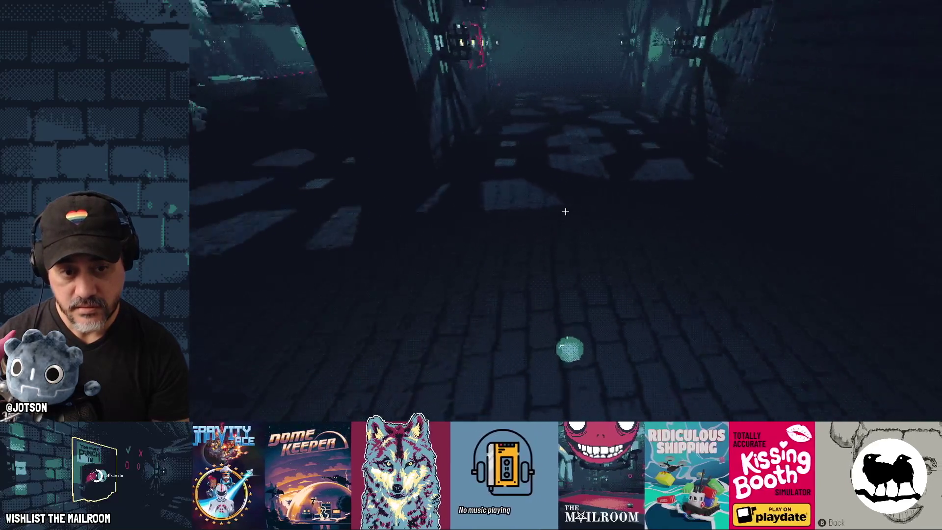
{"action": "key", "text": "w"}
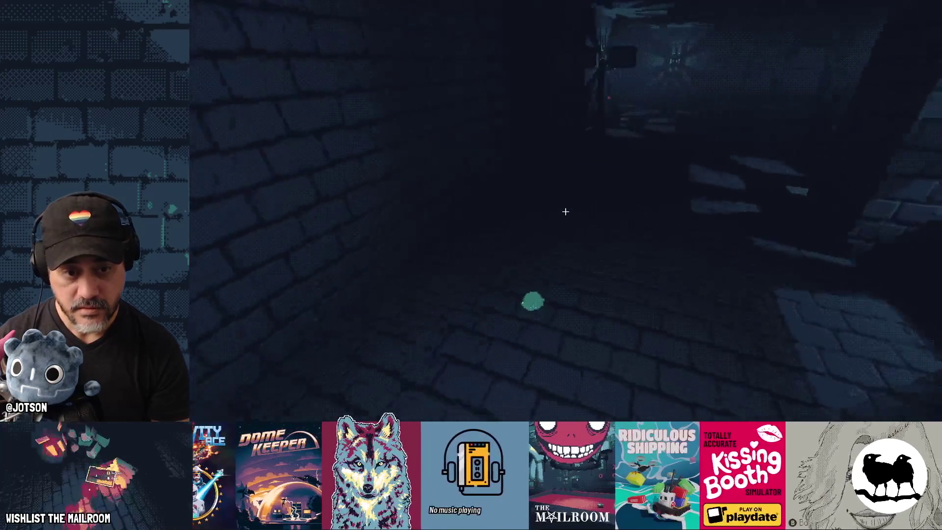
{"action": "key", "text": "w"}
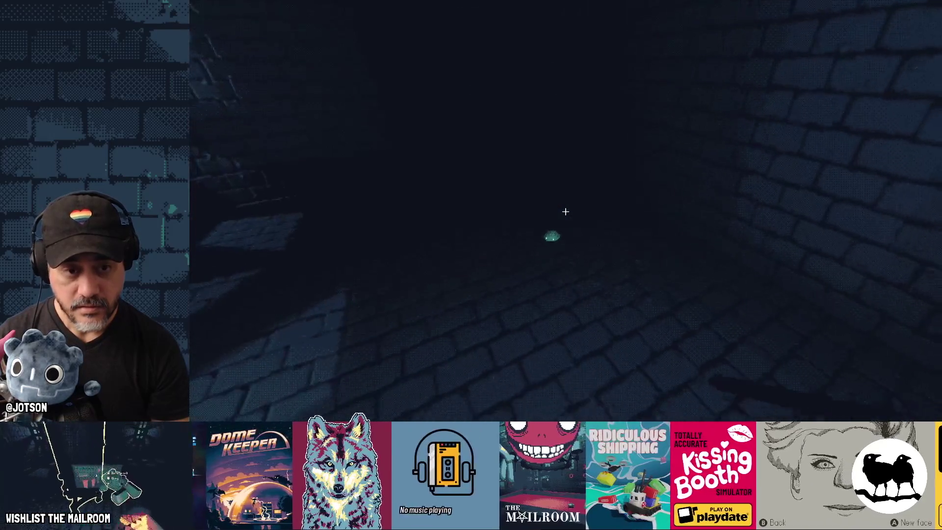
Pause the game with Esc and switch back to the Godot editor.
{"action": "key", "text": "Escape"}
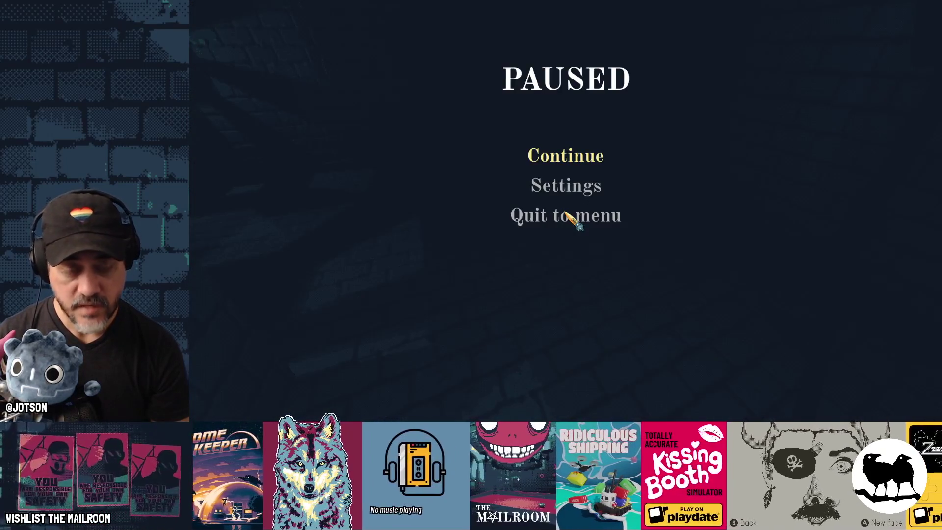
{"action": "key", "text": "super"}
{"action": "key", "text": "super"}
{"action": "key", "text": "alt+Tab"}
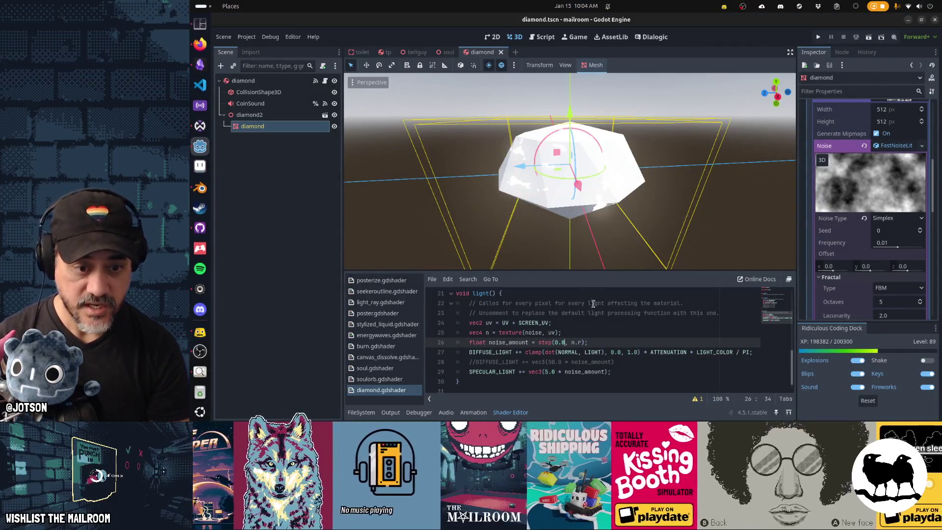
Append ') * LIGHT' to the specular line so sparkles take the light's tint, and save.
{"action": "left_click", "coordinate": [607, 372]}
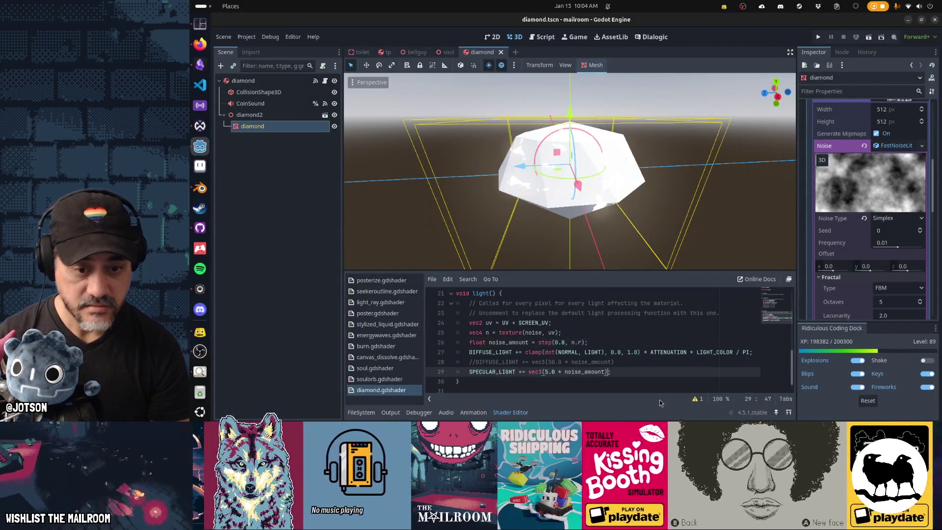
{"action": "type", "text": ") * L"}
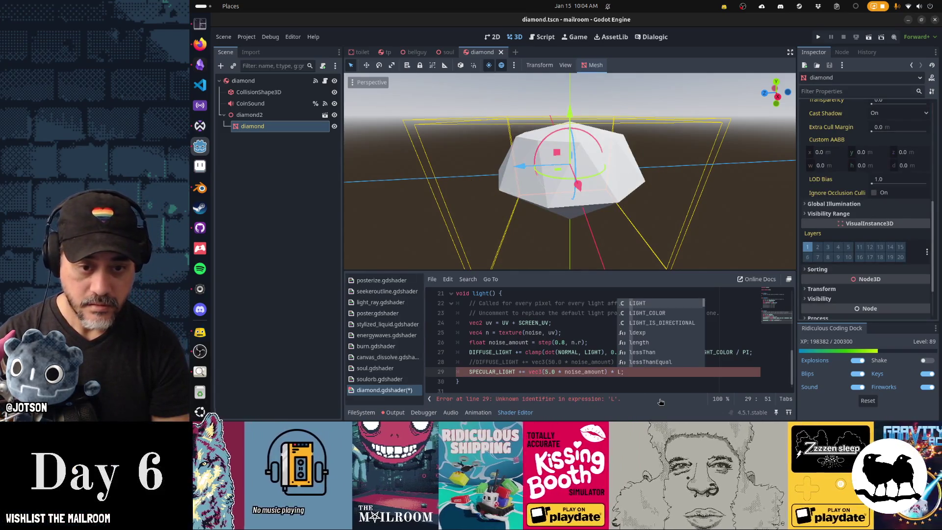
{"action": "type", "text": "IGHT"}
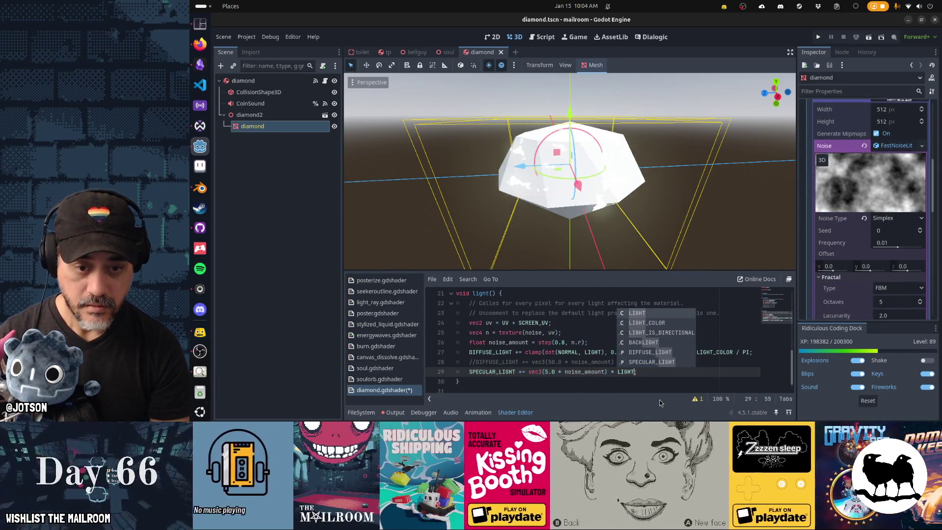
{"action": "key", "text": "Escape"}
{"action": "key", "text": "ctrl+s"}
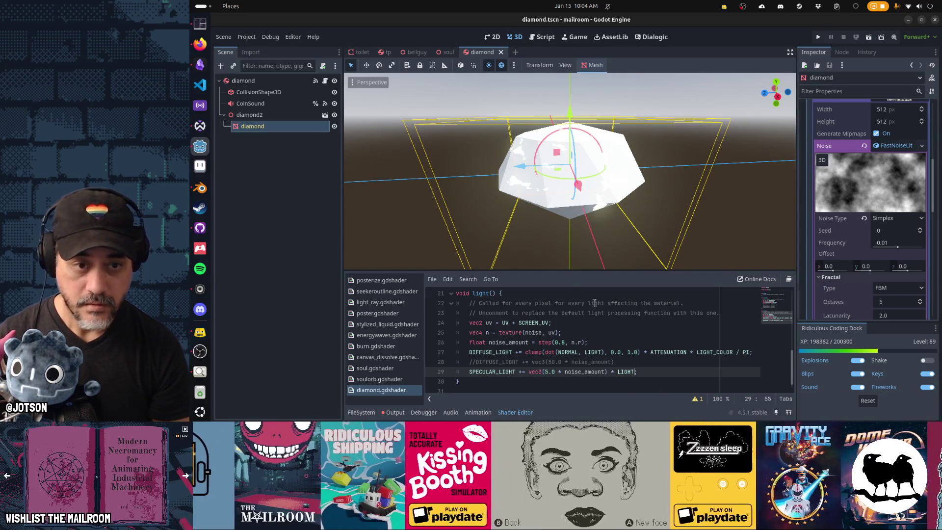
{"action": "mouse_move", "coordinate": [712, 216]}
{"action": "left_mouse_down"}
{"action": "mouse_move", "coordinate": [756, 222]}
{"action": "mouse_move", "coordinate": [677, 195]}
{"action": "mouse_move", "coordinate": [511, 193]}
{"action": "mouse_move", "coordinate": [448, 209]}
{"action": "mouse_move", "coordinate": [639, 194]}
{"action": "mouse_move", "coordinate": [613, 199]}
{"action": "mouse_move", "coordinate": [545, 212]}
{"action": "mouse_move", "coordinate": [736, 152]}
{"action": "mouse_move", "coordinate": [721, 177]}
{"action": "mouse_move", "coordinate": [707, 169]}
{"action": "mouse_move", "coordinate": [717, 162]}
{"action": "mouse_move", "coordinate": [637, 141]}
{"action": "left_mouse_up"}
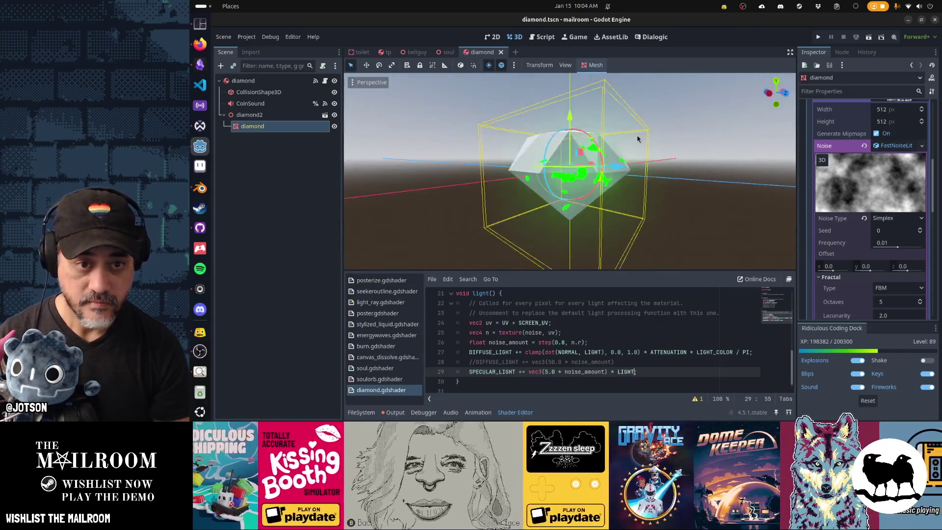
{"action": "scroll", "coordinate": [637, 140], "scroll_direction": "up", "scroll_amount": 2}
Lower the step threshold to 0.6 and the specular strength to 2.0, saving the shader.
{"action": "left_click", "coordinate": [565, 342]}
{"action": "key", "text": "BackSpace"}
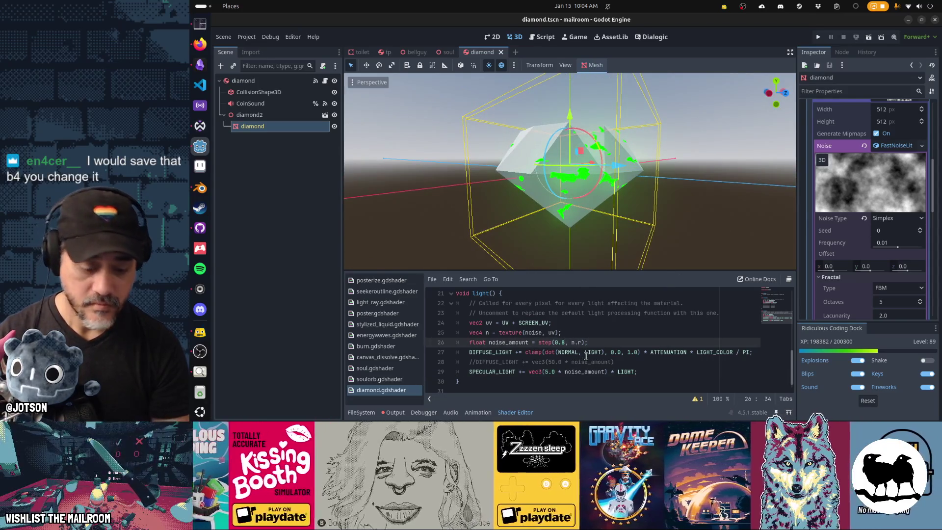
{"action": "type", "text": "6"}
{"action": "key", "text": "ctrl+s"}
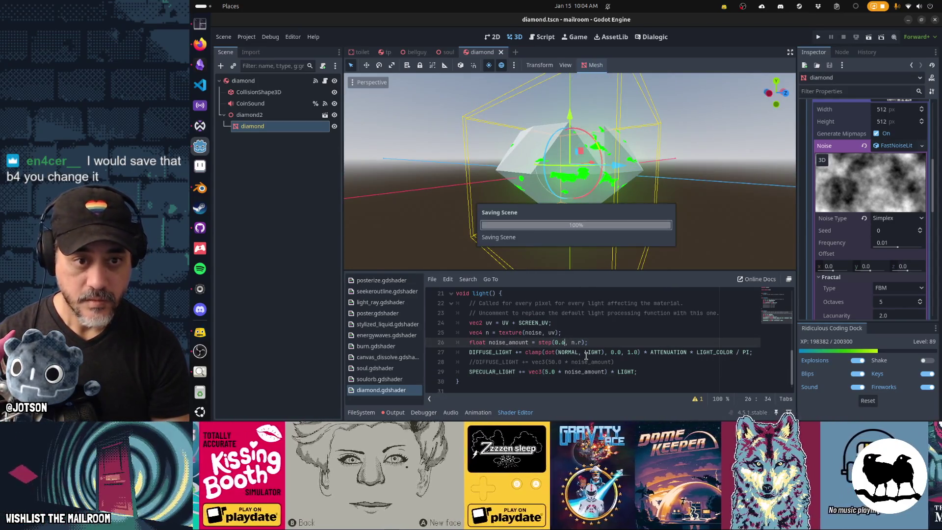
{"action": "left_click", "coordinate": [554, 373]}
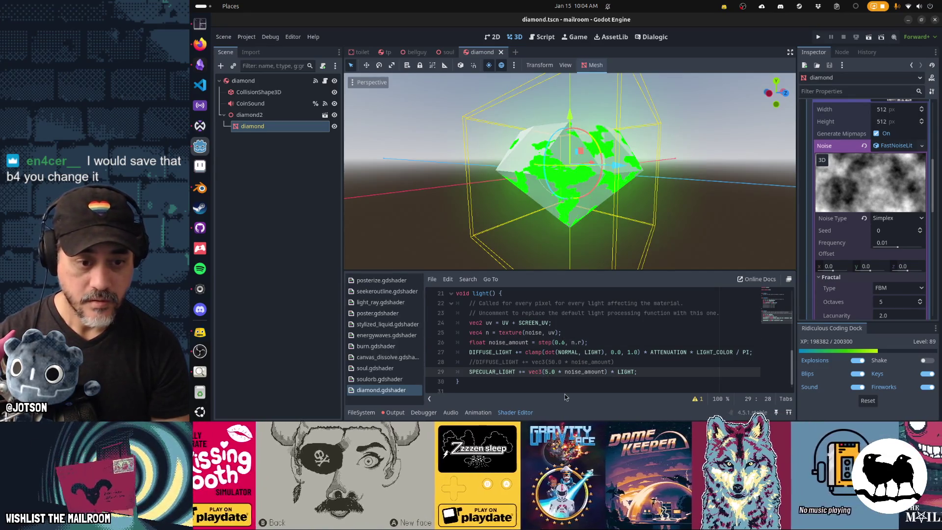
{"action": "key", "text": "BackSpace"}
{"action": "key", "text": "BackSpace"}
{"action": "key", "text": "BackSpace"}
{"action": "type", "text": "2.0"}
{"action": "key", "text": "ctrl+s"}
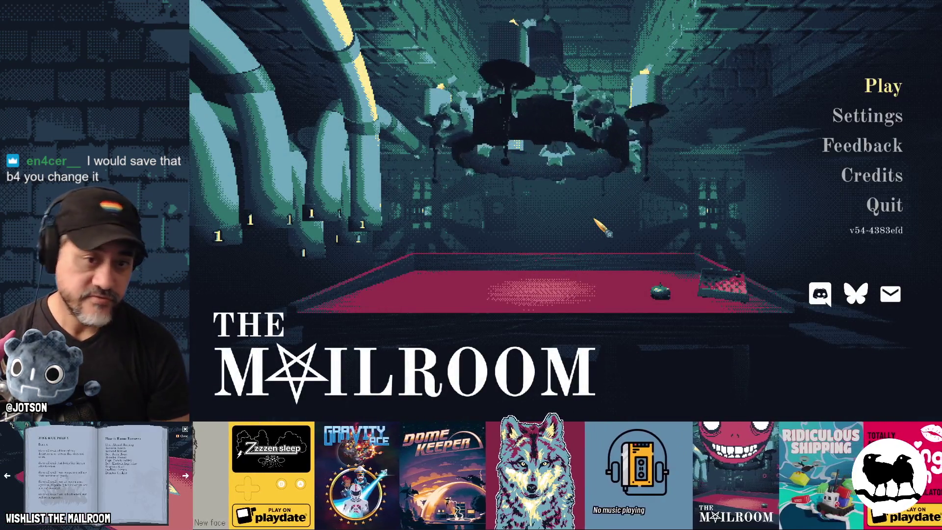
Start the game from the main menu and run the 'a diamond' console command.
{"action": "key", "text": "Return"}
{"action": "type", "text": "a diamond"}
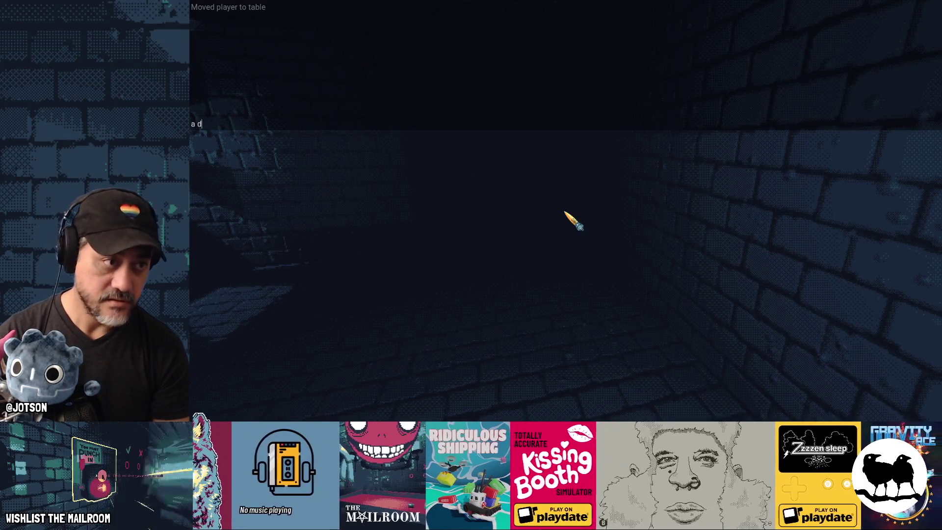
{"action": "key", "text": "Return"}
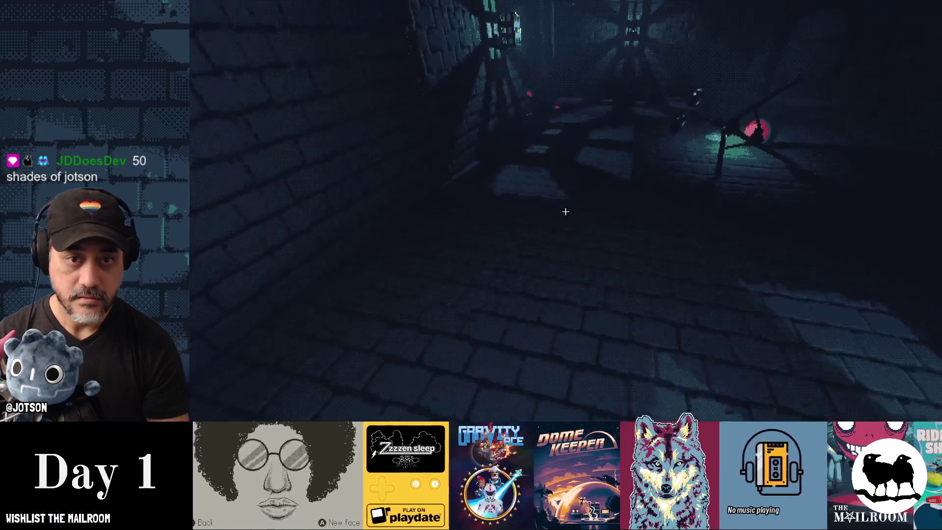
Walk to the red table and spawn a diamond with the 'a diamond' command.
{"action": "key", "text": "w"}
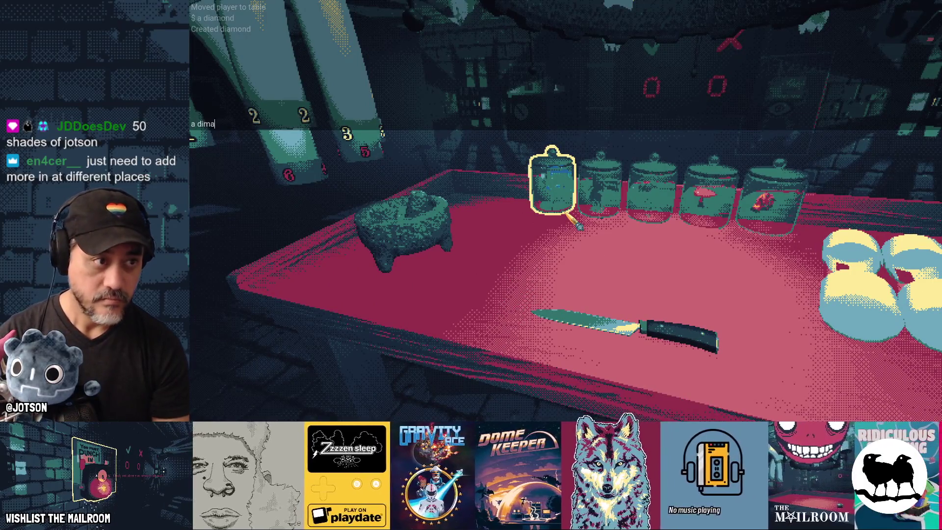
{"action": "type", "text": "ond"}
{"action": "key", "text": "Return"}
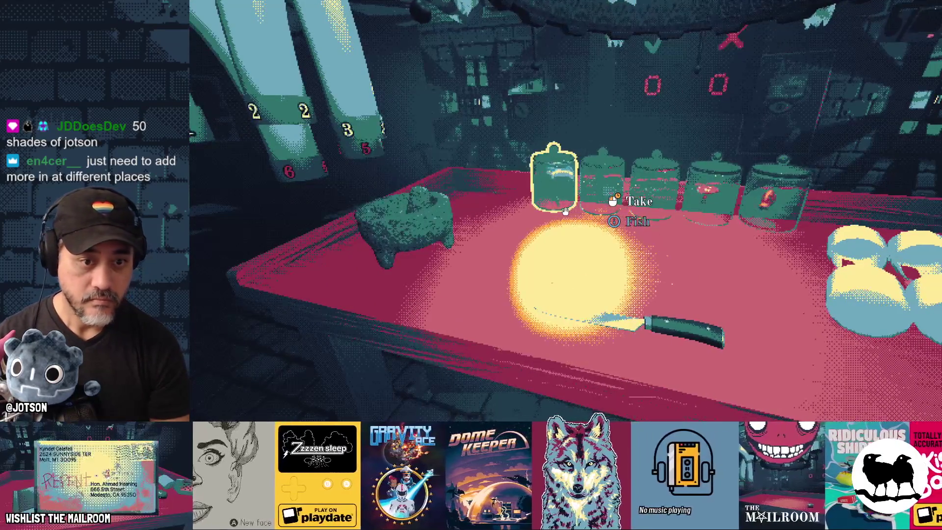
{"action": "key", "text": "s"}
Walk around the table viewing the diamond from several angles, then return to the editor.
{"action": "key", "text": "w"}
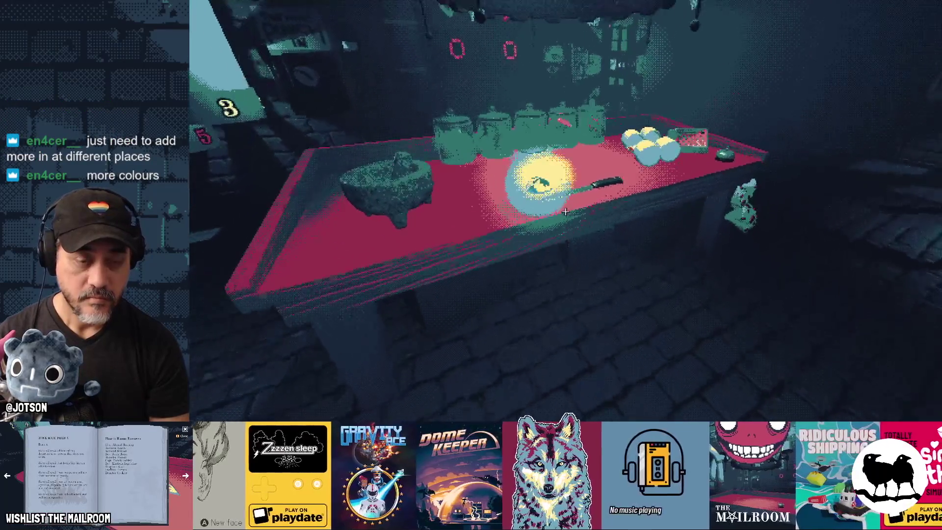
{"action": "key", "text": "s"}
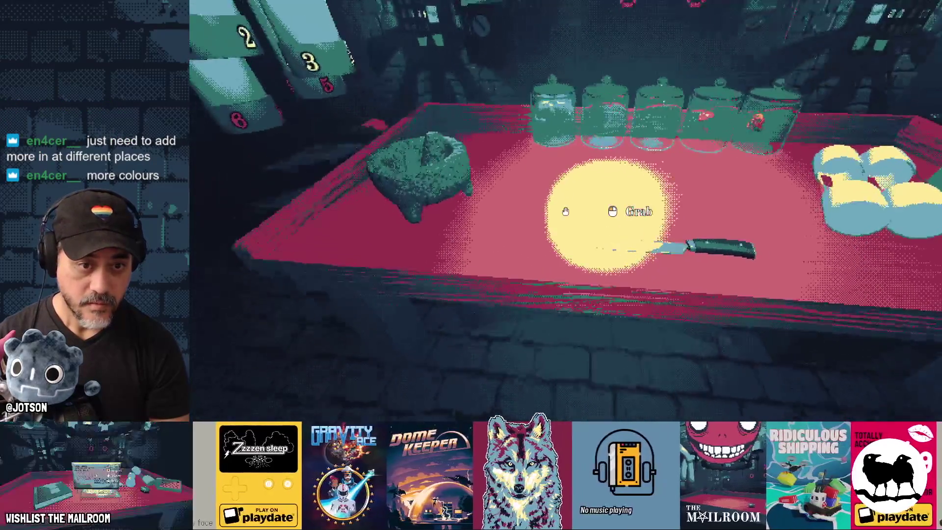
{"action": "key", "text": "w"}
{"action": "key", "text": "s"}
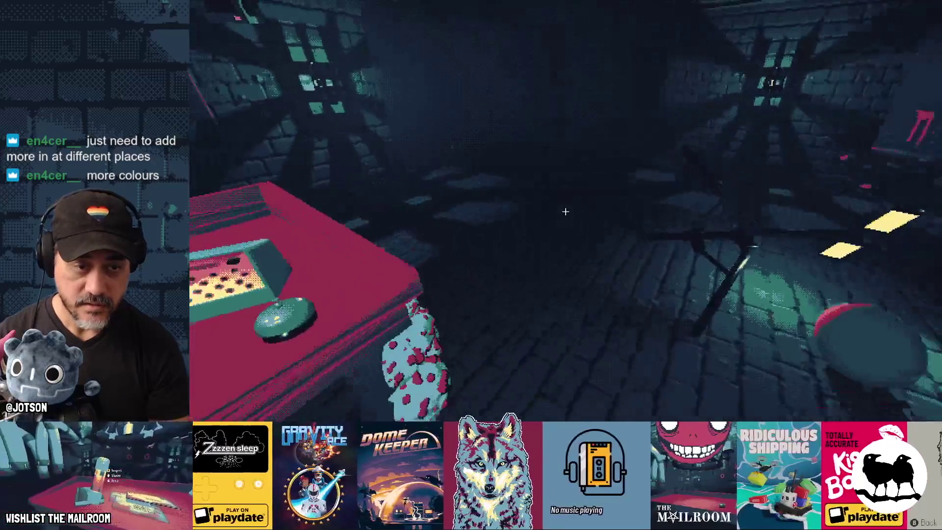
{"action": "key", "text": "w"}
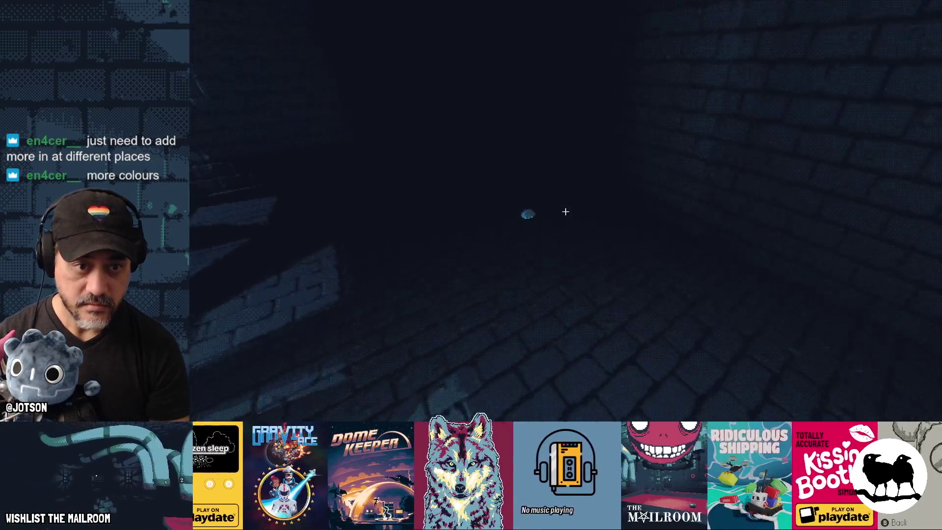
{"action": "key", "text": "w"}
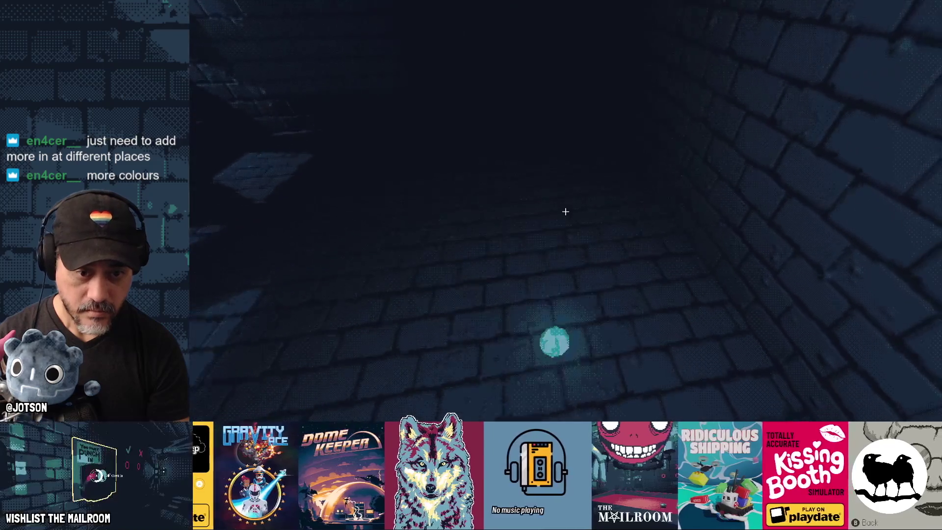
{"action": "key", "text": "F8"}
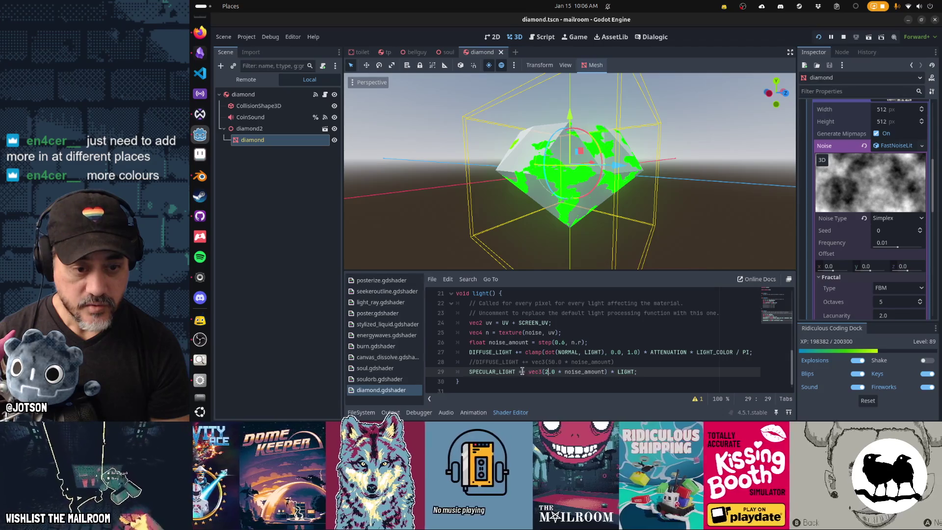
Change the specular line from '+=' to '=', save, and restart the game with F8 and F5.
{"action": "key", "text": "BackSpace"}
{"action": "key", "text": "ctrl+s"}
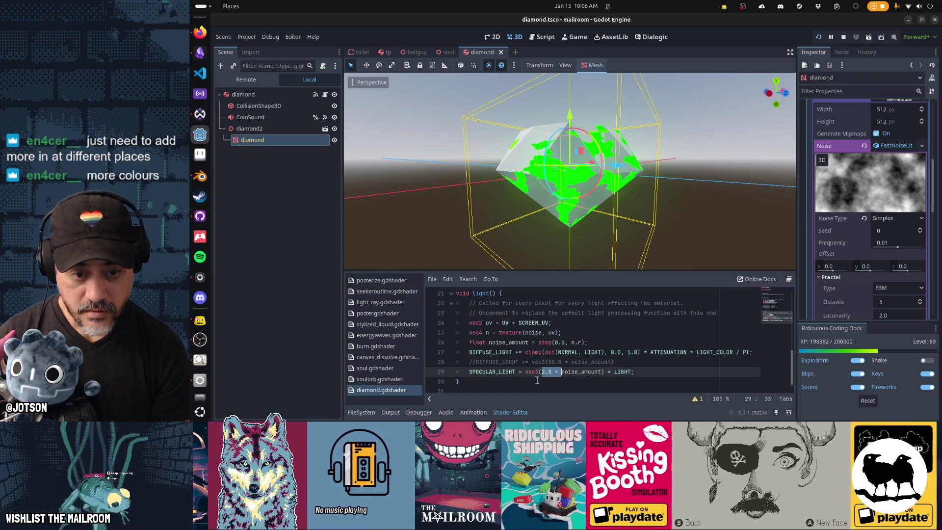
{"action": "key", "text": "ctrl+s"}
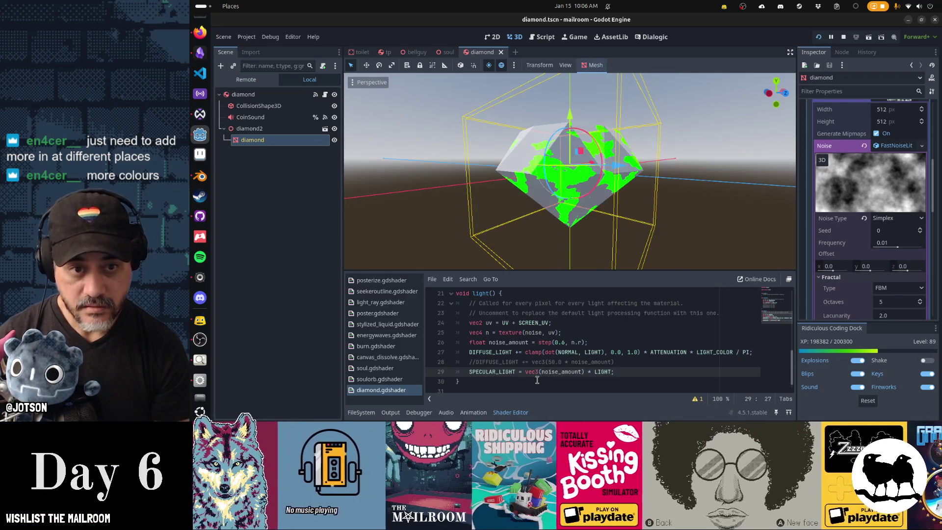
{"action": "key", "text": "F8"}
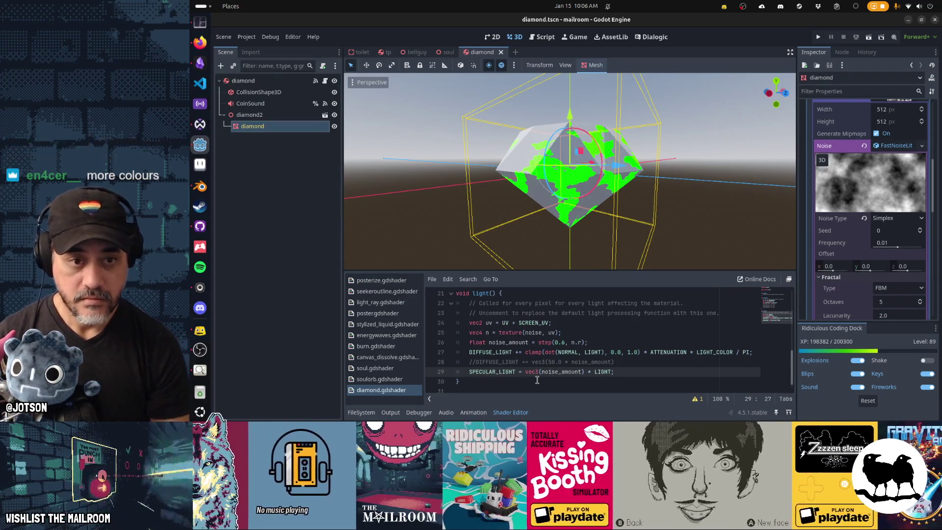
{"action": "key", "text": "F5"}
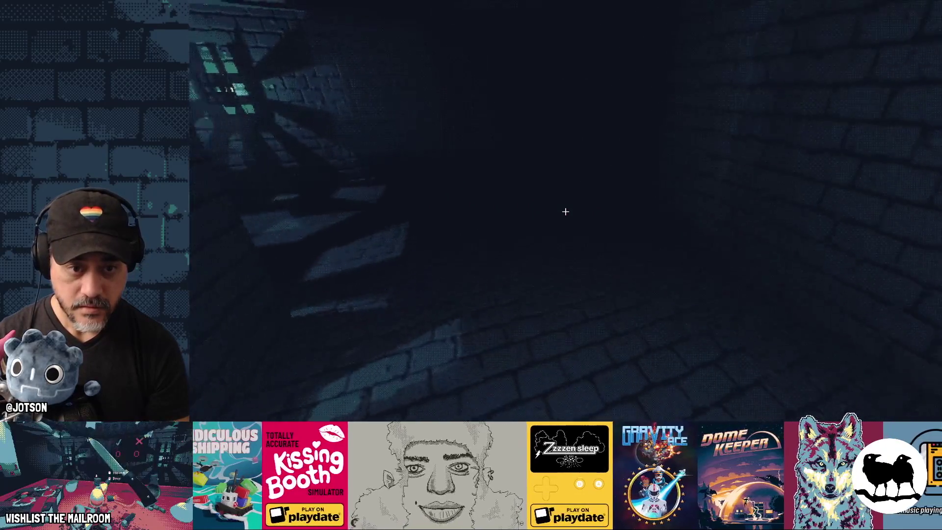
Spawn another diamond through the in-game console, then close the game with F8.
{"action": "key", "text": "grave"}
{"action": "type", "text": "a d"}
{"action": "type", "text": "nd"}
{"action": "key", "text": "Return"}
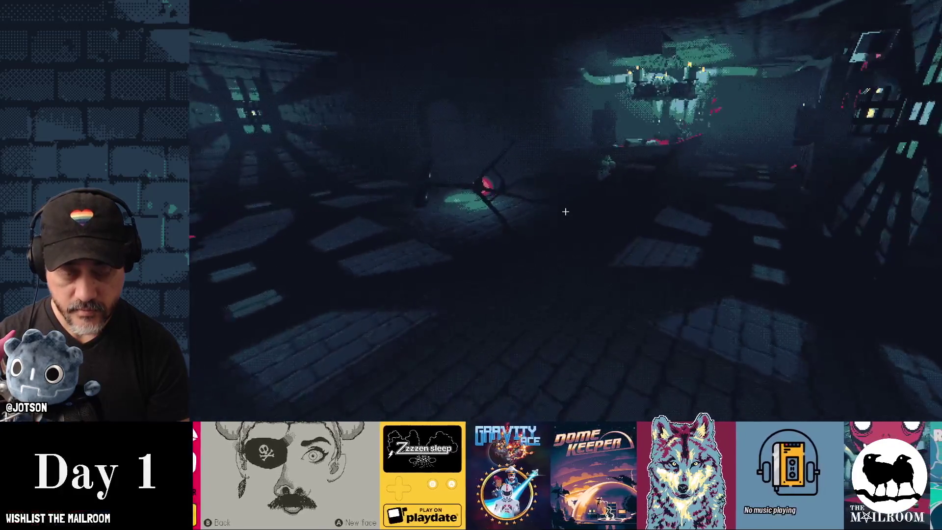
{"action": "key", "text": "F8"}
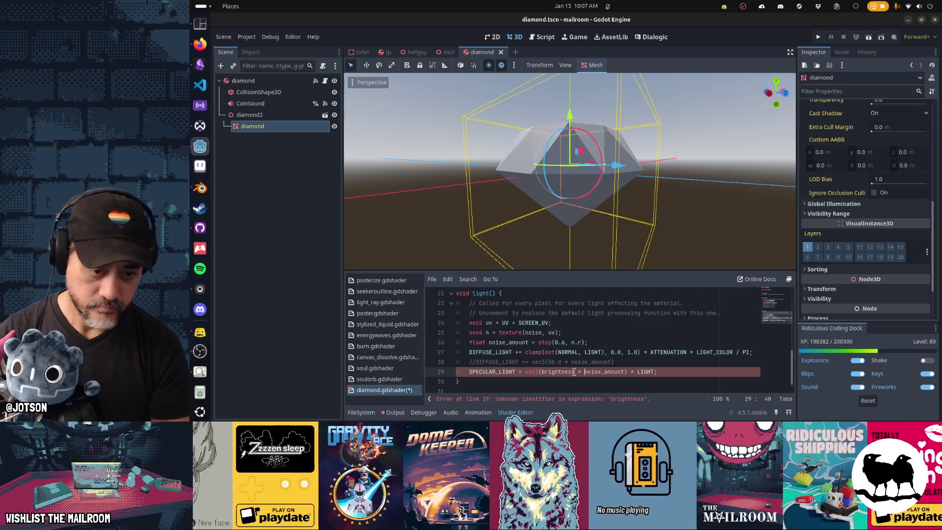
Complete the brightness uniform as hint_range(1,10,0.01) with default value 1.
{"action": "key", "text": "ctrl+Home"}
{"action": "key", "text": "Down"}
{"action": "key", "text": "Down"}
{"action": "key", "text": "Down"}
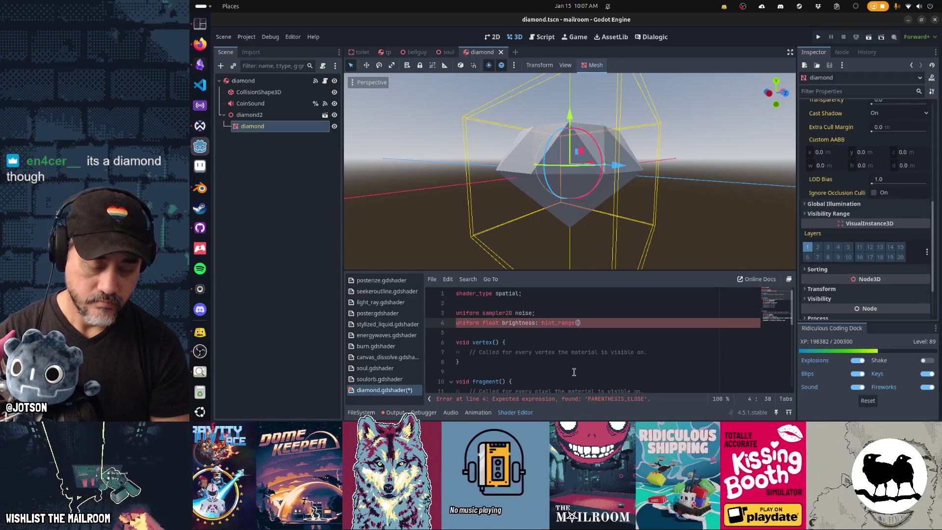
{"action": "type", "text": "1,10,0"}
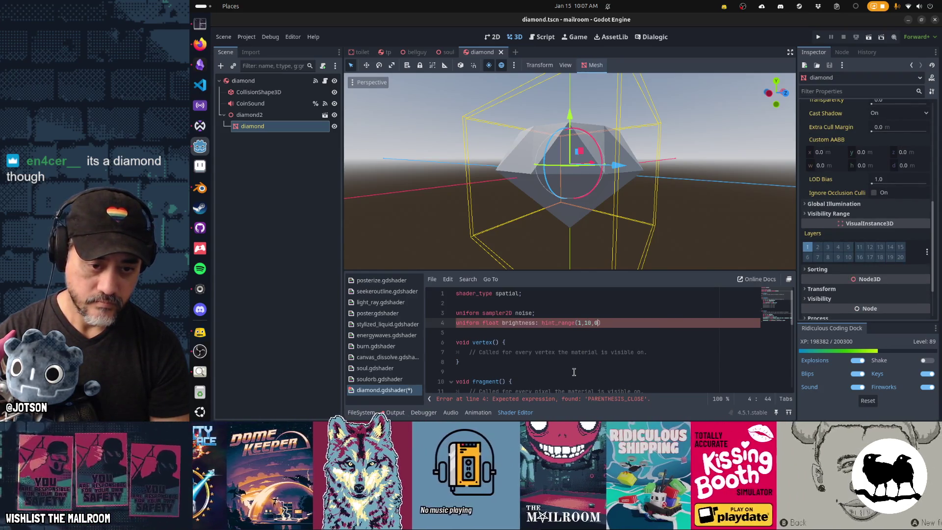
{"action": "type", "text": "."}
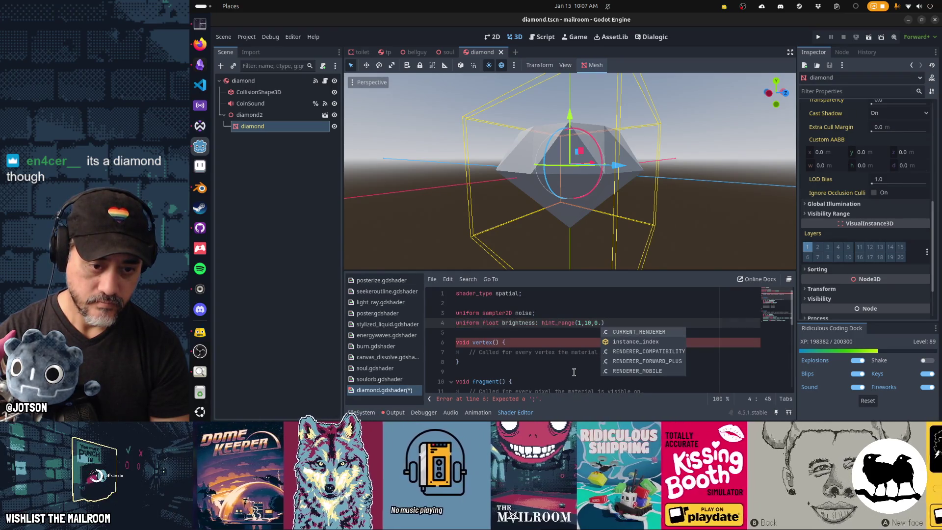
{"action": "type", "text": "01) = "}
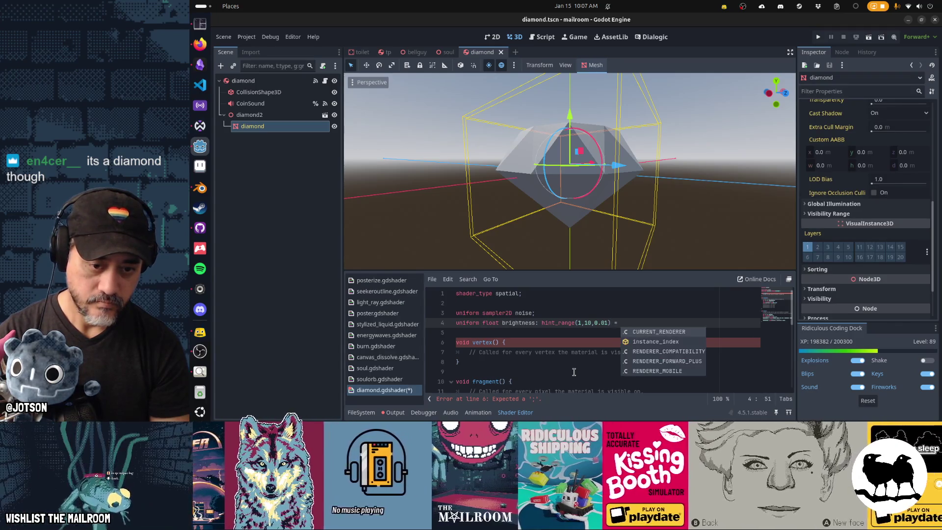
{"action": "type", "text": "1;"}
{"action": "key", "text": "Down"}
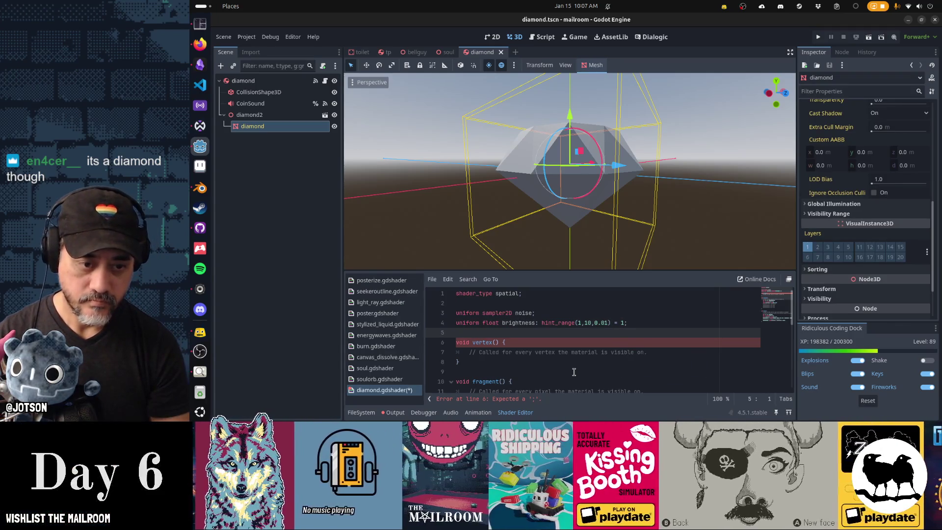
Add a blank line after the uniforms, save, and launch the game with F5.
{"action": "key", "text": "Return"}
{"action": "key", "text": "ctrl+s"}
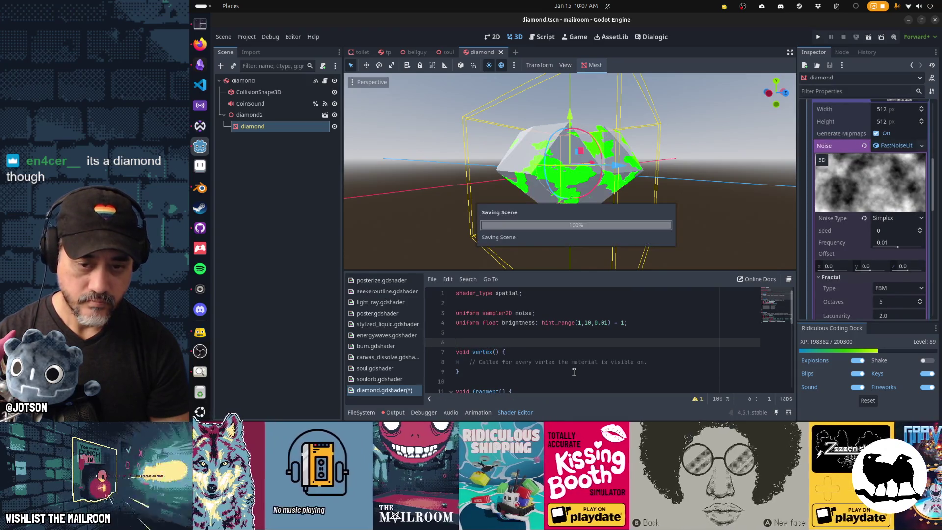
{"action": "key", "text": "F5"}
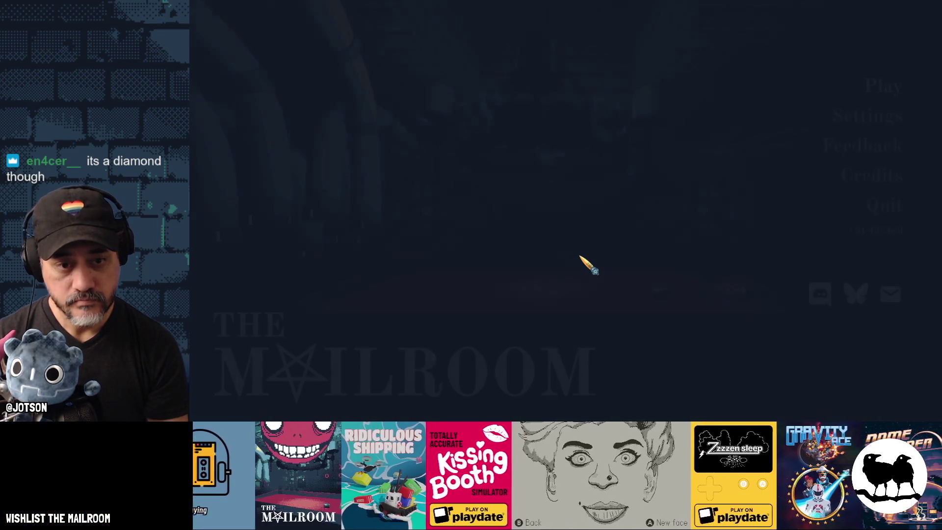
Start playing from the title screen, then return to the editor with the game running.
{"action": "key", "text": "Return"}
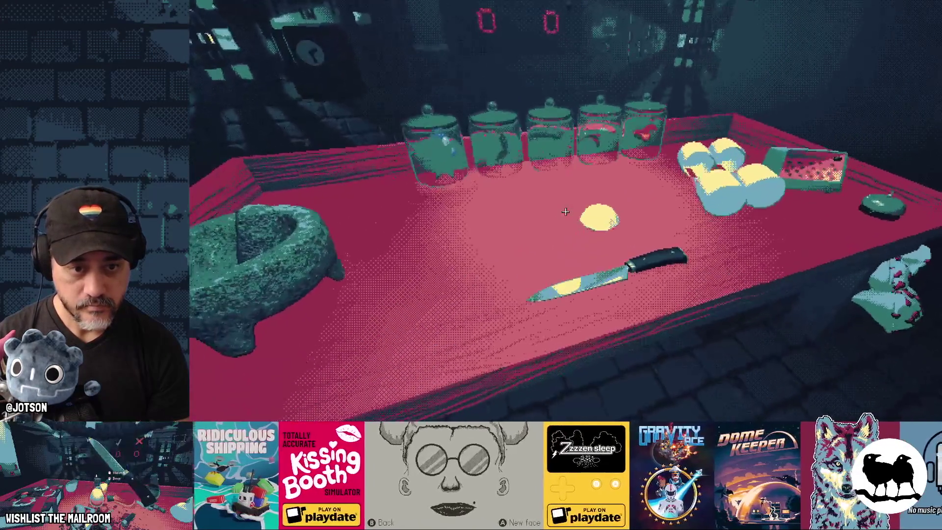
{"action": "key", "text": "alt+Tab"}
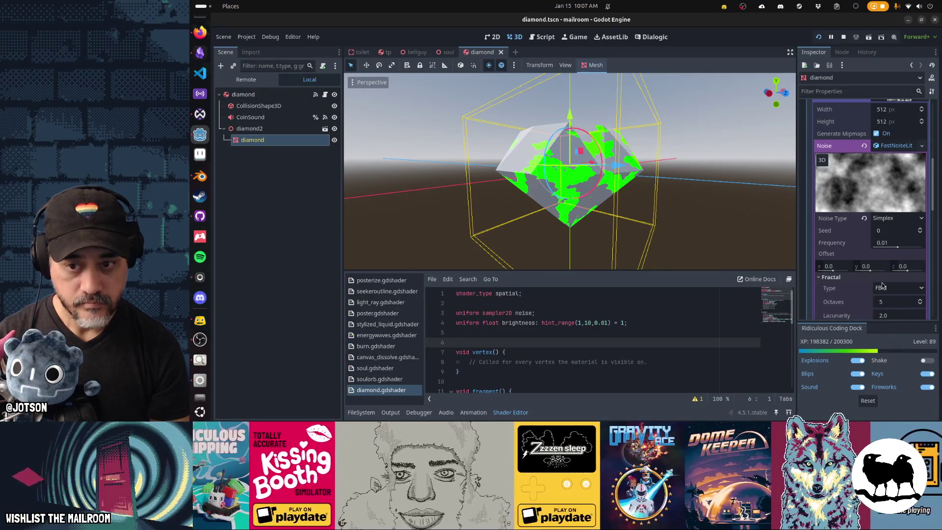
Collapse the Noise settings and raise the diamond's Brightness to about 1.61.
{"action": "scroll", "coordinate": [873, 288], "scroll_direction": "down", "scroll_amount": 1}
{"action": "left_click", "coordinate": [904, 122]}
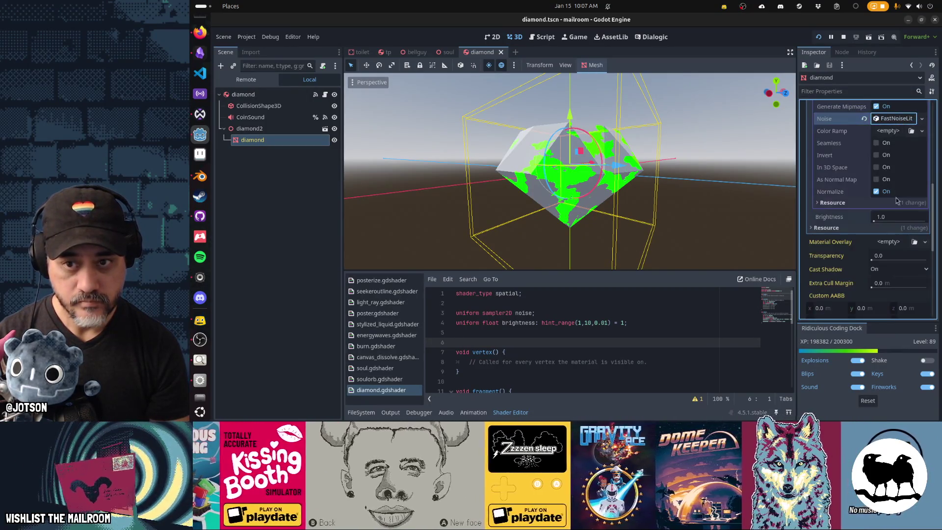
{"action": "left_click_drag", "start_coordinate": [893, 219], "coordinate": [876, 222]}
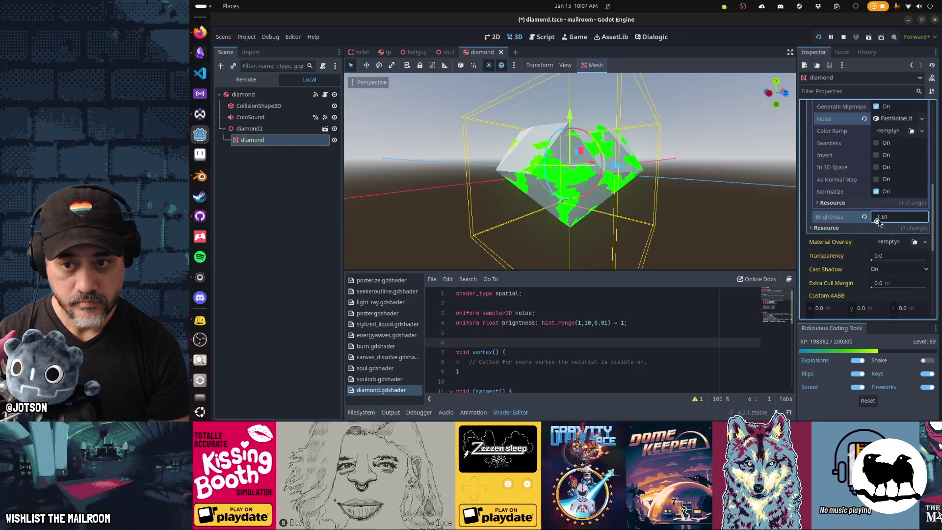
Resume the running game and walk around the table to view the diamond.
{"action": "key", "text": "alt+Tab"}
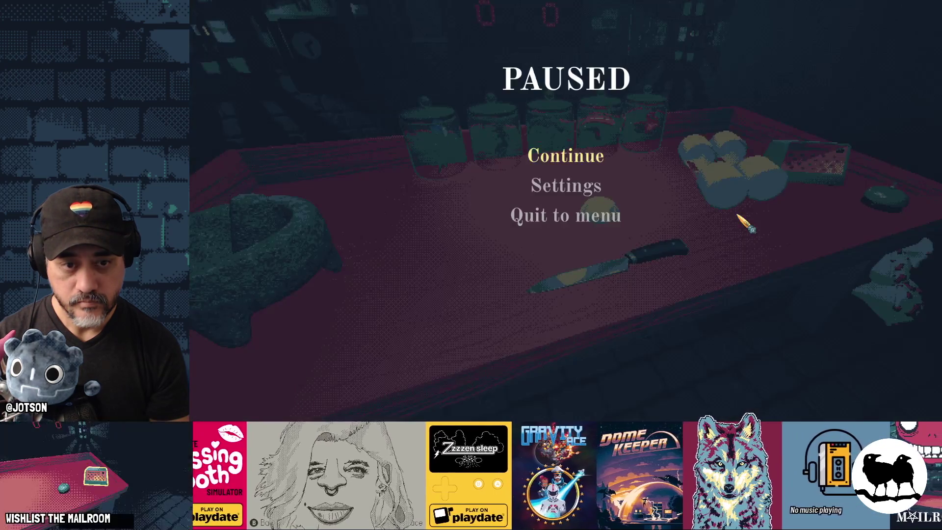
{"action": "left_click", "coordinate": [605, 162]}
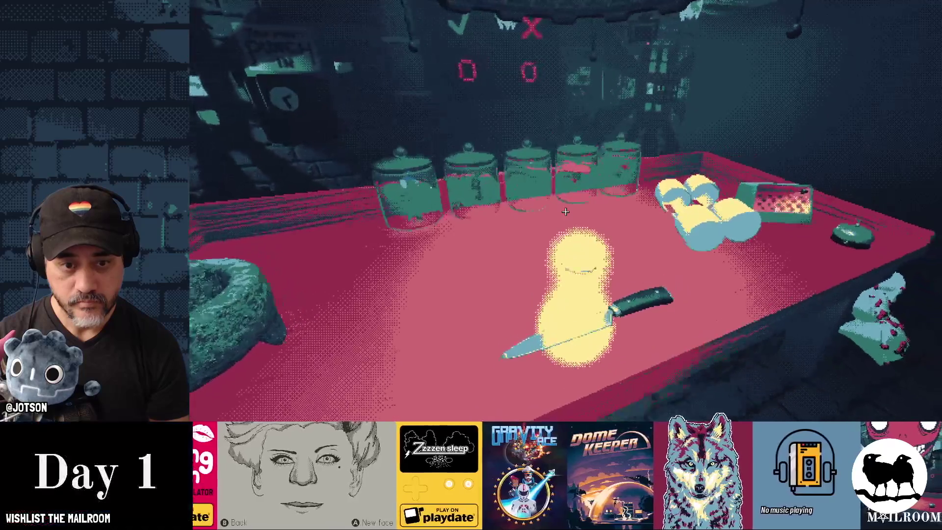
{"action": "key", "text": "s"}
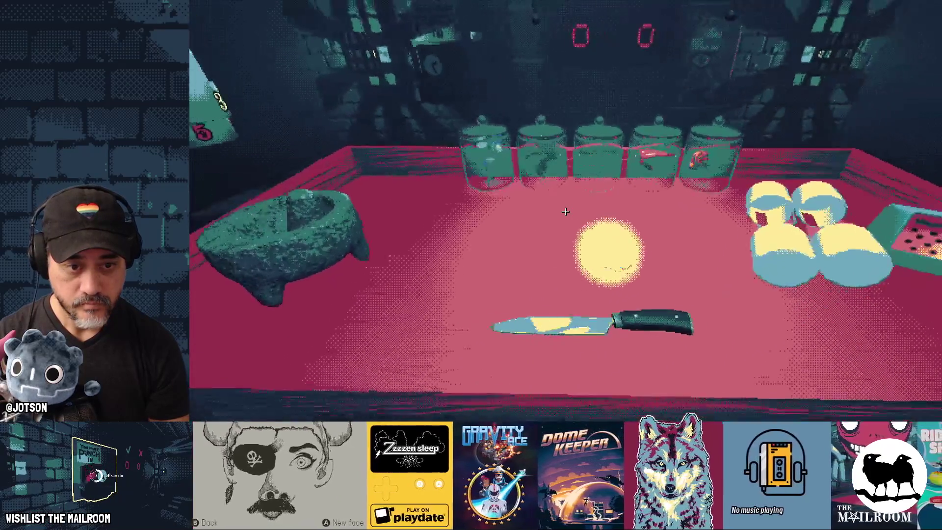
{"action": "key", "text": "w"}
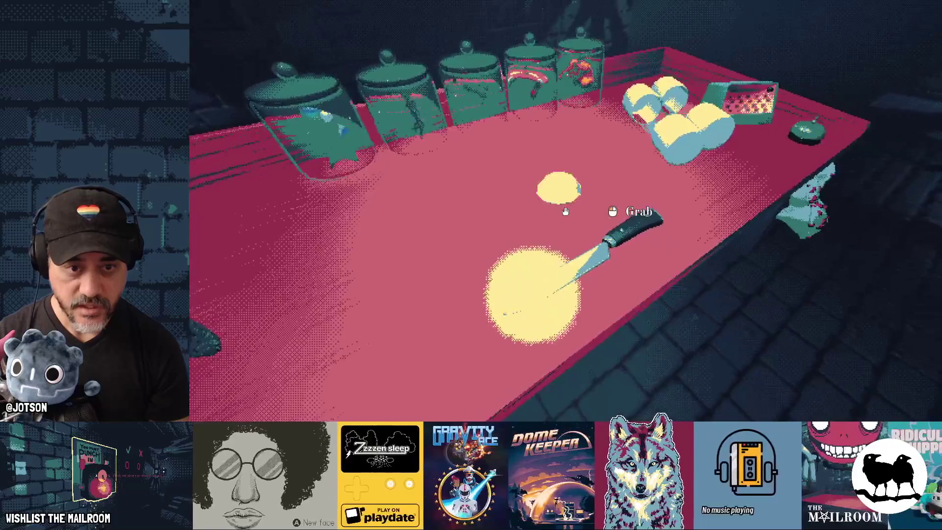
{"action": "key", "text": "s"}
{"action": "key", "text": "w"}
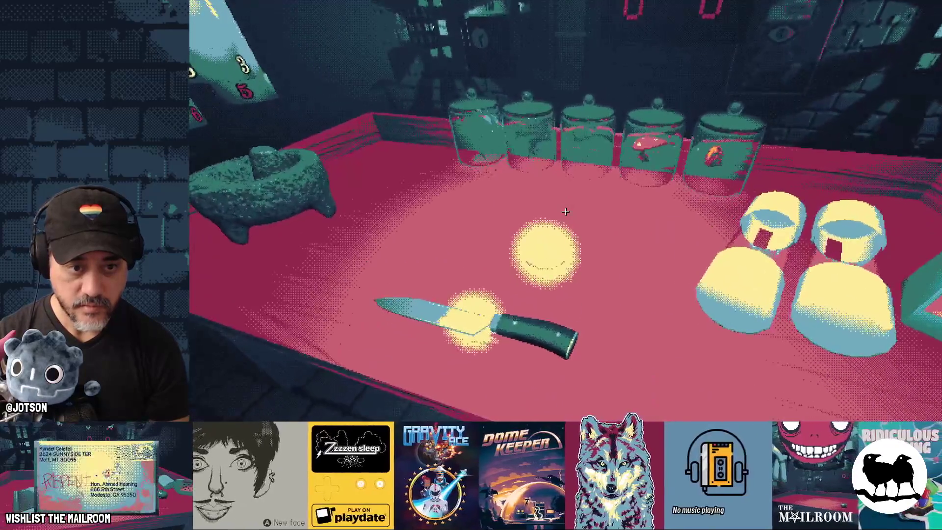
{"action": "key", "text": "s"}
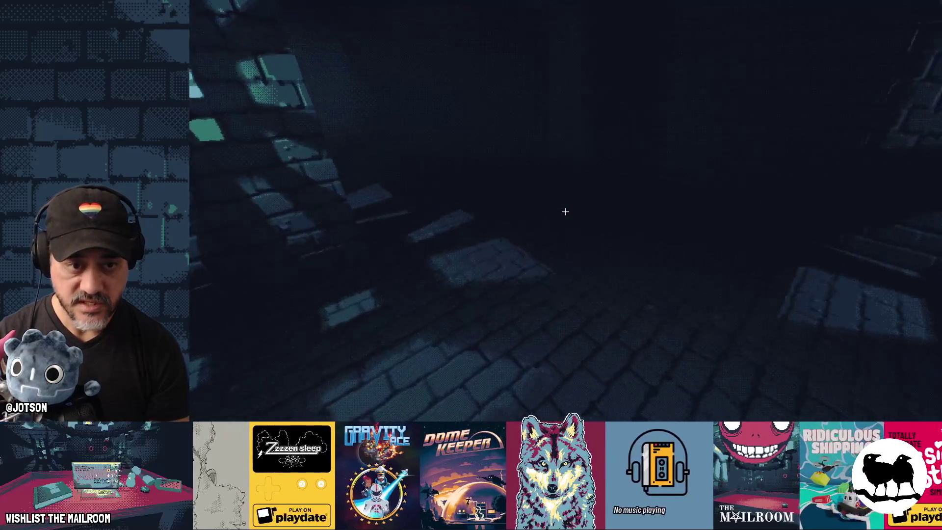
Spawn two diamonds on the floor using the in-game console's 'a diamond' command.
{"action": "key", "text": "grave"}
{"action": "type", "text": "a diamond"}
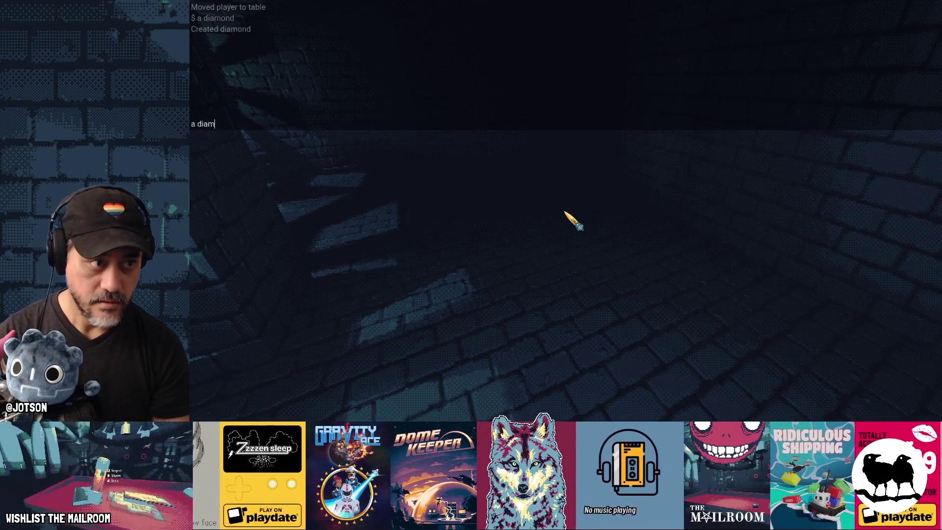
{"action": "key", "text": "Return"}
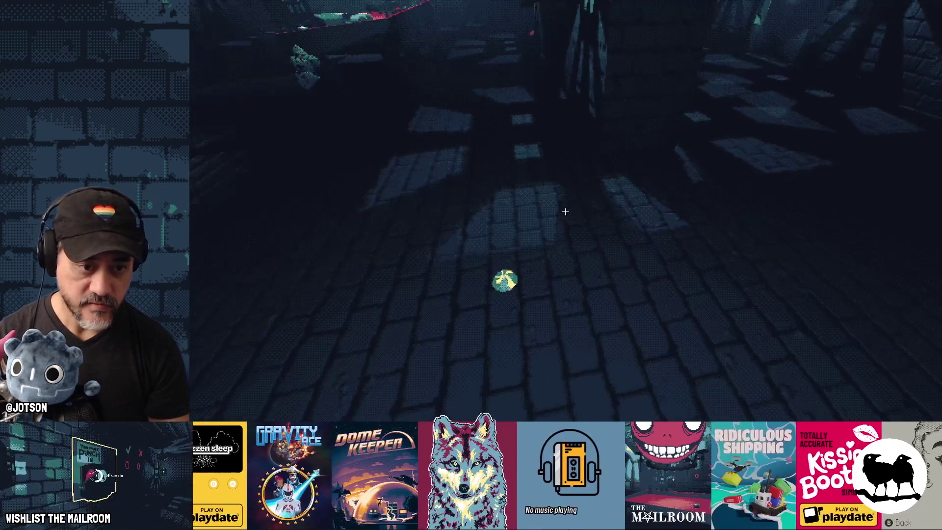
{"action": "key", "text": "grave"}
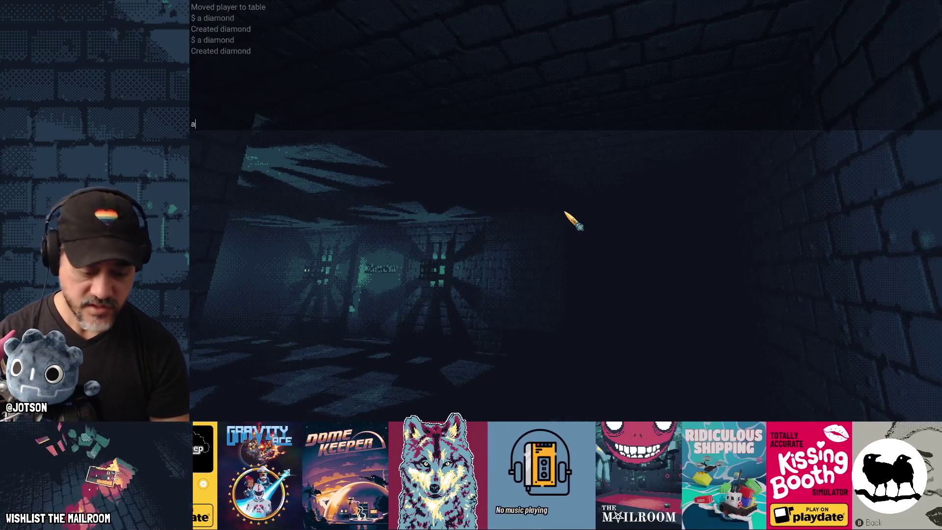
{"action": "type", "text": "a diamond"}
{"action": "key", "text": "Return"}
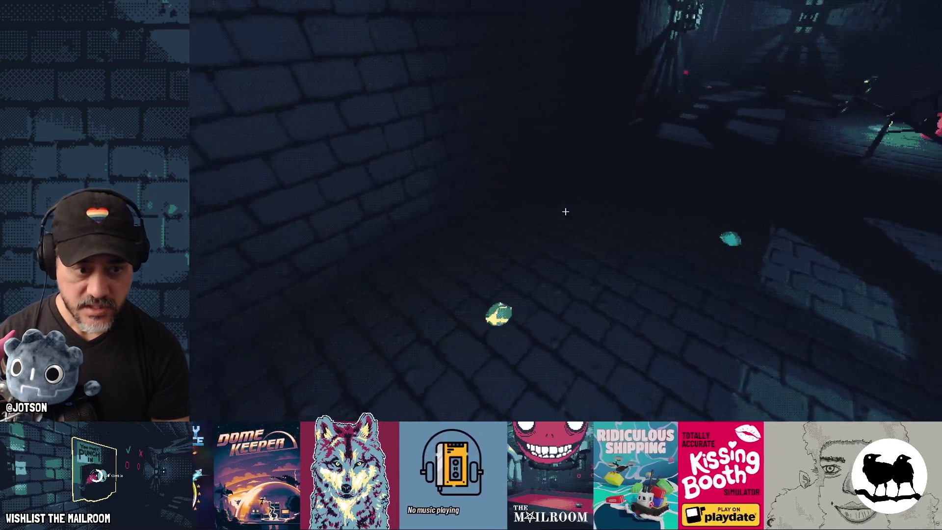
Raise the diamond material's Brightness to 5.16 in the editor, then resume the game.
{"action": "key", "text": "alt+Tab"}
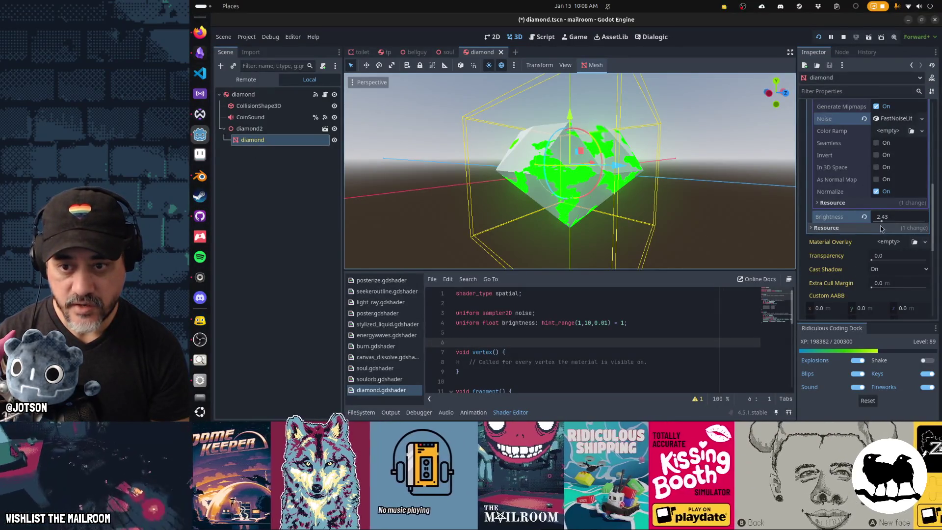
{"action": "left_click_drag", "start_coordinate": [880, 220], "coordinate": [880, 229]}
{"action": "key", "text": "alt+Tab"}
{"action": "left_click", "coordinate": [574, 156]}
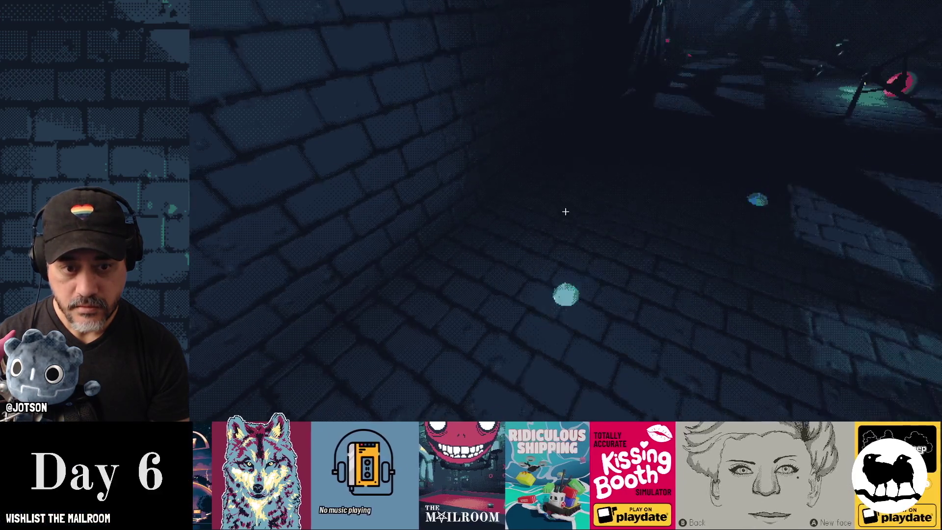
Walk around the spawned diamonds in dark and lit areas, then stop the game with F8.
{"action": "key", "text": "w"}
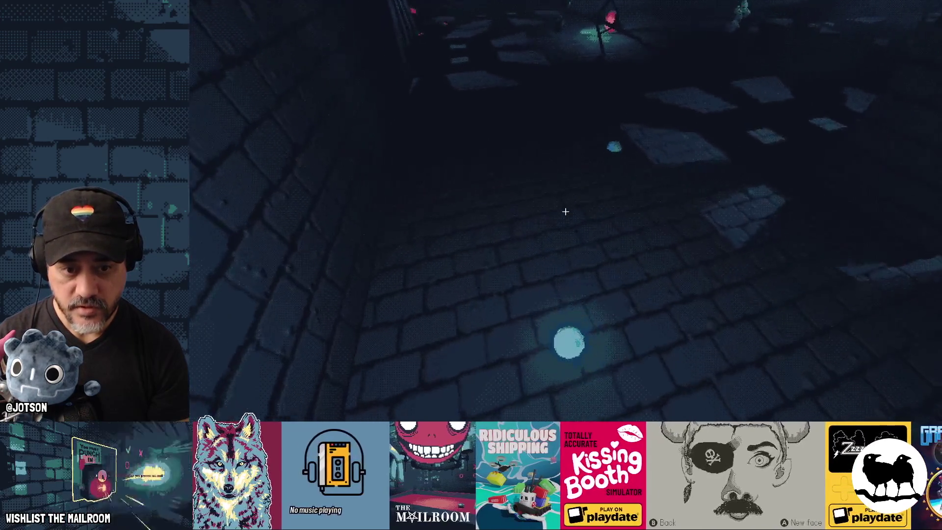
{"action": "key", "text": "w"}
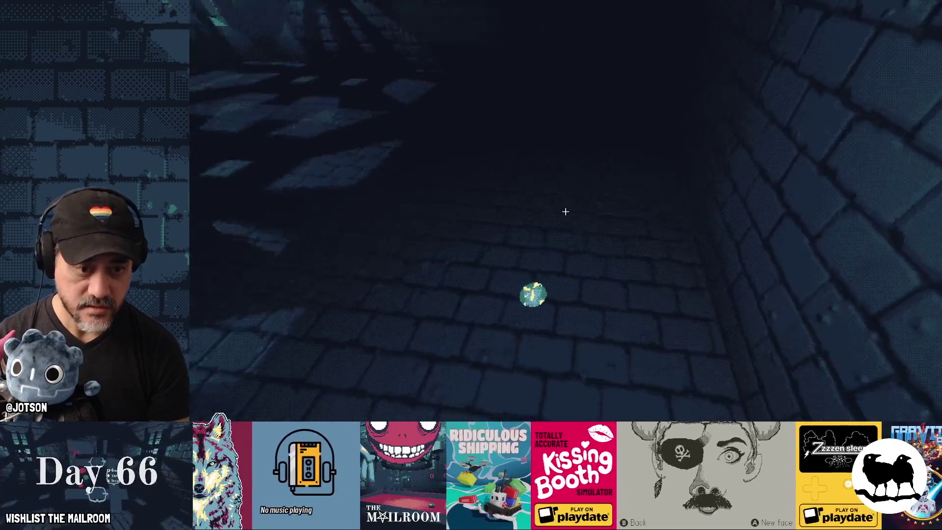
{"action": "key", "text": "w"}
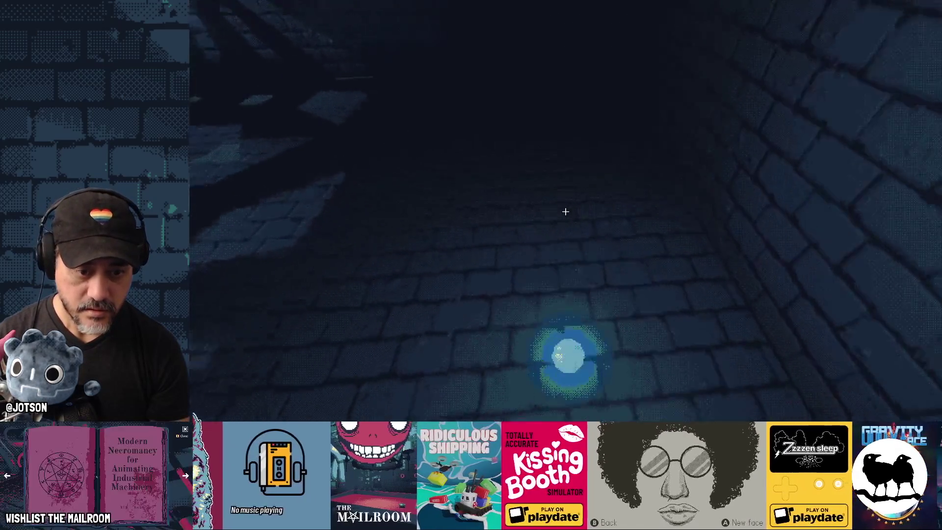
{"action": "key", "text": "w"}
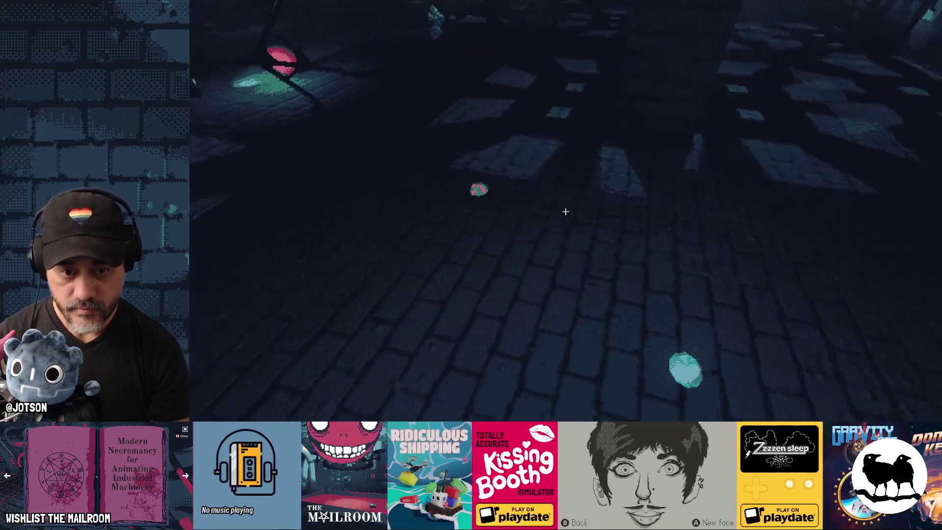
{"action": "key", "text": "w"}
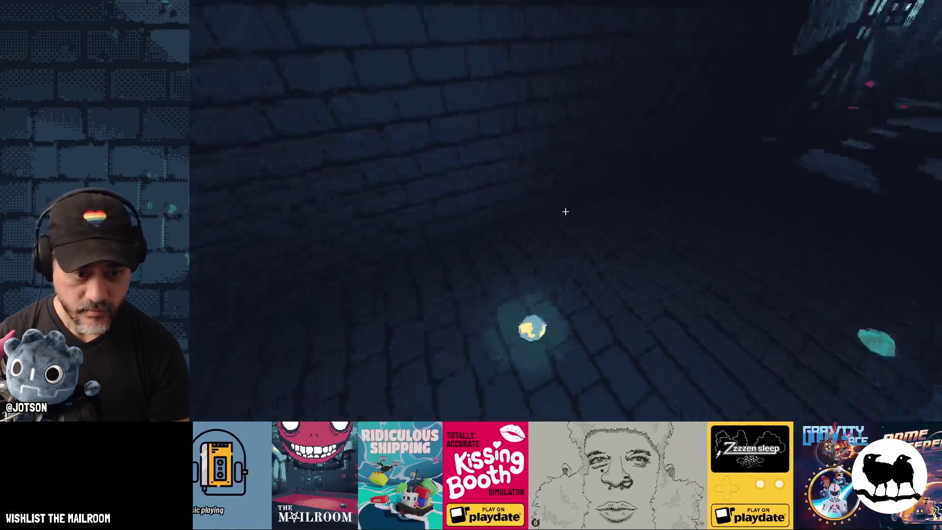
{"action": "key", "text": "w"}
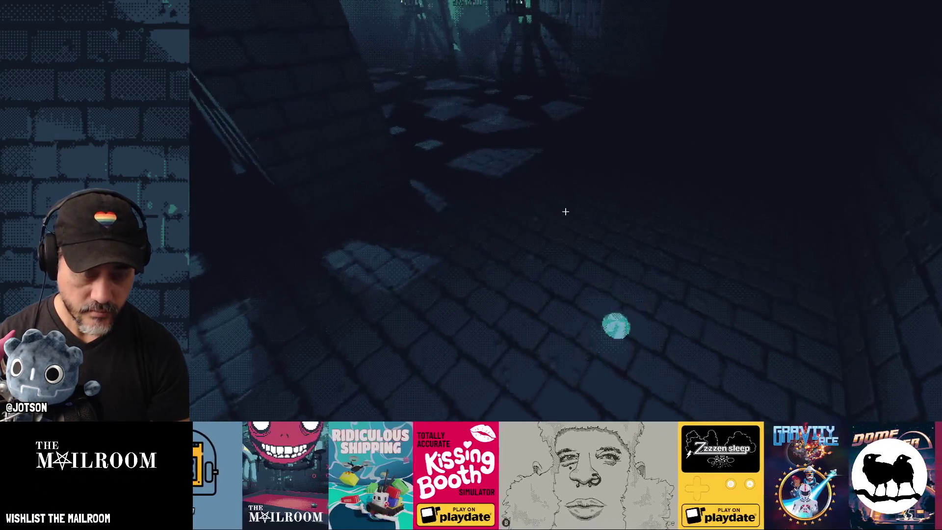
{"action": "key", "text": "F8"}
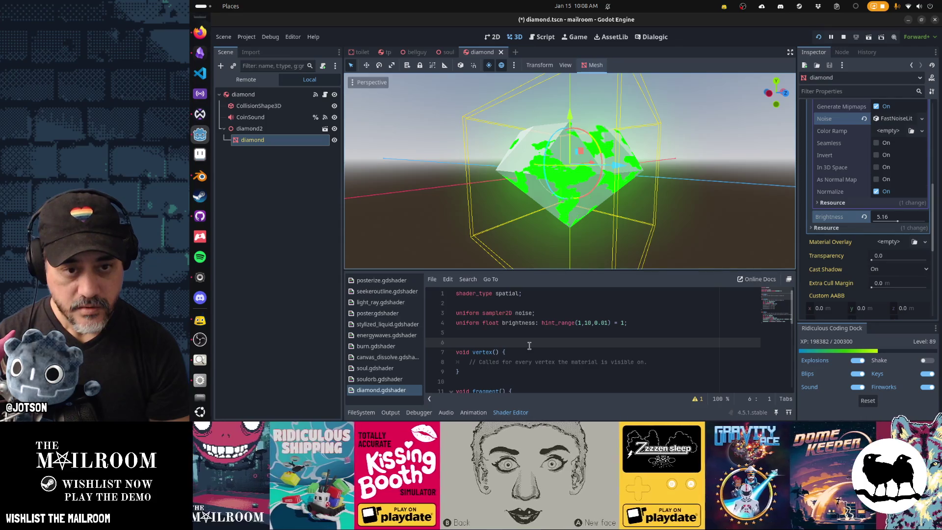
Append '* c' to the SPECULAR_LIGHT line and declare 'vec3 c = vec3(1.0);' above it.
{"action": "scroll", "coordinate": [530, 346], "scroll_direction": "down", "scroll_amount": 4}
{"action": "scroll", "coordinate": [529, 346], "scroll_direction": "down", "scroll_amount": 3}
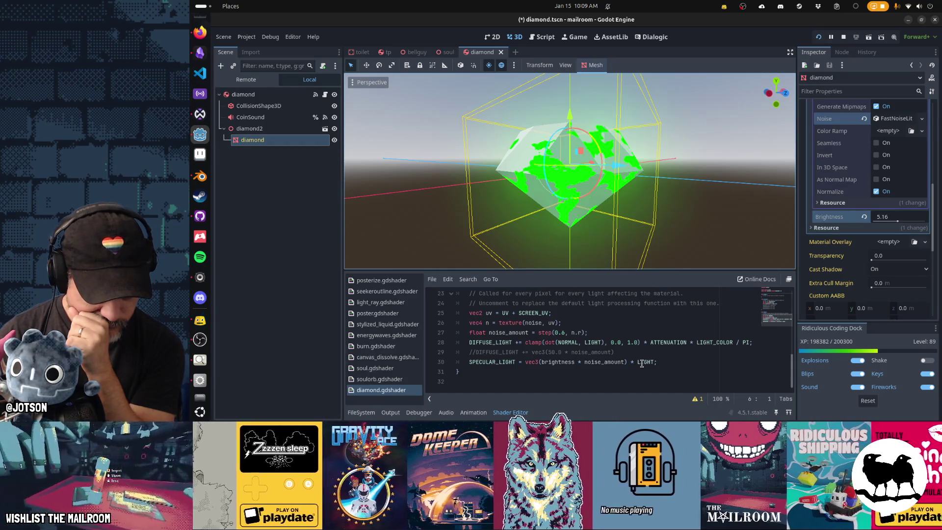
{"action": "double_click", "coordinate": [642, 363]}
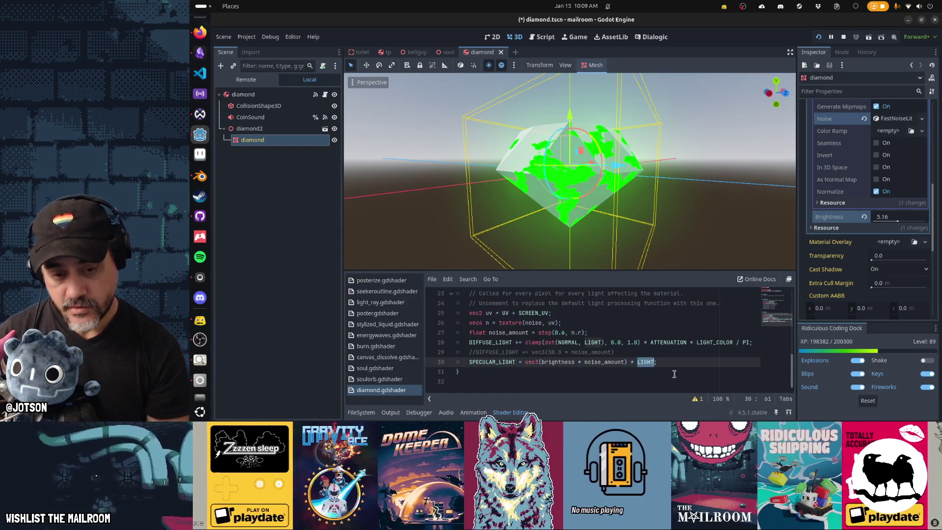
{"action": "key", "text": "Right"}
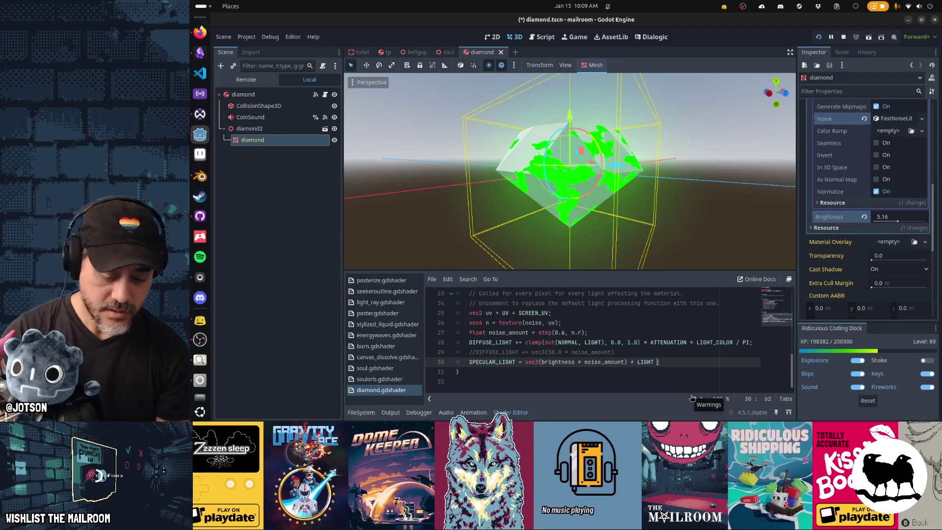
{"action": "type", "text": "* c;"}
{"action": "key", "text": "ctrl+shift+Return"}
{"action": "type", "text": "v"}
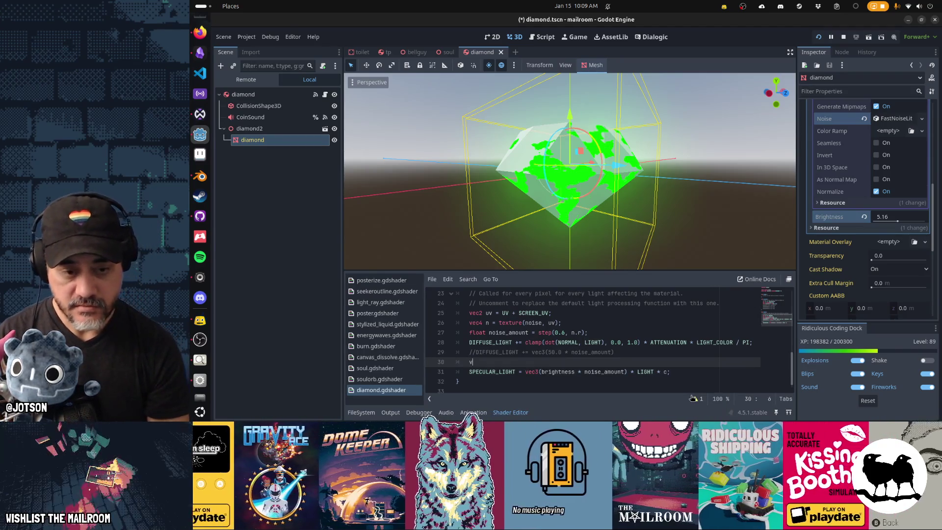
{"action": "type", "text": "ec"}
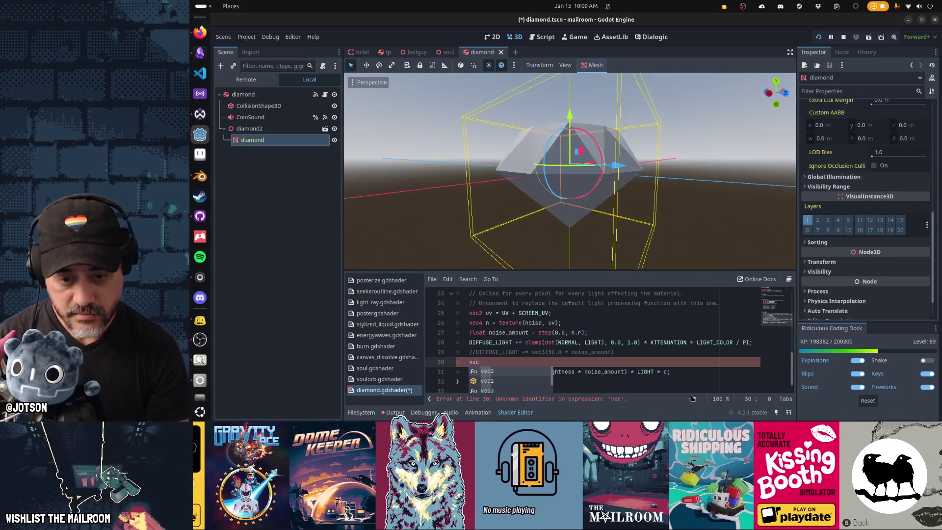
{"action": "type", "text": "3 "}
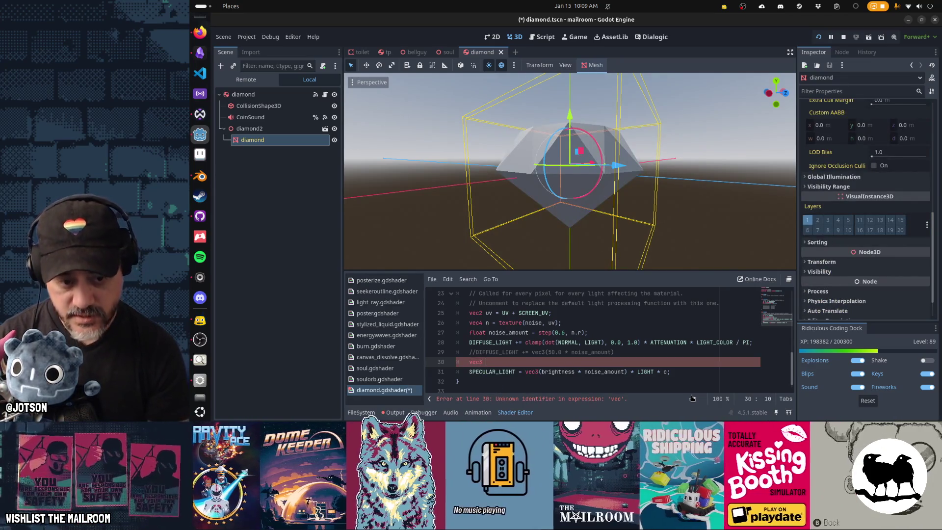
{"action": "type", "text": "c = "}
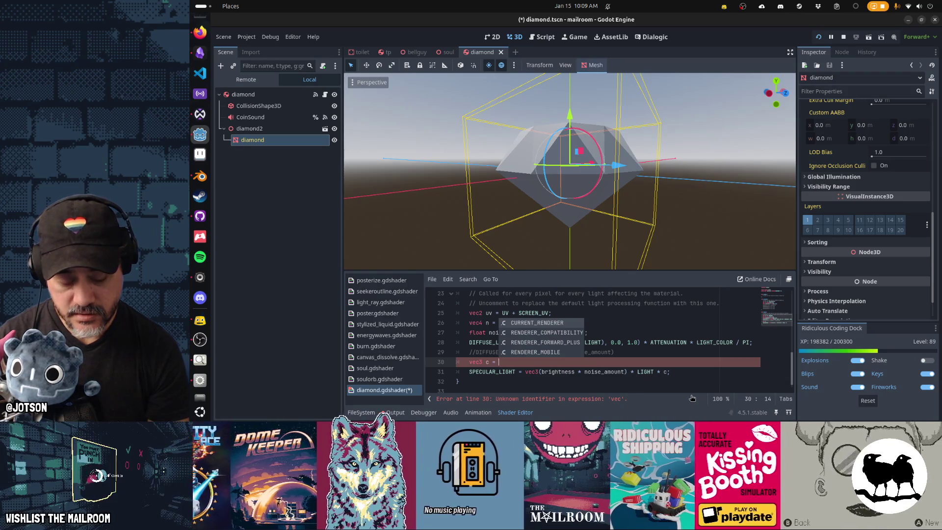
{"action": "type", "text": "vec3("}
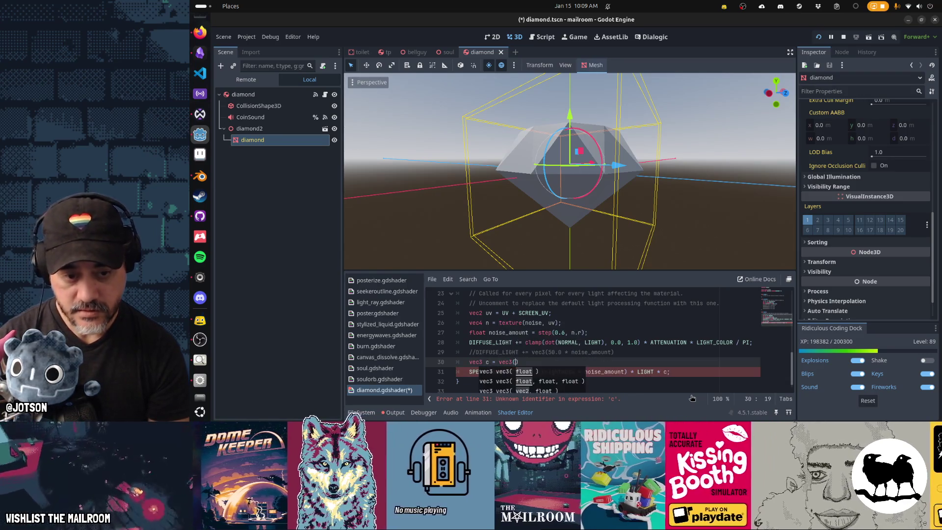
{"action": "type", "text": "1.0);"}
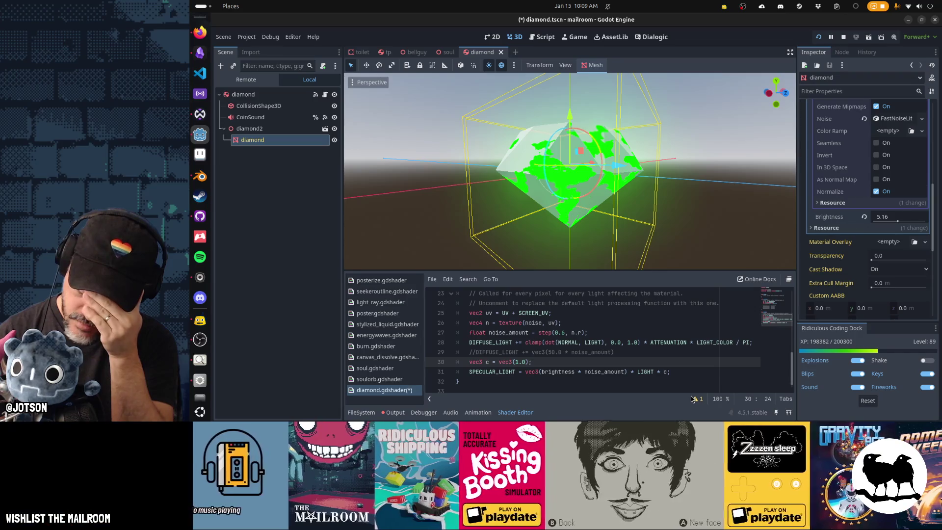
{"action": "key", "text": "Up"}
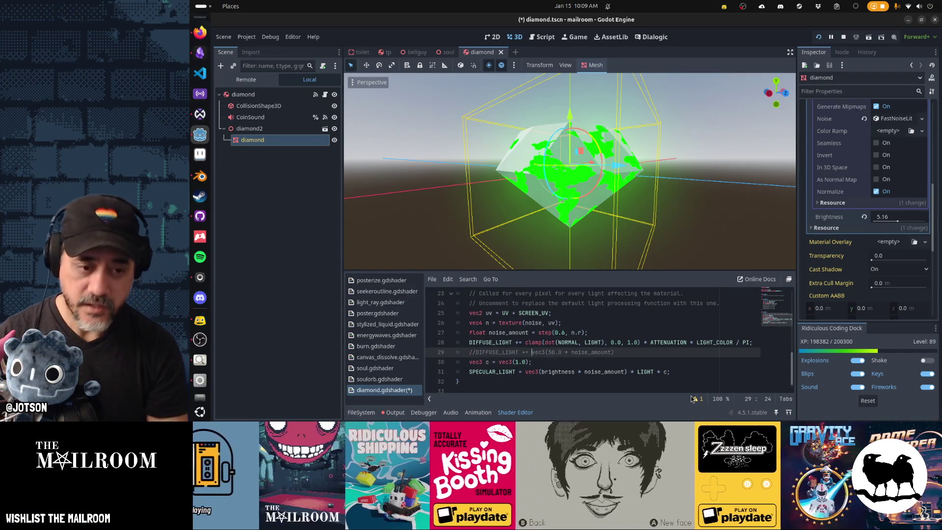
{"action": "key", "text": "Up"}
{"action": "key", "text": "Up"}
{"action": "key", "text": "Up"}
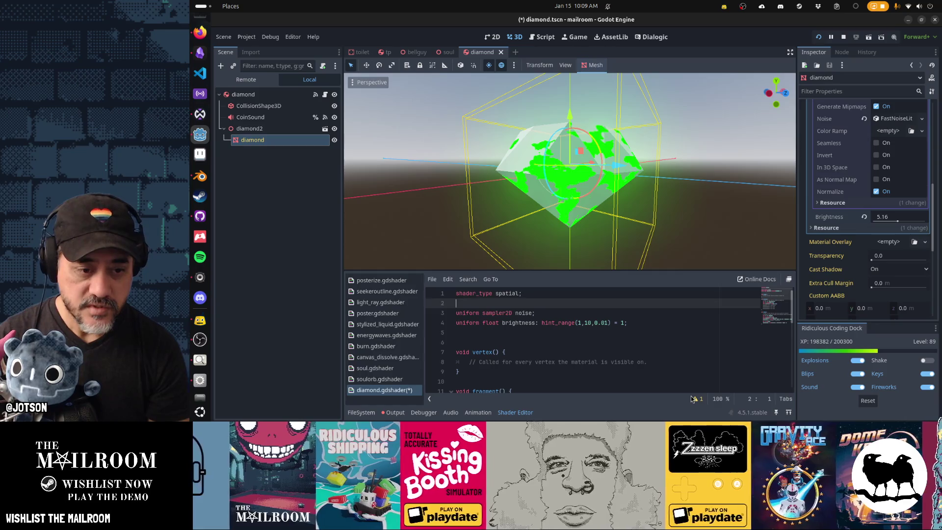
Declare 'uniform sampler2D color_ramp: source_color;', save, and give the noise's Color Ramp a New Gradient.
{"action": "key", "text": "Down"}
{"action": "key", "text": "Down"}
{"action": "key", "text": "Down"}
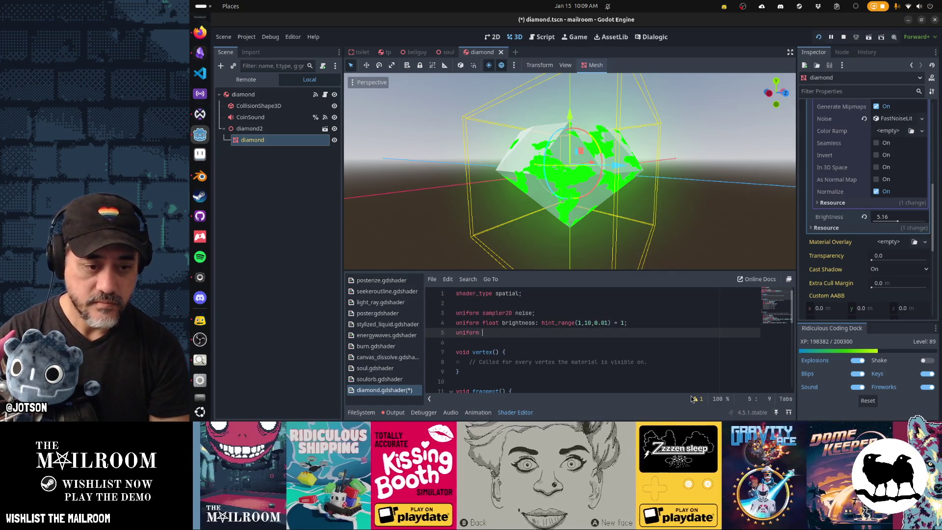
{"action": "type", "text": "sampler2D color_ramp: source_color;"}
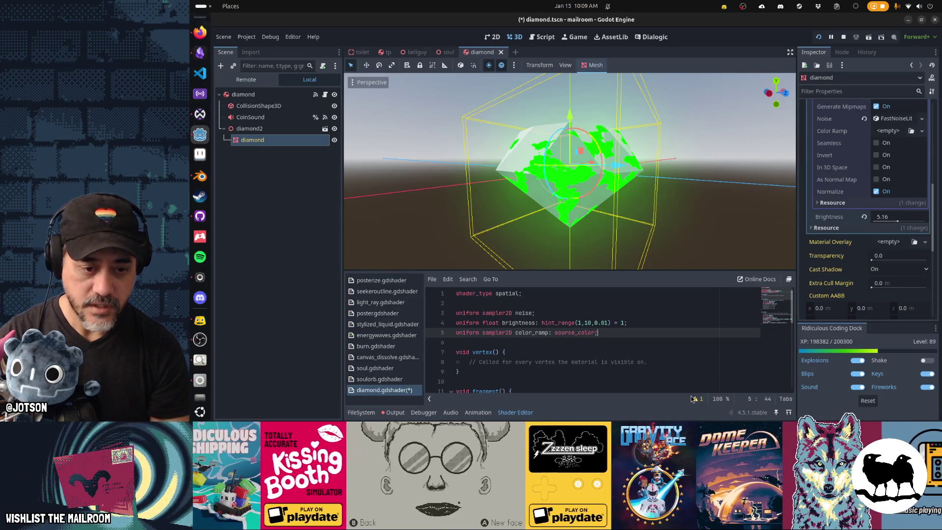
{"action": "key", "text": "Return"}
{"action": "key", "text": "ctrl+s"}
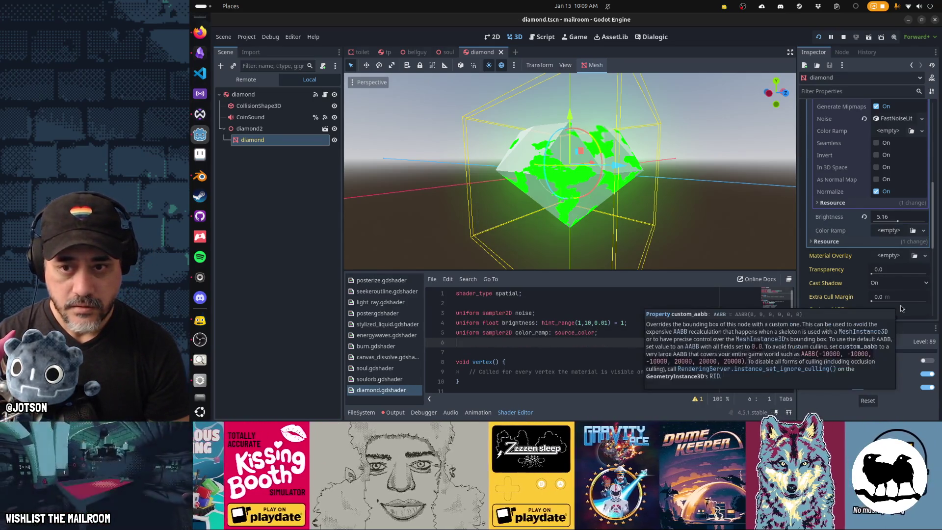
{"action": "left_click", "coordinate": [922, 131]}
{"action": "left_click", "coordinate": [901, 154]}
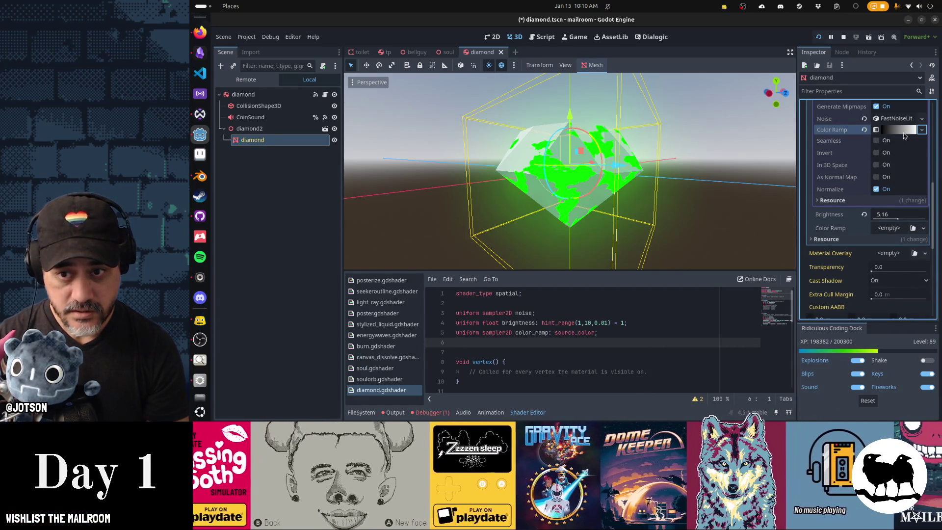
Expand the Color Ramp gradient and make its left stop red.
{"action": "left_click", "coordinate": [902, 130]}
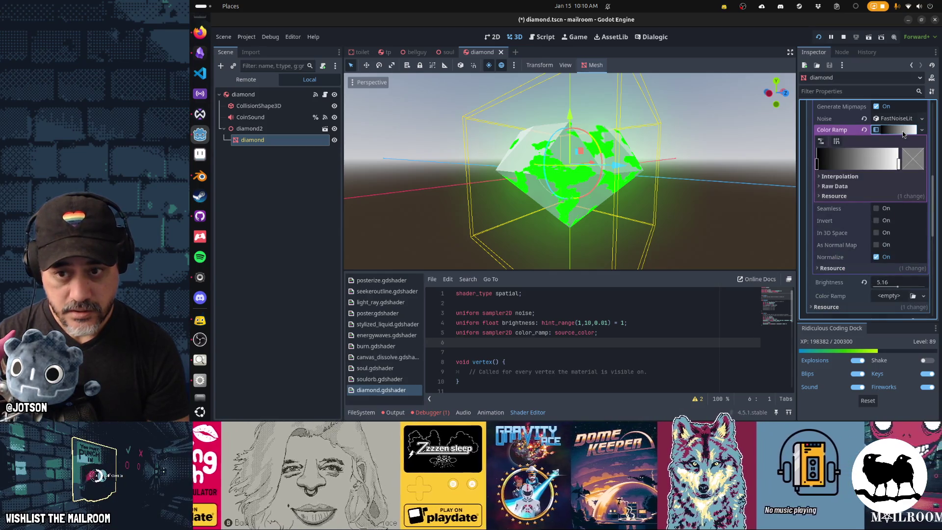
{"action": "left_click", "coordinate": [818, 165]}
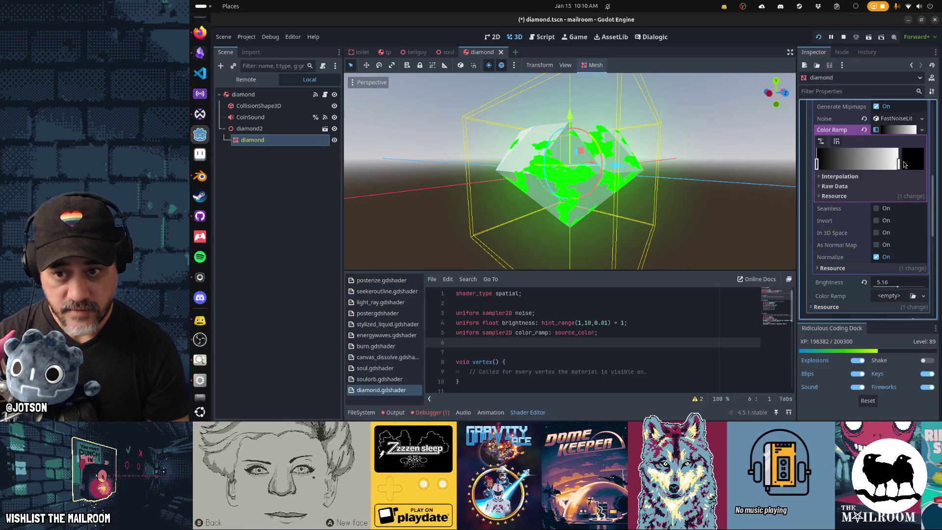
{"action": "left_click", "coordinate": [914, 161]}
{"action": "left_click_drag", "start_coordinate": [921, 217], "coordinate": [922, 161]}
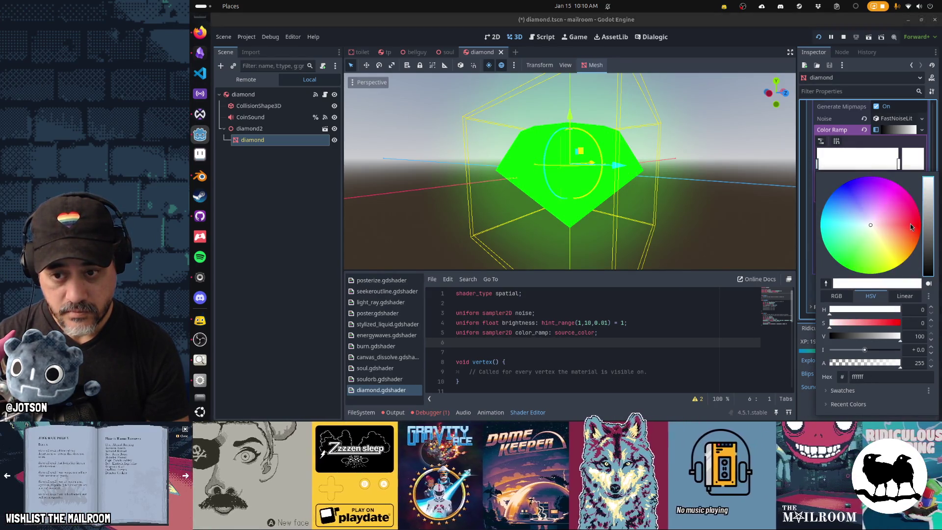
{"action": "left_click_drag", "start_coordinate": [910, 224], "coordinate": [923, 223]}
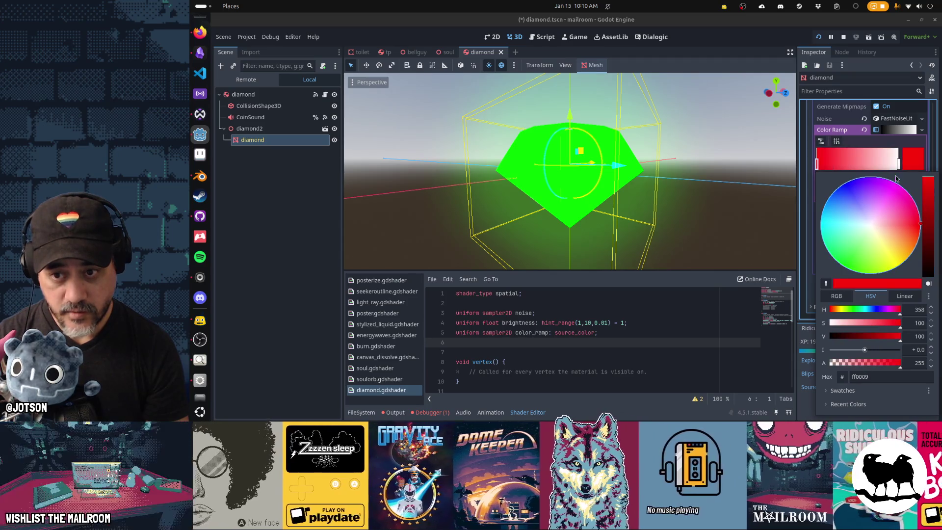
{"action": "left_click", "coordinate": [900, 167]}
{"action": "left_click", "coordinate": [915, 165]}
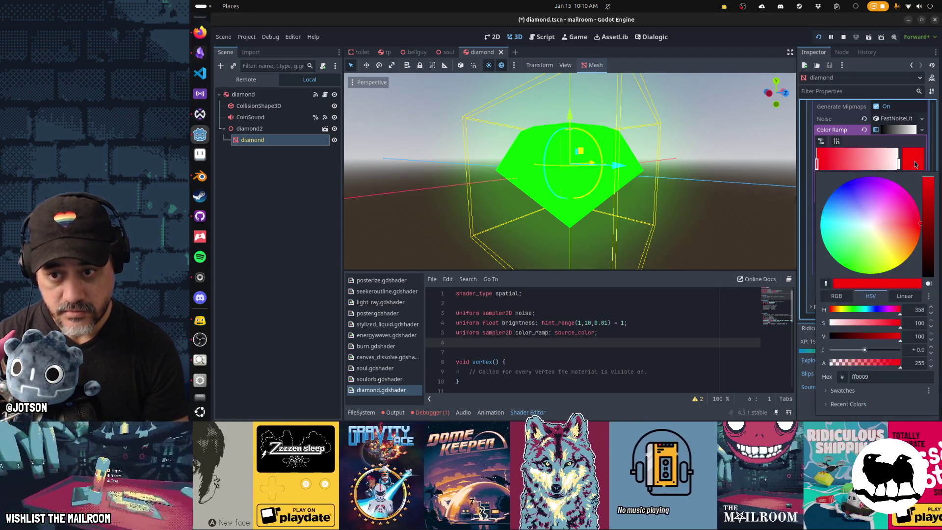
{"action": "mouse_move", "coordinate": [908, 221]}
{"action": "left_mouse_down"}
{"action": "mouse_move", "coordinate": [813, 214]}
{"action": "mouse_move", "coordinate": [829, 172]}
{"action": "mouse_move", "coordinate": [860, 145]}
{"action": "mouse_move", "coordinate": [775, 202]}
{"action": "left_mouse_up"}
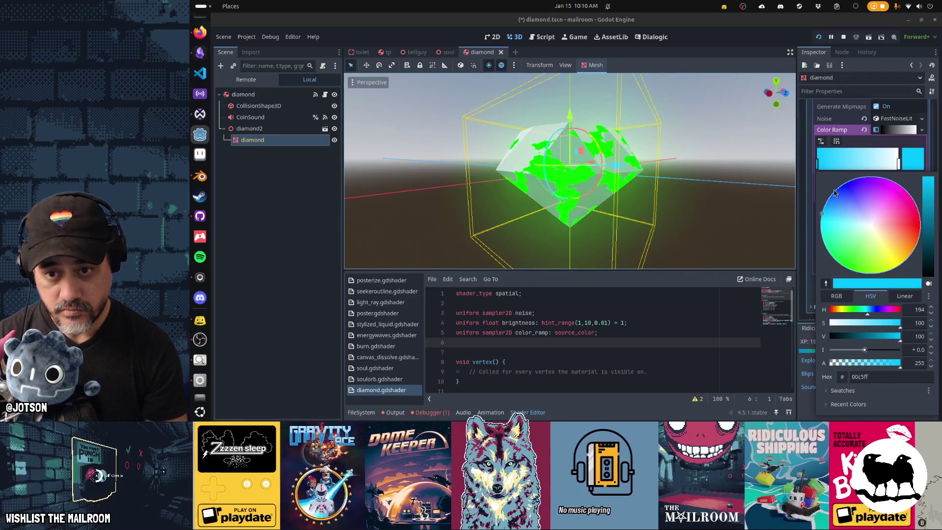
{"action": "left_click_drag", "start_coordinate": [871, 217], "coordinate": [920, 224]}
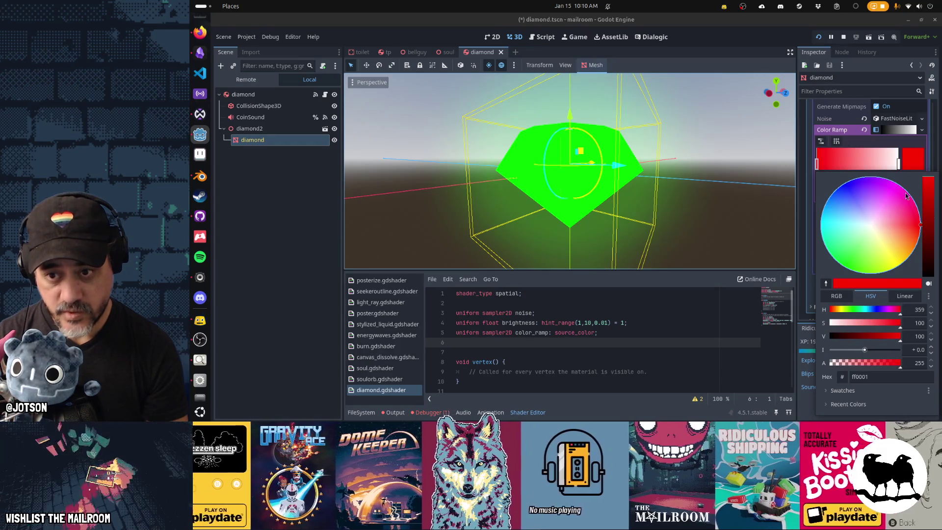
Make the right stop blue and add a green stop in the middle.
{"action": "left_click", "coordinate": [899, 167]}
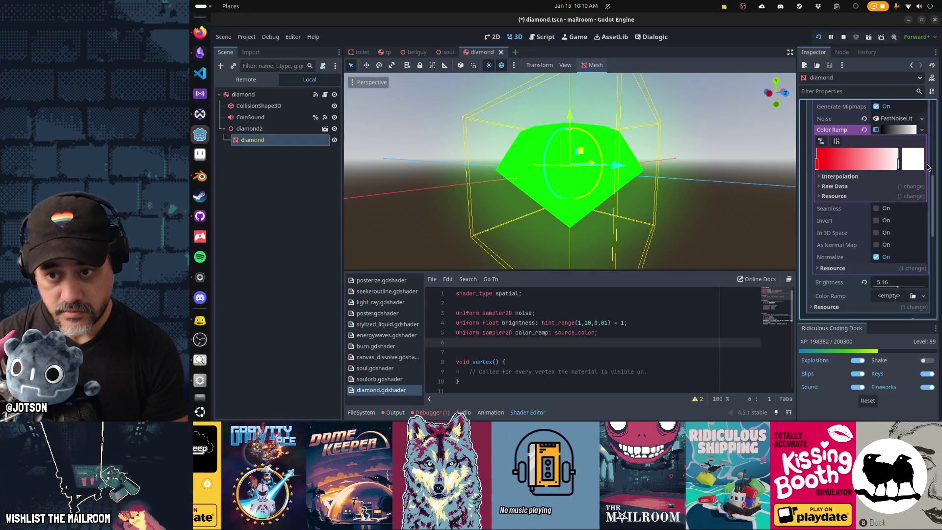
{"action": "left_click", "coordinate": [919, 167]}
{"action": "left_click_drag", "start_coordinate": [858, 225], "coordinate": [829, 181]}
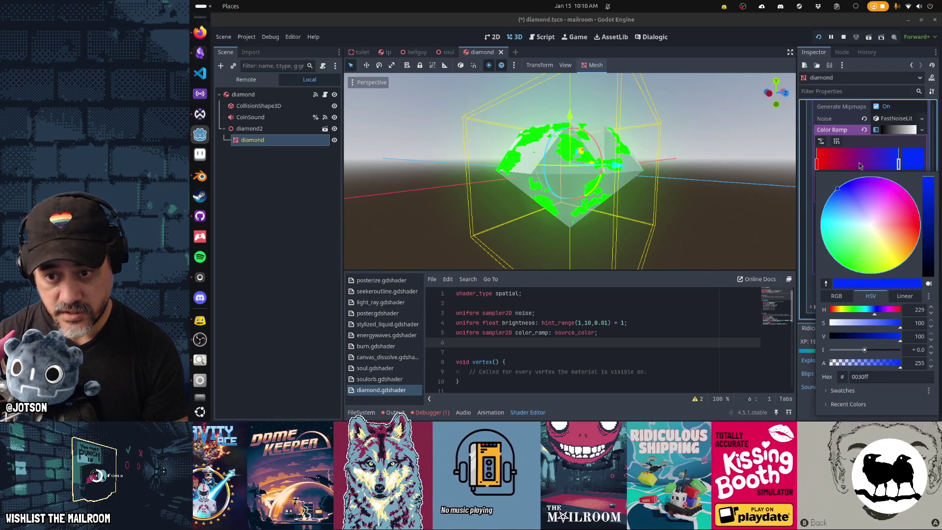
{"action": "left_click", "coordinate": [859, 163]}
{"action": "left_click", "coordinate": [856, 164]}
{"action": "left_click", "coordinate": [919, 165]}
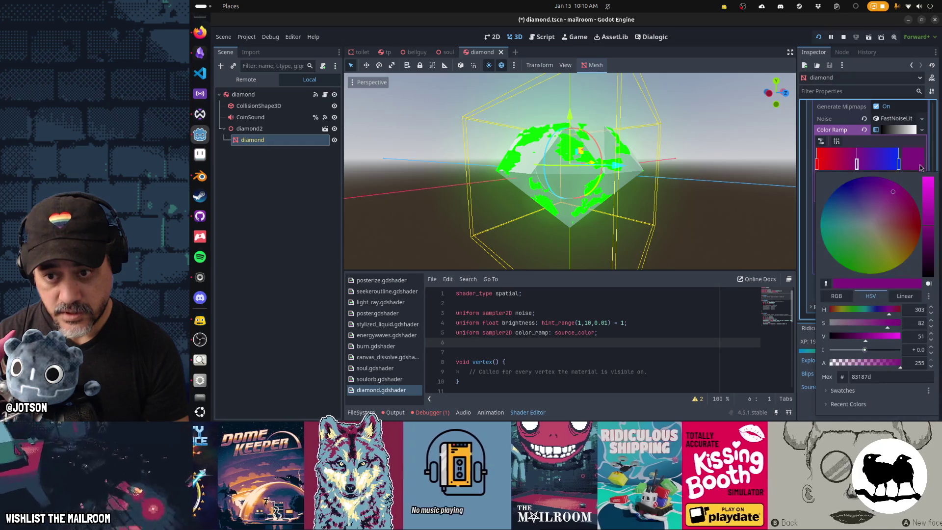
{"action": "left_click", "coordinate": [844, 264]}
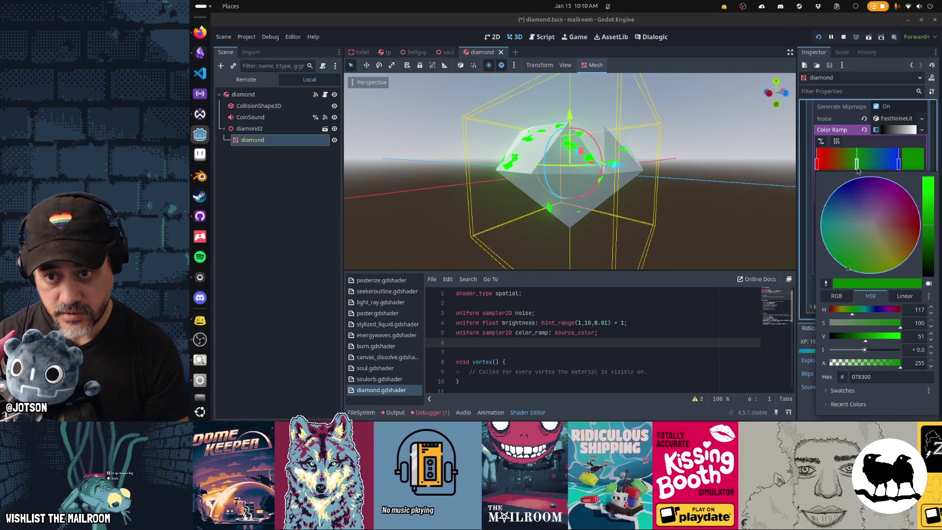
{"action": "left_click", "coordinate": [858, 169]}
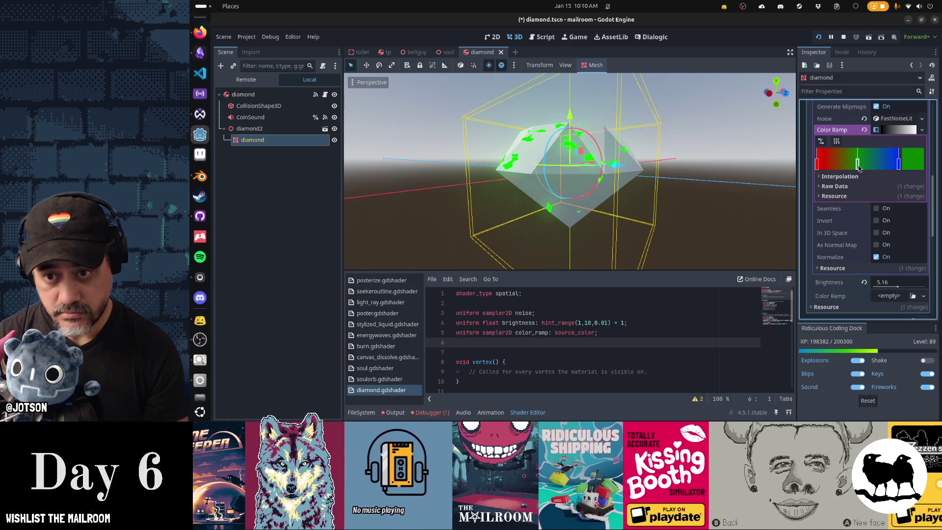
Turn the middle stop olive, shift it left, and add a saturated green stop.
{"action": "left_click", "coordinate": [914, 164]}
{"action": "left_click", "coordinate": [891, 270]}
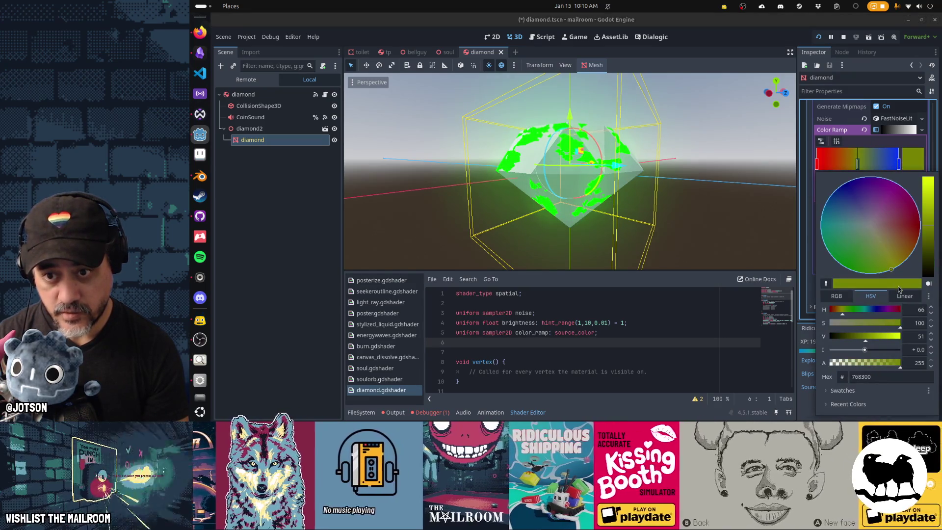
{"action": "left_click", "coordinate": [858, 169]}
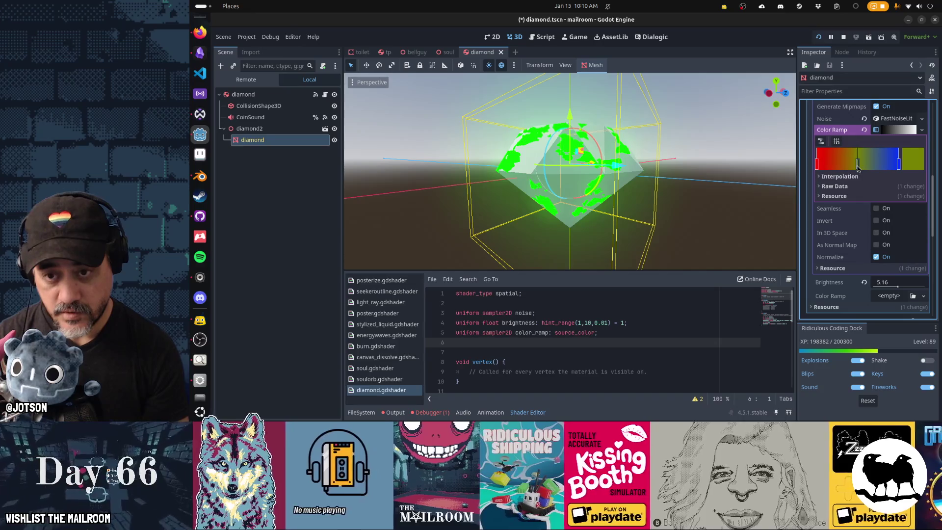
{"action": "left_click_drag", "start_coordinate": [858, 170], "coordinate": [845, 168]}
{"action": "left_click", "coordinate": [872, 162]}
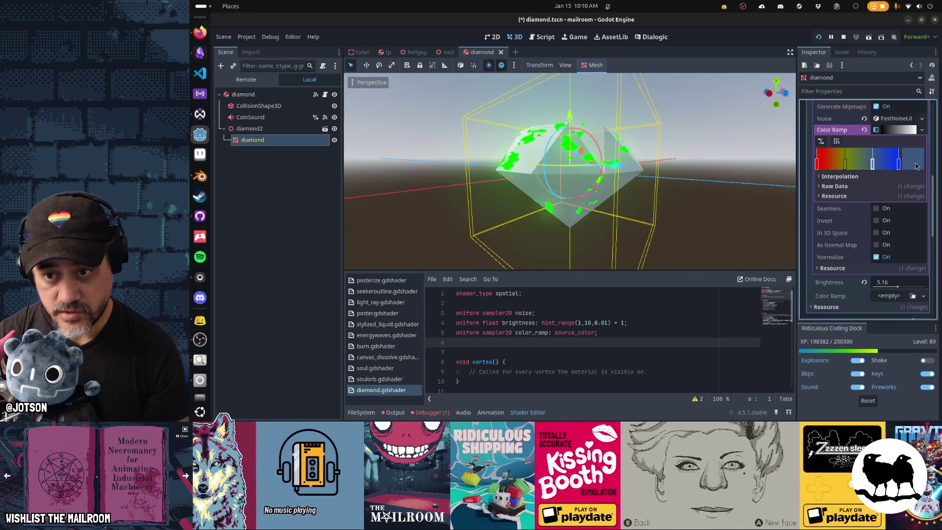
{"action": "left_click", "coordinate": [914, 161]}
{"action": "left_click", "coordinate": [846, 250]}
{"action": "left_click", "coordinate": [841, 266]}
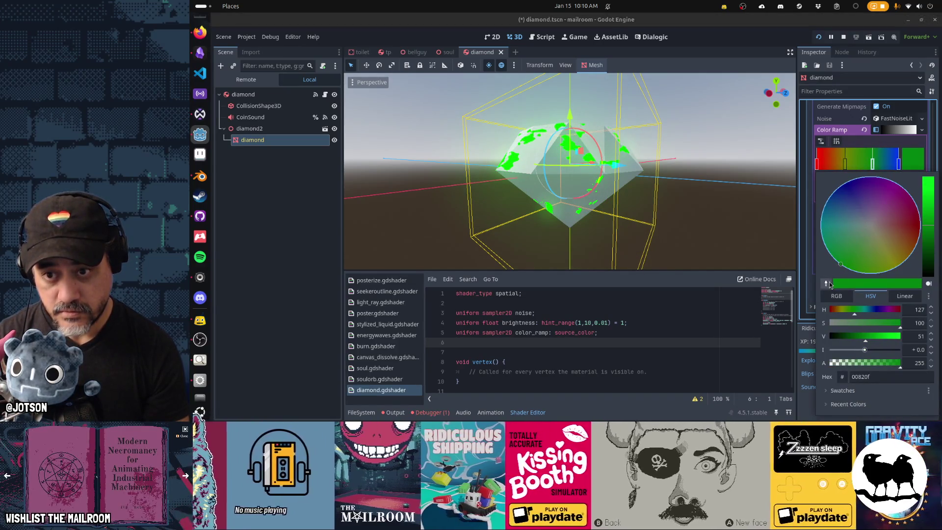
{"action": "left_click", "coordinate": [833, 257]}
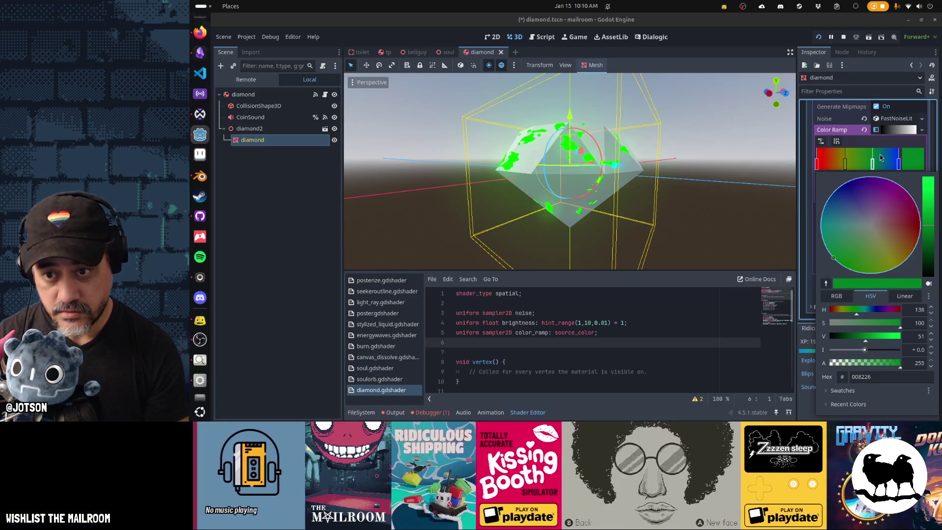
{"action": "left_click", "coordinate": [899, 167]}
{"action": "left_click", "coordinate": [846, 164]}
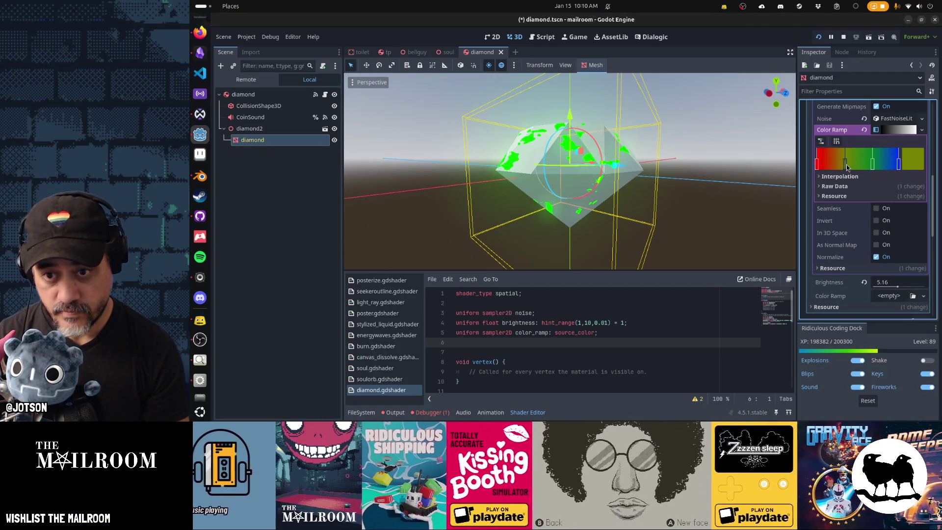
{"action": "left_click_drag", "start_coordinate": [846, 164], "coordinate": [834, 164]}
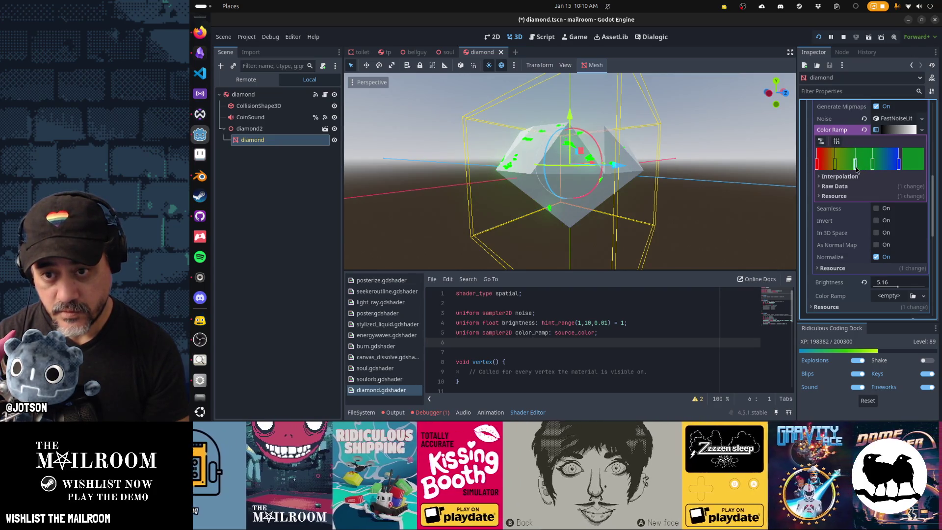
Remove an extra stop, reposition green and blue, add a magenta end stop, and collapse the editor.
{"action": "right_click", "coordinate": [856, 166]}
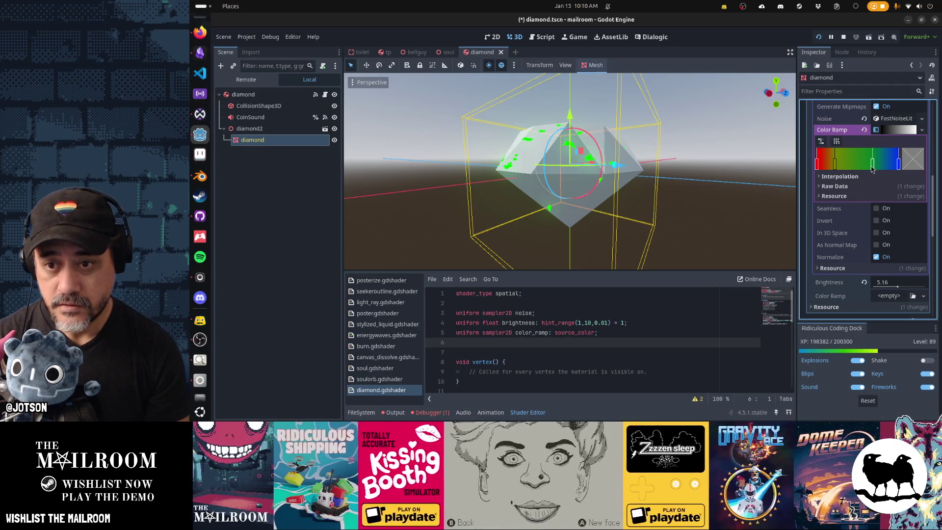
{"action": "left_click_drag", "start_coordinate": [871, 167], "coordinate": [856, 175]}
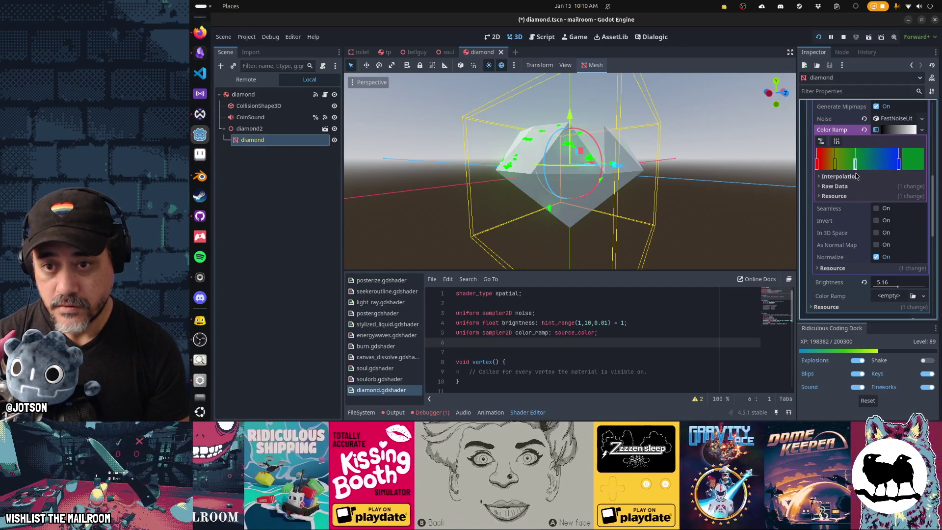
{"action": "left_click", "coordinate": [837, 165]}
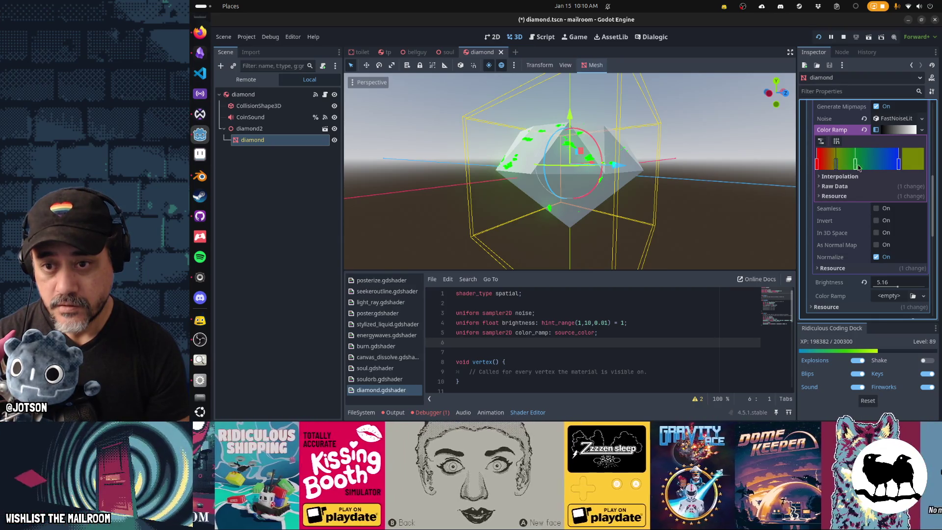
{"action": "left_click_drag", "start_coordinate": [898, 166], "coordinate": [882, 170]}
{"action": "left_click", "coordinate": [898, 166]}
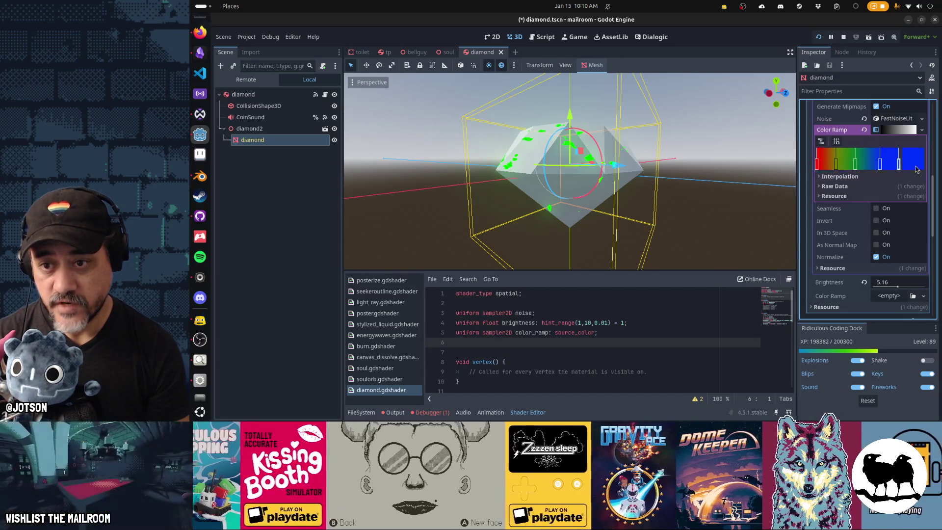
{"action": "left_click", "coordinate": [914, 165]}
{"action": "left_click", "coordinate": [893, 181]}
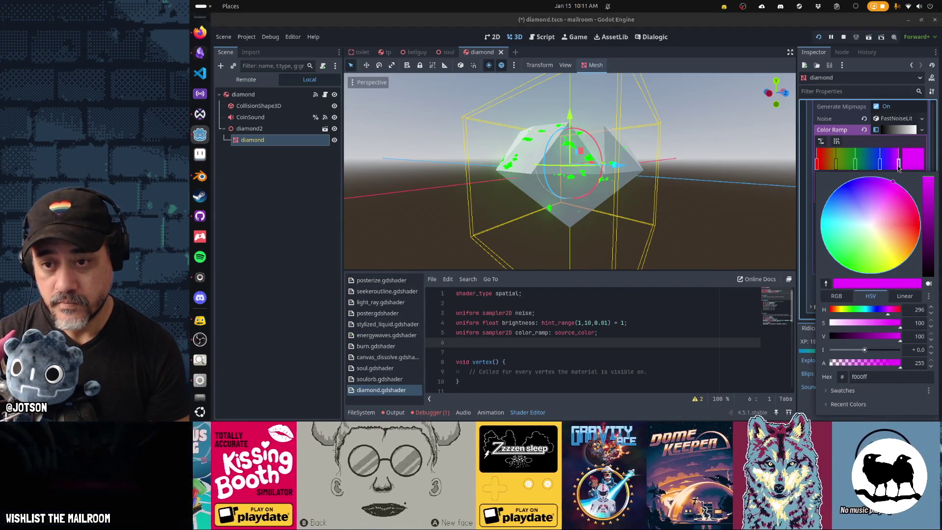
{"action": "left_click", "coordinate": [881, 168]}
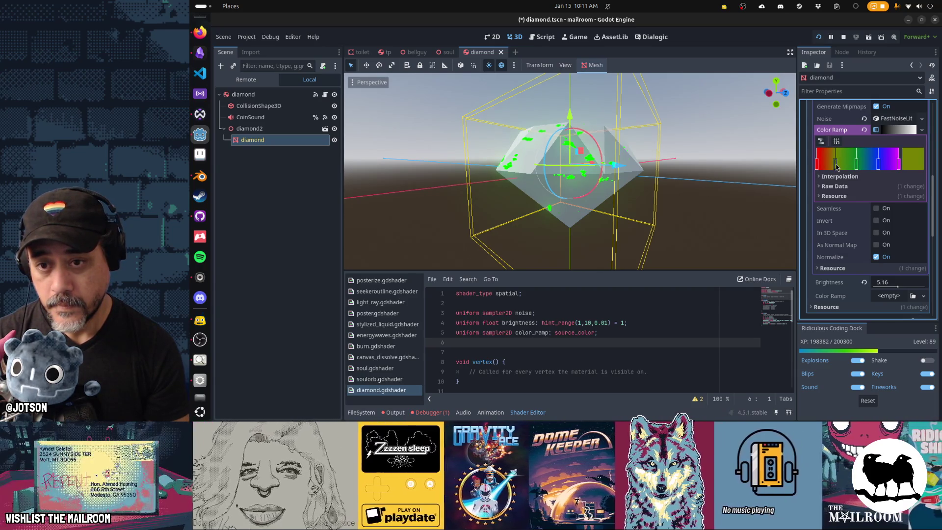
{"action": "left_click", "coordinate": [903, 131]}
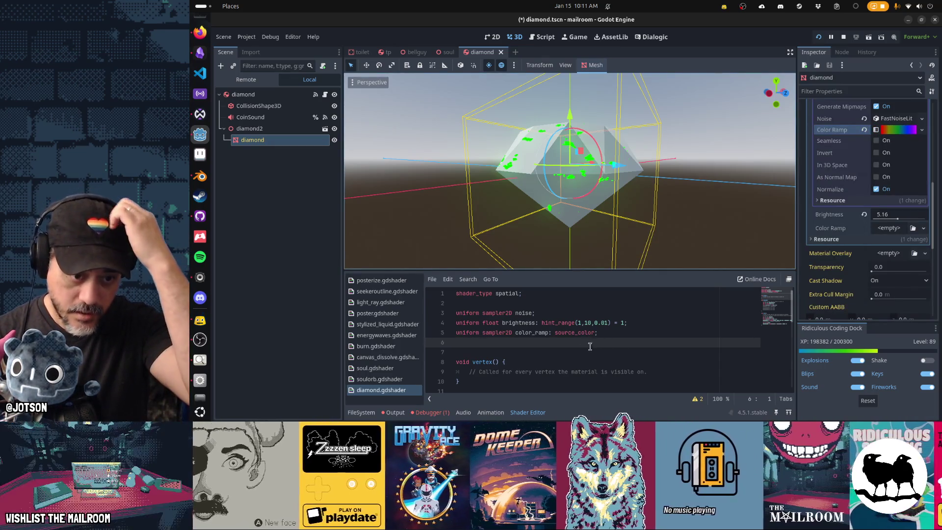
Change line 31 to 'vec3 c = texture(color_ramp, vec2(n.r, 0)).rgb;' and save.
{"action": "scroll", "coordinate": [568, 351], "scroll_direction": "down", "scroll_amount": 8}
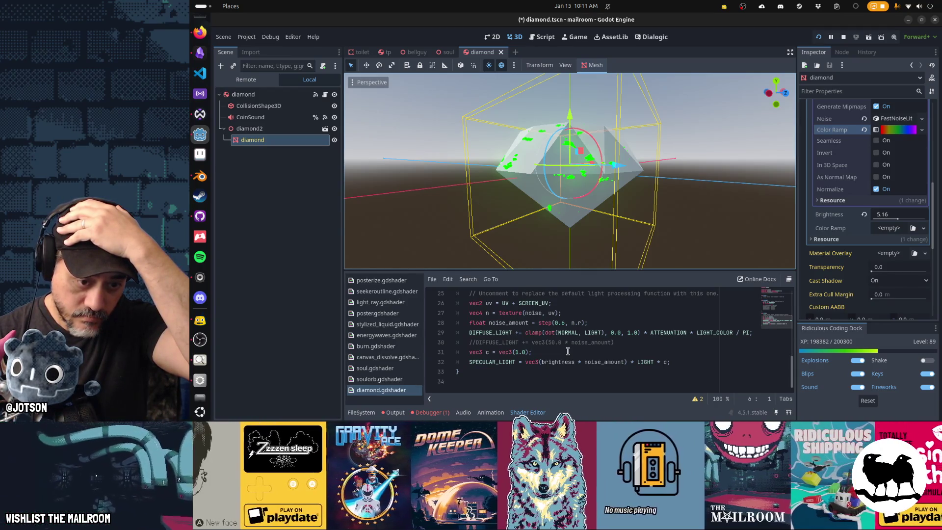
{"action": "left_click", "coordinate": [567, 351]}
{"action": "type", "text": "texture(color_ram"}
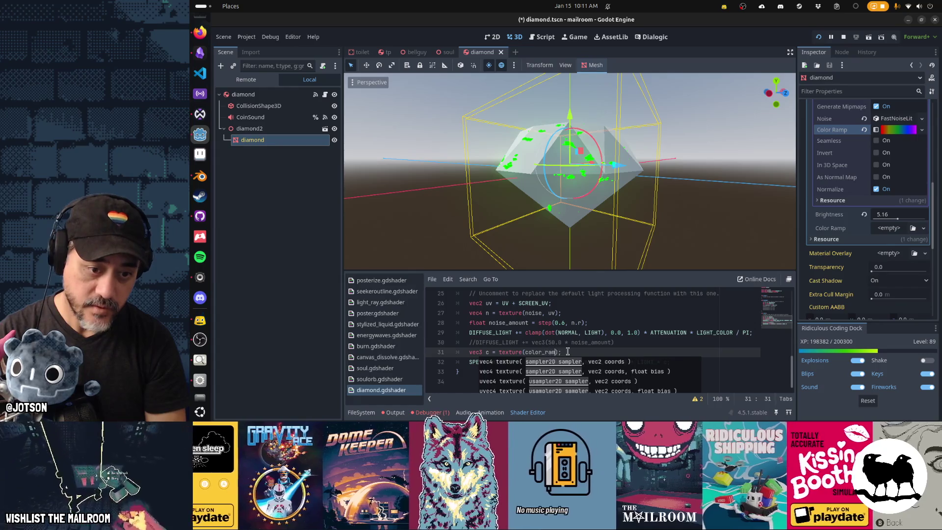
{"action": "type", "text": "p, vec2(n."}
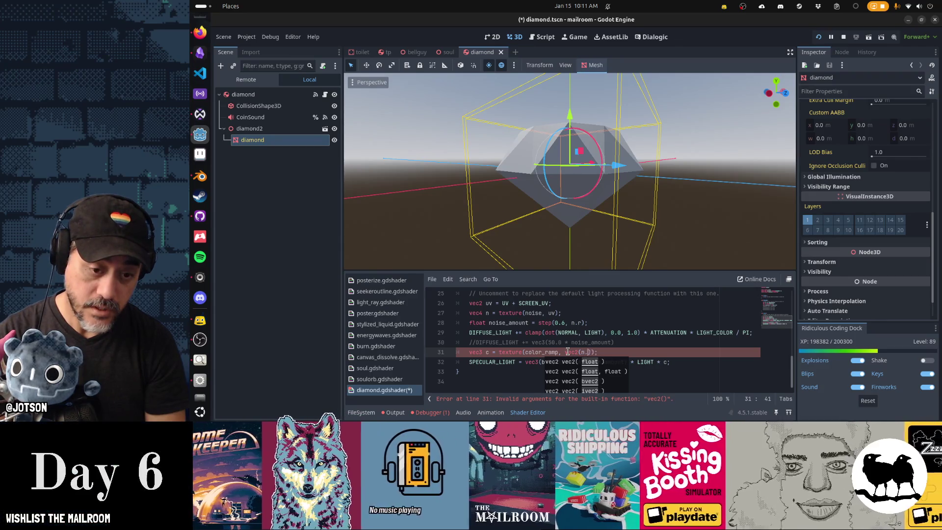
{"action": "type", "text": "r, 0"}
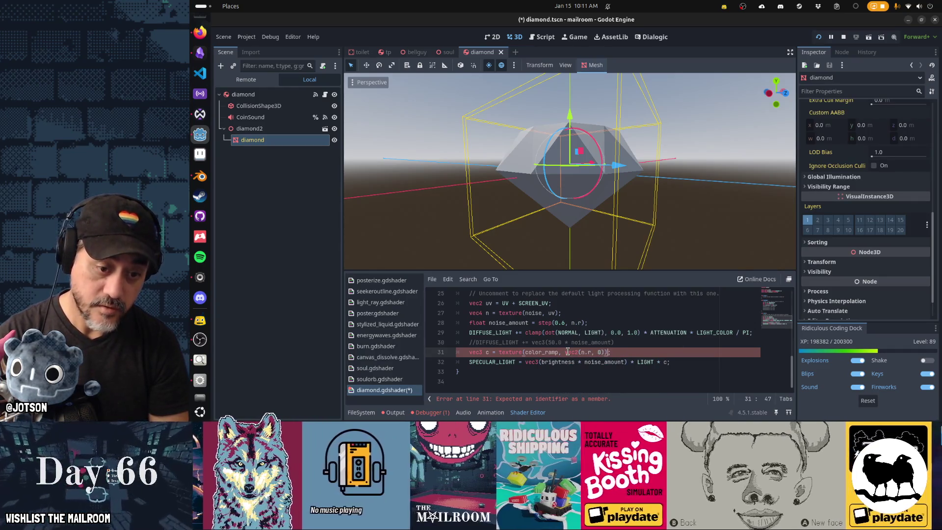
{"action": "key", "text": "ctrl+s"}
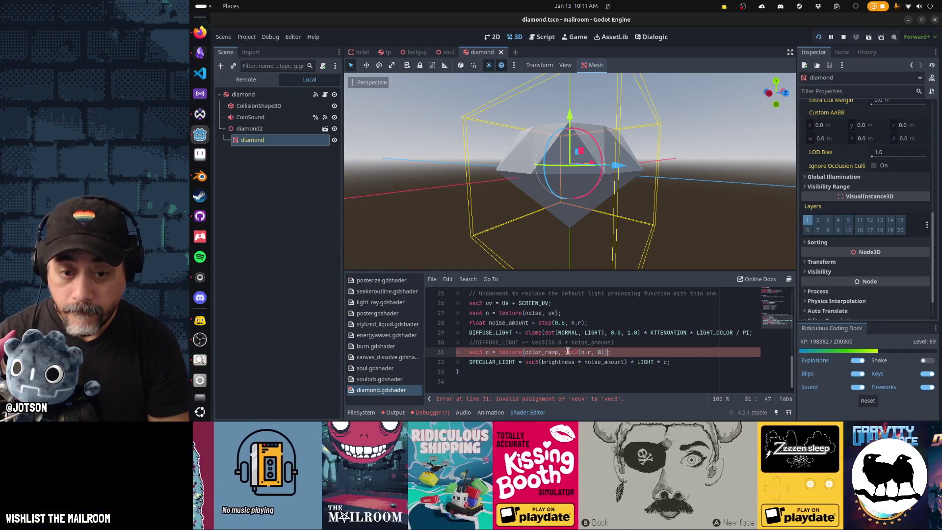
{"action": "type", "text": ".rgb"}
{"action": "key", "text": "ctrl+s"}
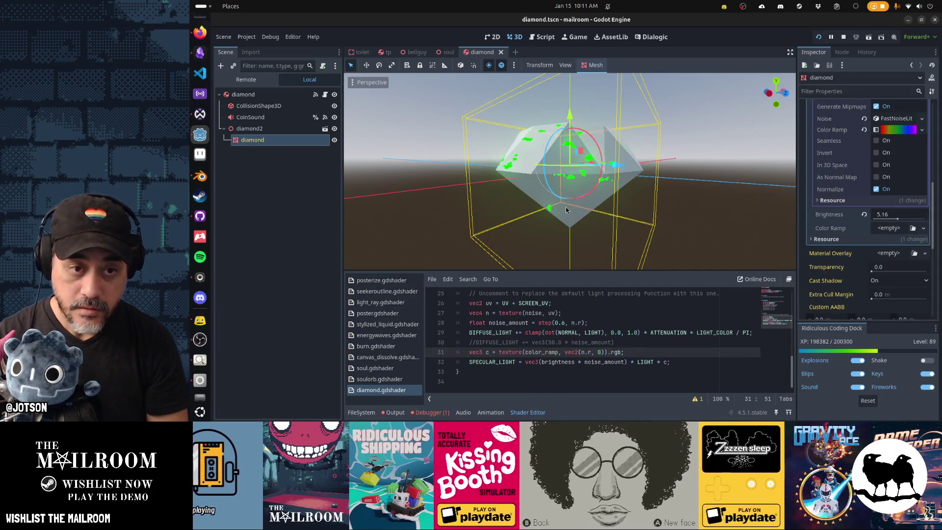
{"action": "mouse_move", "coordinate": [566, 207]}
{"action": "left_mouse_down"}
{"action": "mouse_move", "coordinate": [571, 197]}
{"action": "mouse_move", "coordinate": [485, 227]}
{"action": "left_mouse_up"}
{"action": "left_click", "coordinate": [643, 362]}
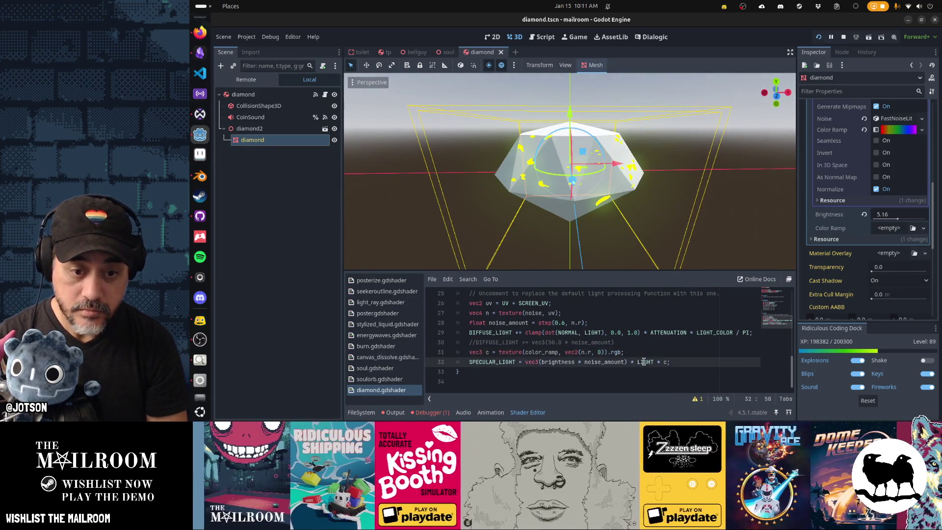
Delete the stray space before '* c' on line 32 and save.
{"action": "key", "text": "BackSpace"}
{"action": "key", "text": "ctrl+s"}
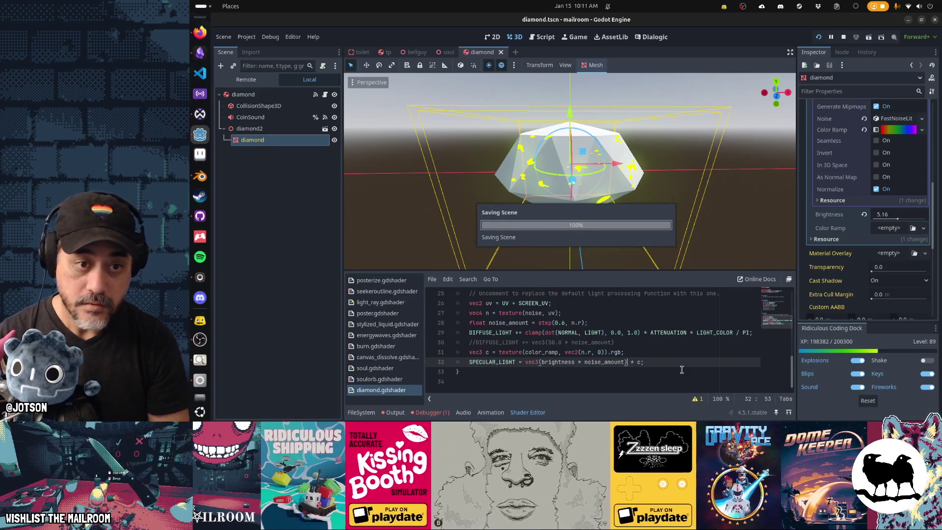
{"action": "mouse_move", "coordinate": [564, 216]}
{"action": "left_mouse_down"}
{"action": "mouse_move", "coordinate": [720, 207]}
{"action": "mouse_move", "coordinate": [436, 208]}
{"action": "mouse_move", "coordinate": [590, 229]}
{"action": "left_mouse_up"}
Copy the rainbow Color Ramp gradient, clear the Color Ramp, and paste the gradient as unique.
{"action": "scroll", "coordinate": [591, 229], "scroll_direction": "down", "scroll_amount": 2}
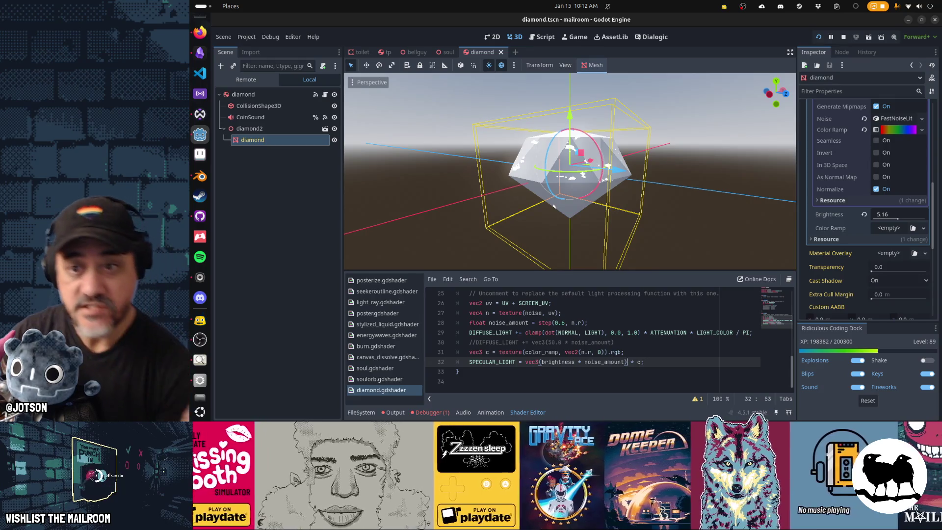
{"action": "left_click", "coordinate": [921, 129]}
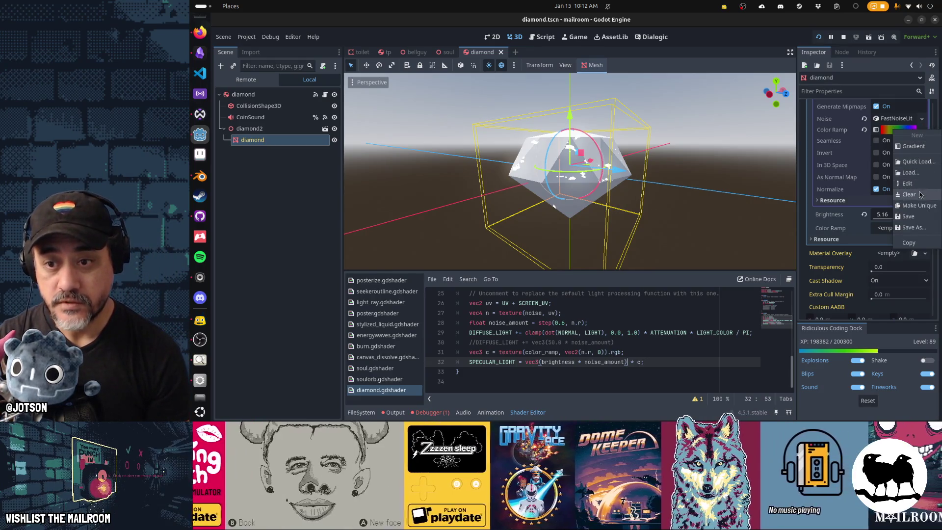
{"action": "left_click", "coordinate": [908, 242]}
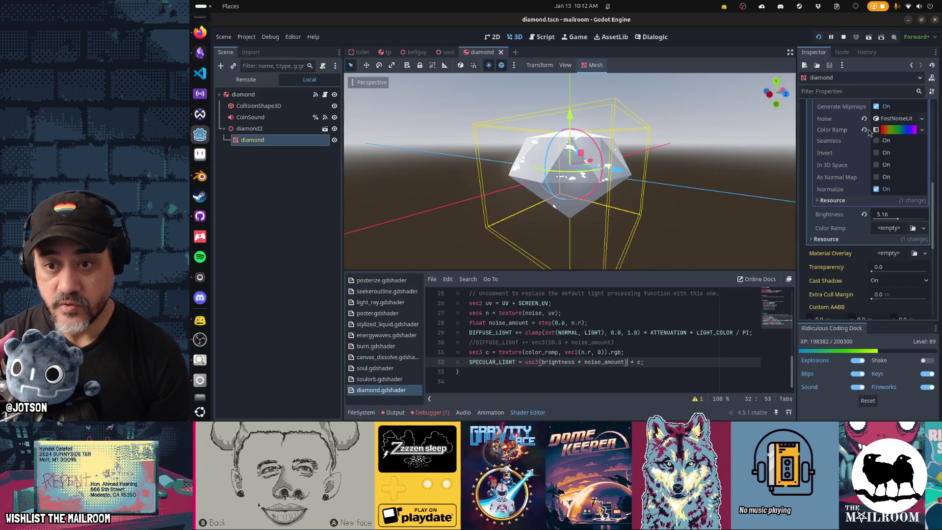
{"action": "left_click", "coordinate": [864, 129]}
{"action": "left_click", "coordinate": [922, 131]}
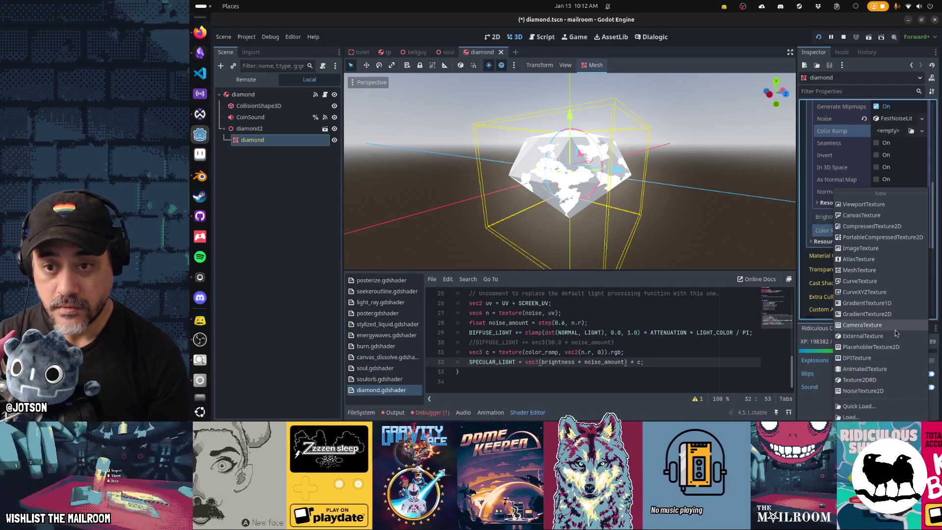
{"action": "left_click", "coordinate": [923, 132]}
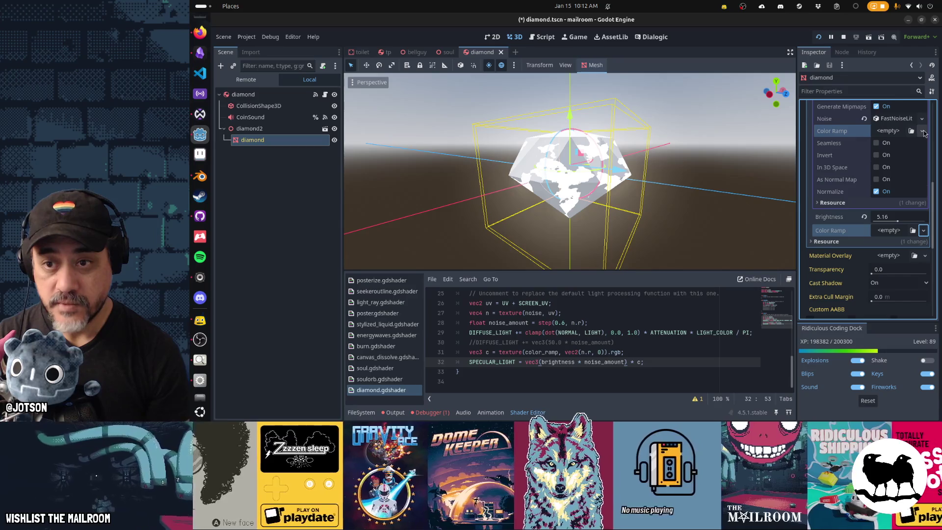
{"action": "scroll", "coordinate": [921, 132], "scroll_direction": "down", "scroll_amount": 2}
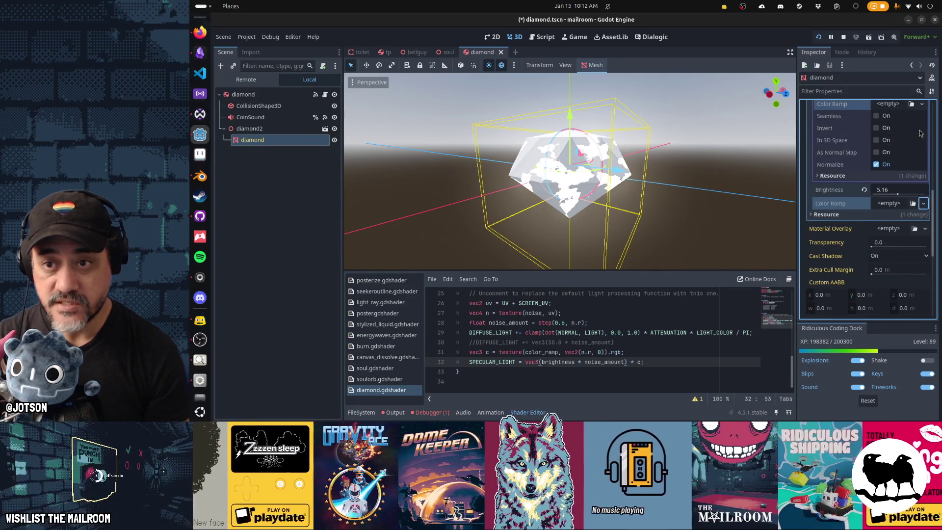
{"action": "left_click", "coordinate": [922, 105]}
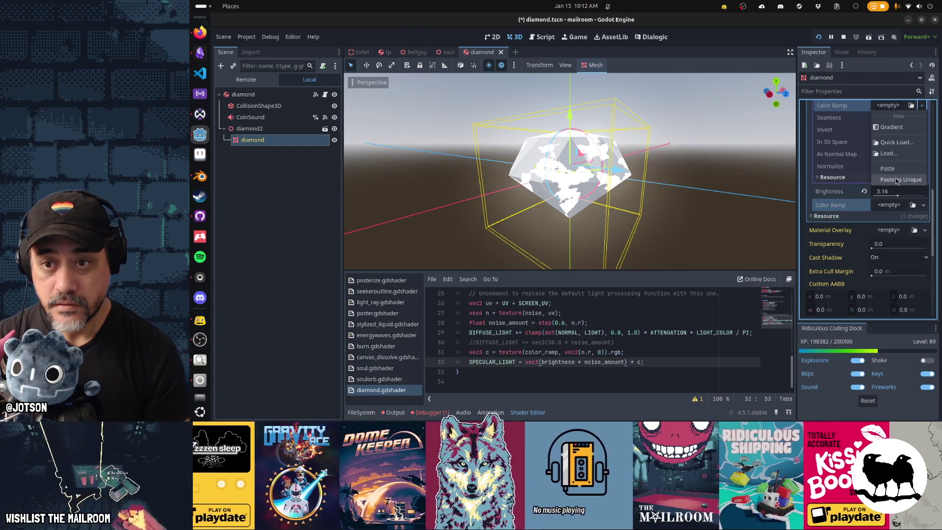
{"action": "left_click", "coordinate": [897, 179]}
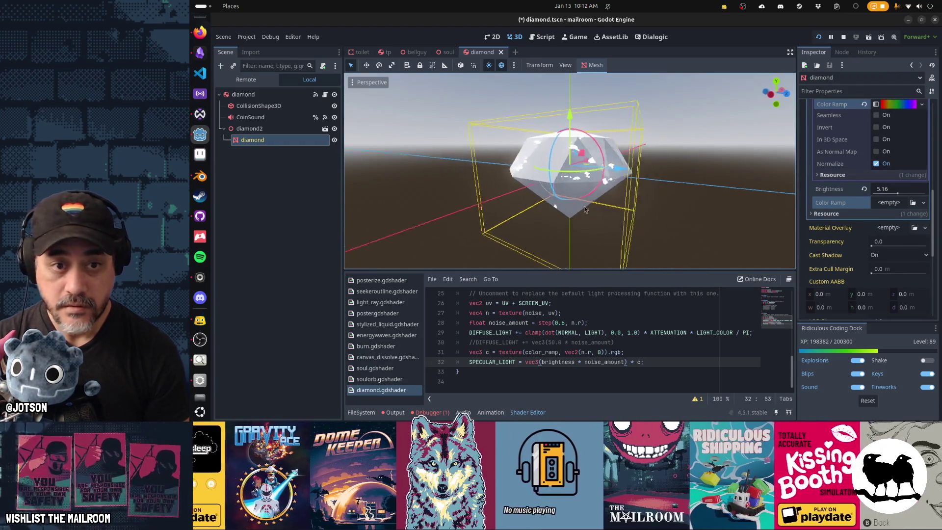